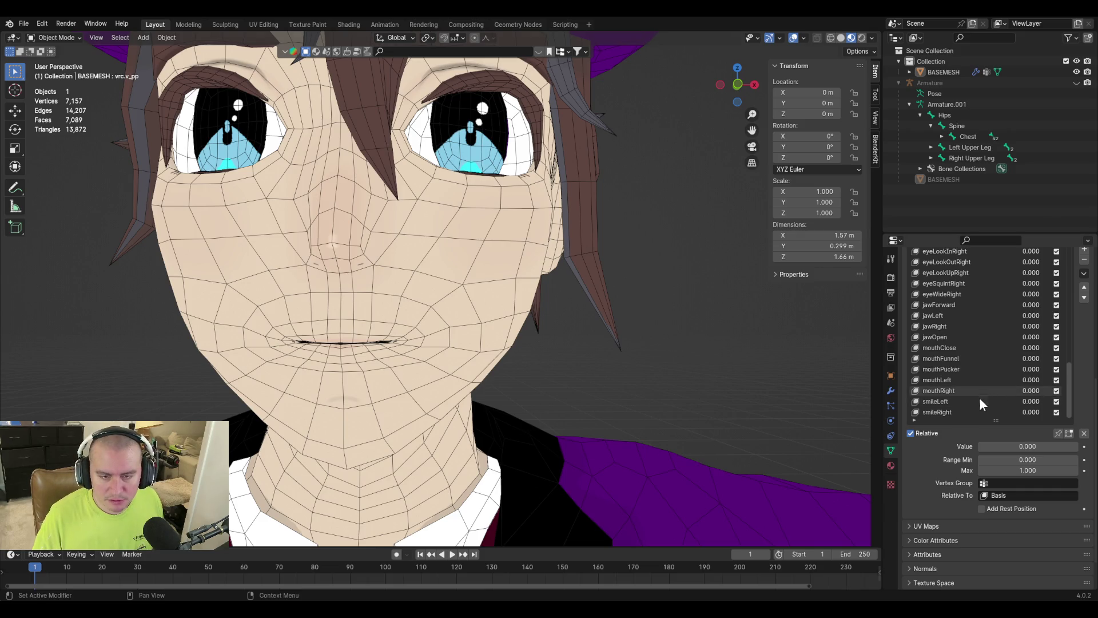
Add a shape key named 'frown' to the head mesh and enter Edit Mode.
left_click(1085, 251)
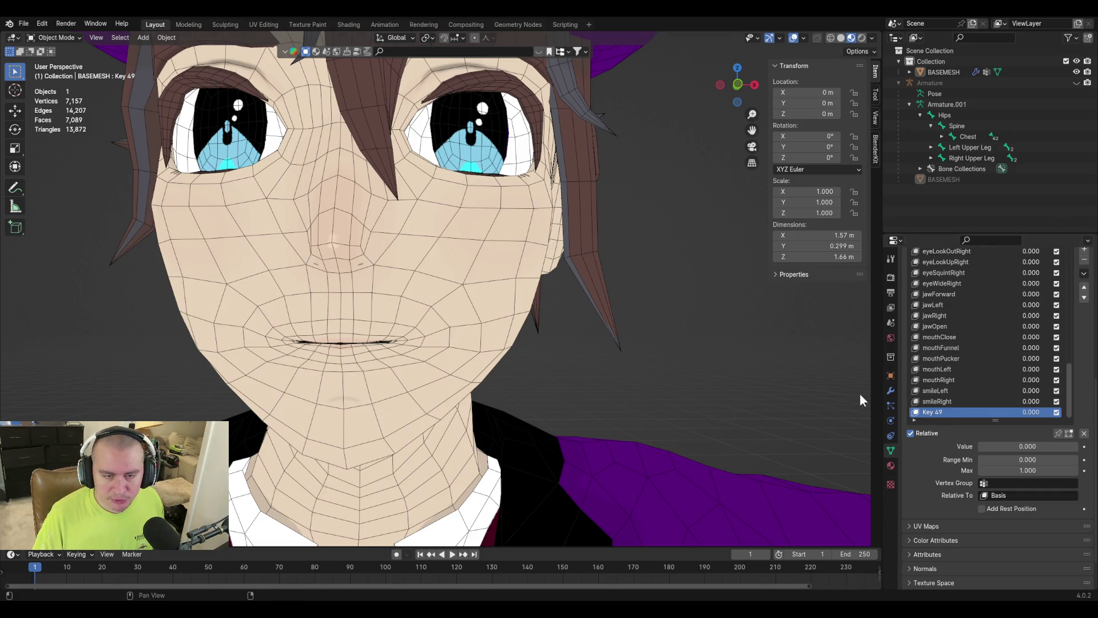
double_click(936, 411)
type("frown")
key("Return")
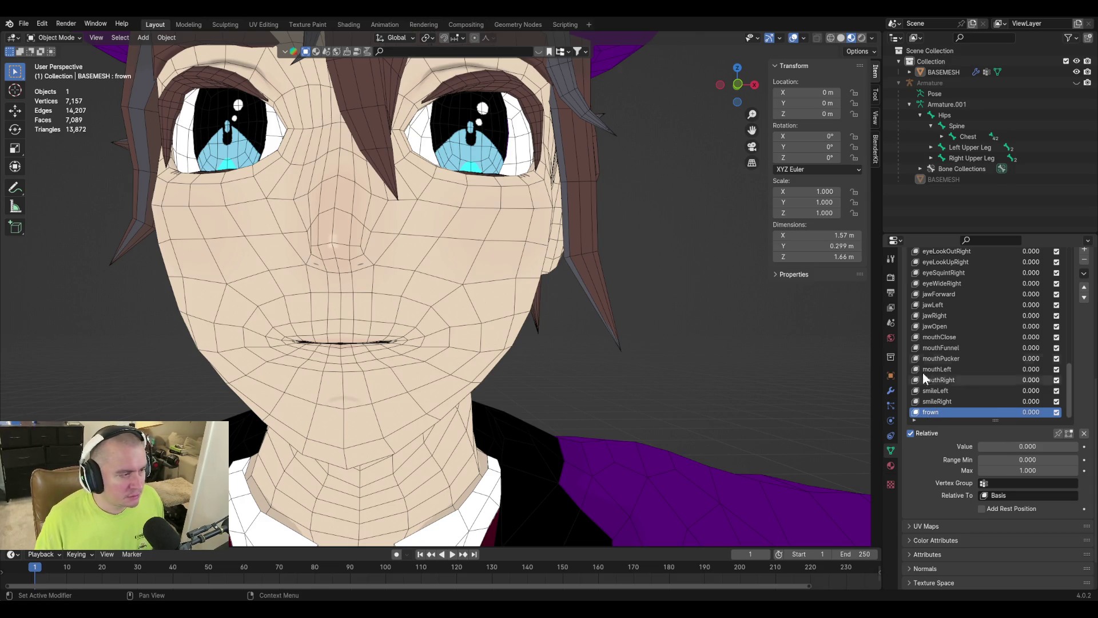
key("Tab")
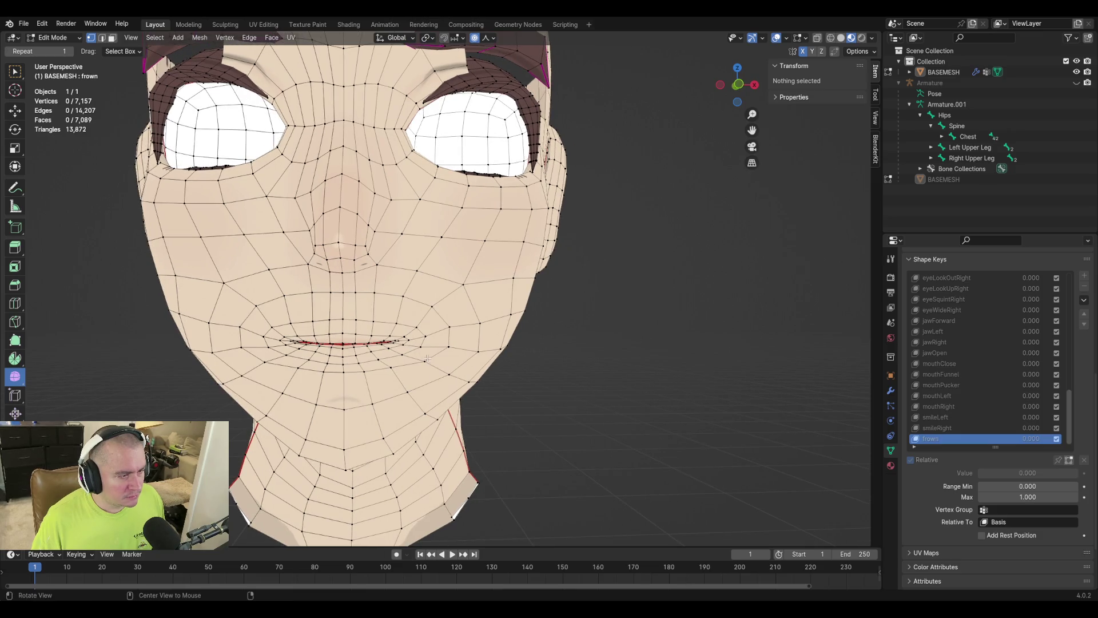
Lower the right mouth-corner vertices along Z and shift them sideways along X with proportional editing.
key("KP_7")
middle_click_drag(465, 393, 449, 356, "alt")
mouse_move(395, 359)
middle_mouse_down()
mouse_move(498, 351)
mouse_move(438, 390)
mouse_move(611, 429)
middle_mouse_up()
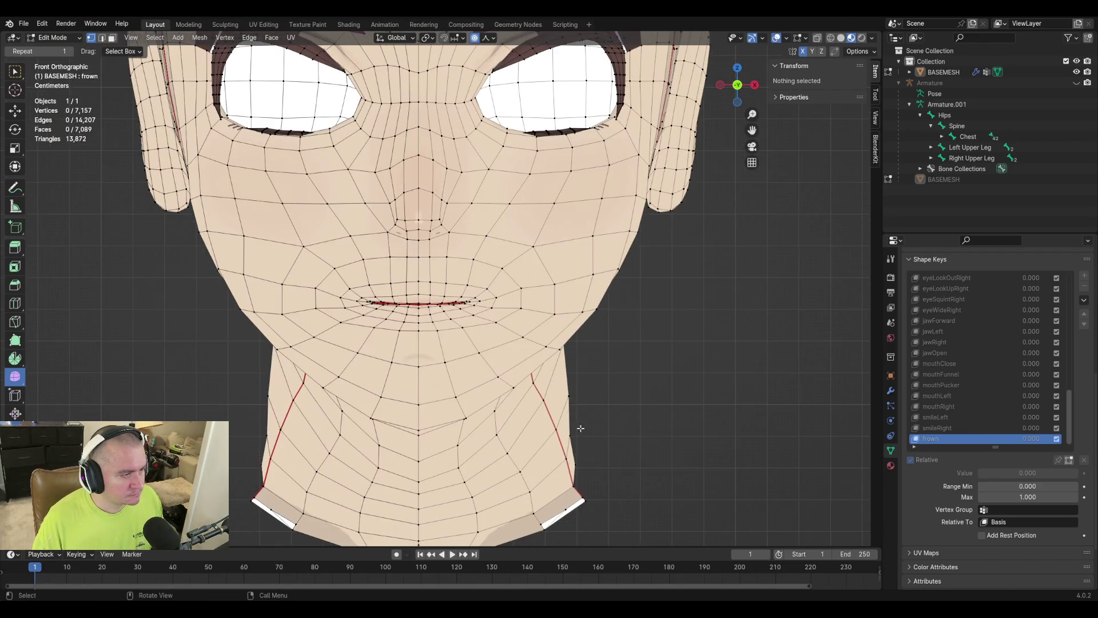
scroll(394, 378, "up", 4)
key("c")
left_click_drag(535, 338, 534, 322)
key("Escape")
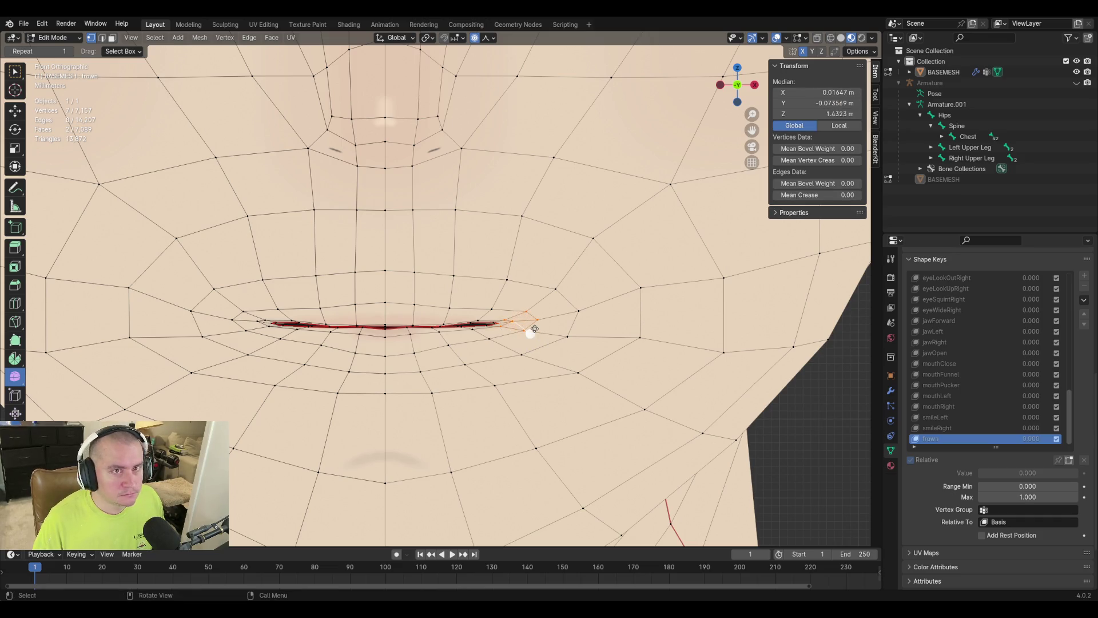
key("g")
key("z")
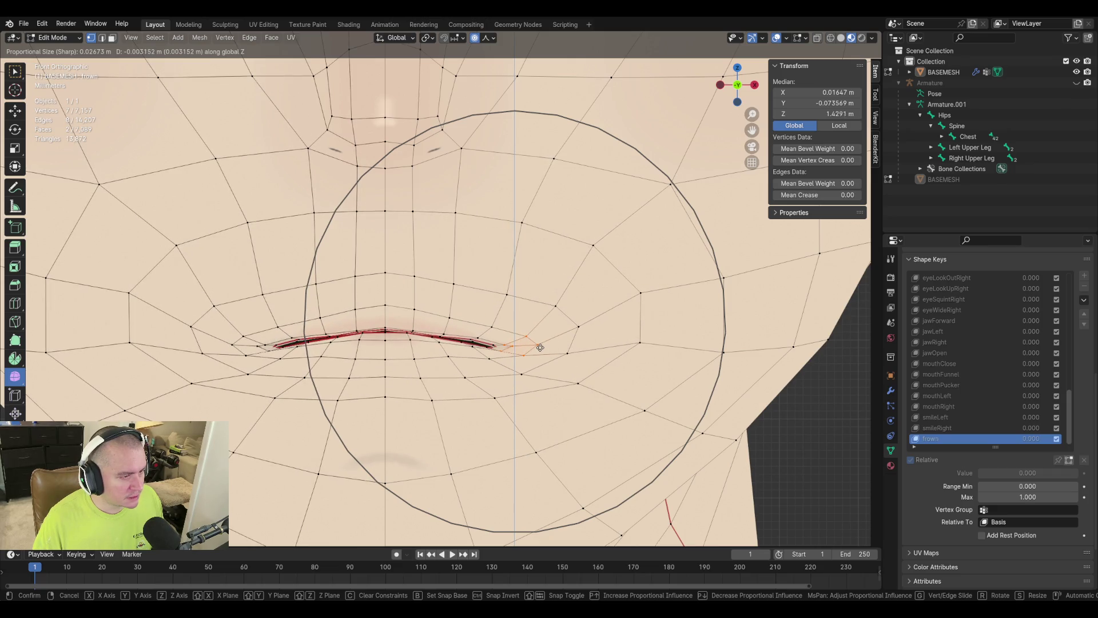
left_click(540, 347)
key("g")
key("x")
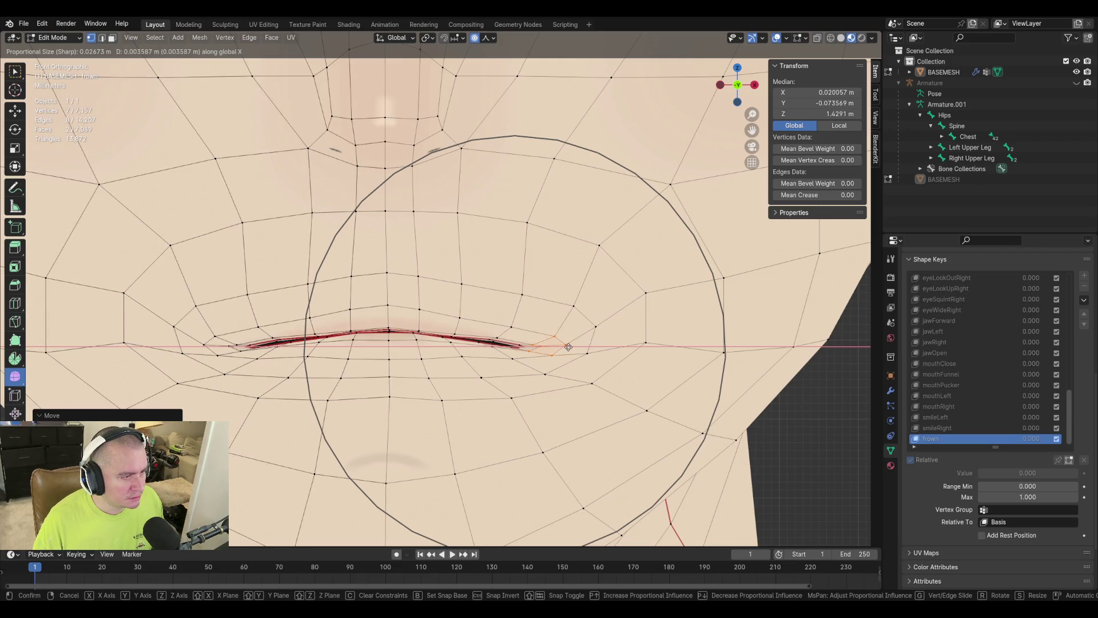
left_click(559, 358)
Move three upper-lip vertices vertically, then return to Object Mode and preview frown at full strength.
scroll(515, 331, "down", 5)
mouse_move(491, 318)
middle_mouse_down()
mouse_move(519, 338)
mouse_move(462, 330)
middle_mouse_up()
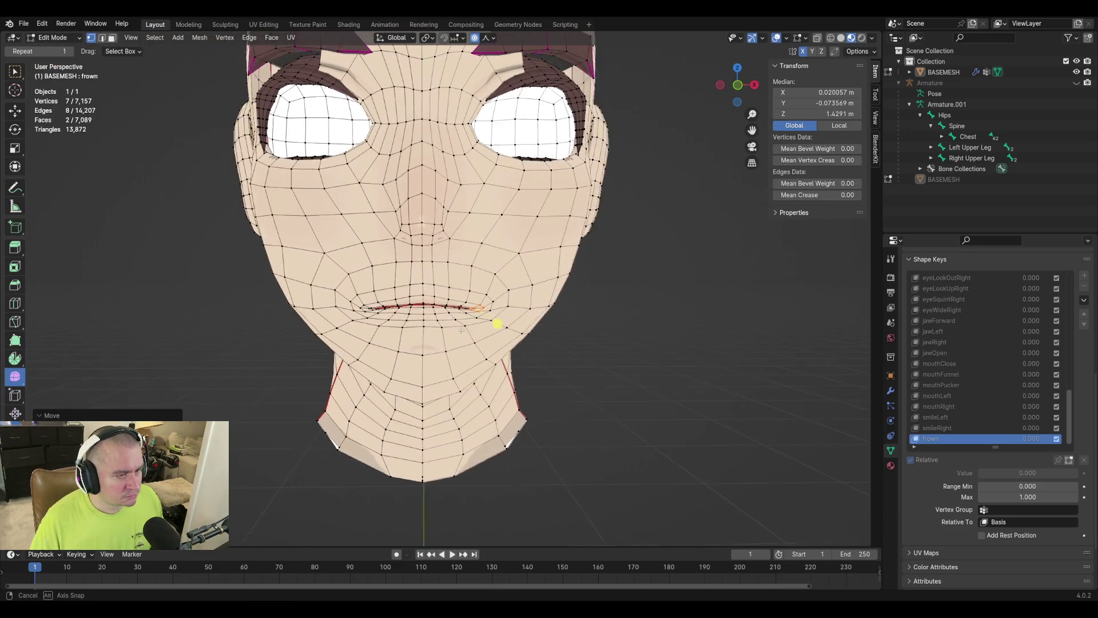
key("KP_1")
scroll(435, 331, "up", 5)
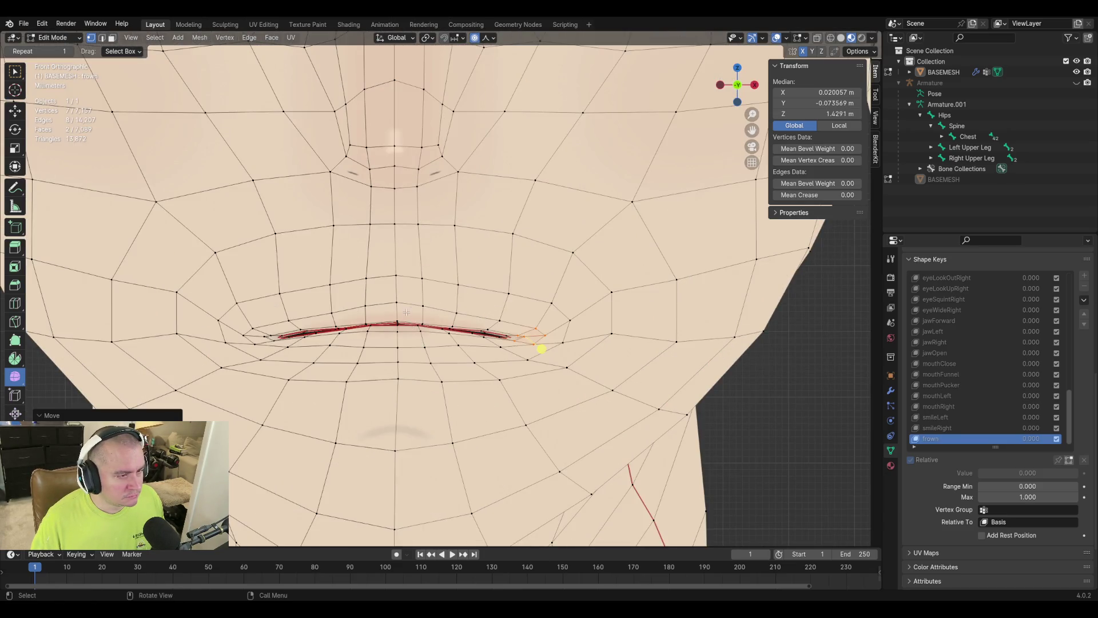
left_click(396, 304)
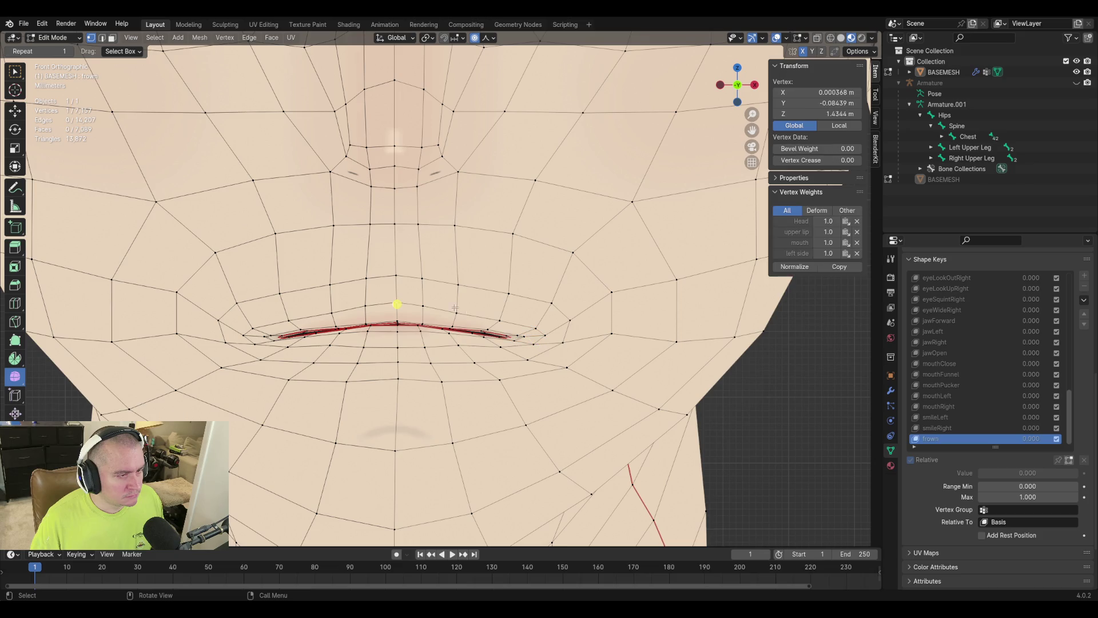
left_click(397, 325, "shift")
left_click(398, 324, "shift")
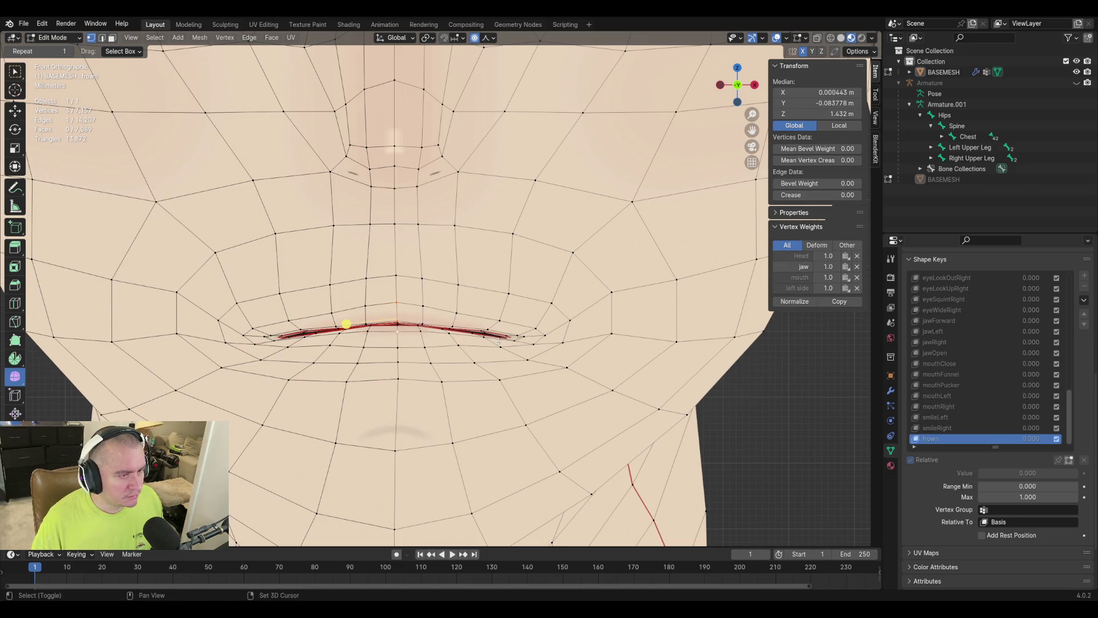
key("g")
key("z")
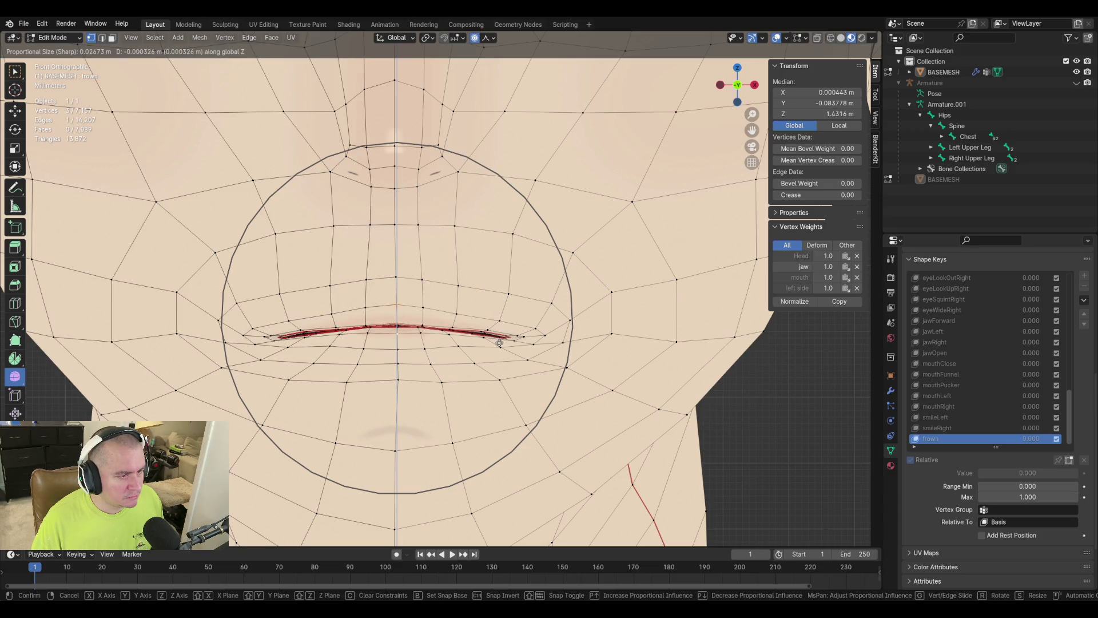
left_click(500, 343)
key("Tab")
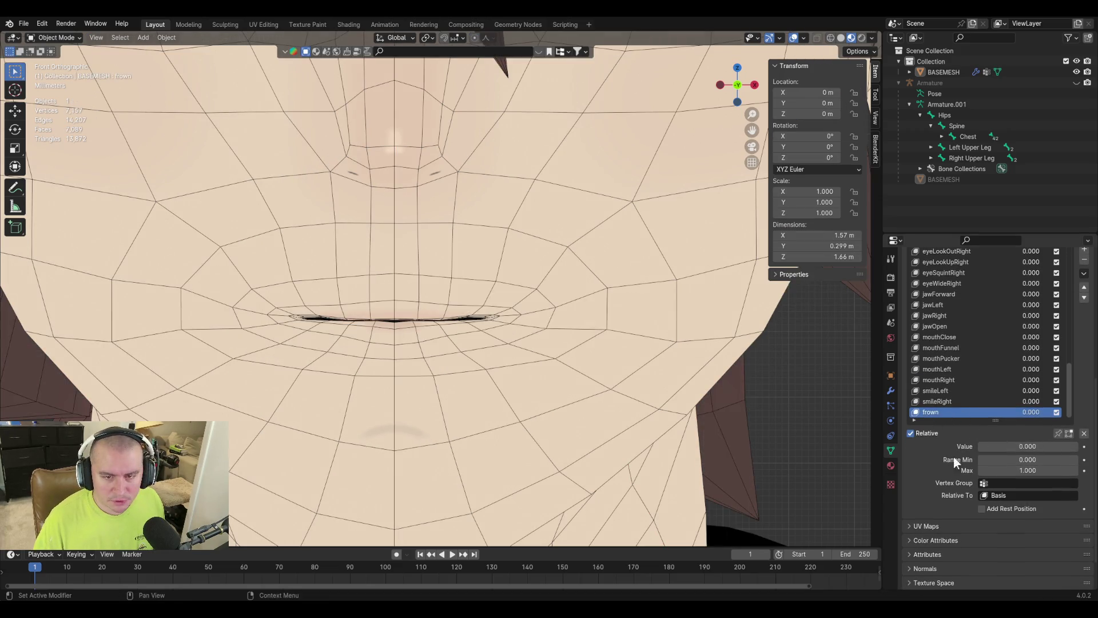
mouse_move(995, 447)
left_mouse_down()
mouse_move(1077, 446)
mouse_move(979, 446)
mouse_move(1080, 447)
left_mouse_up()
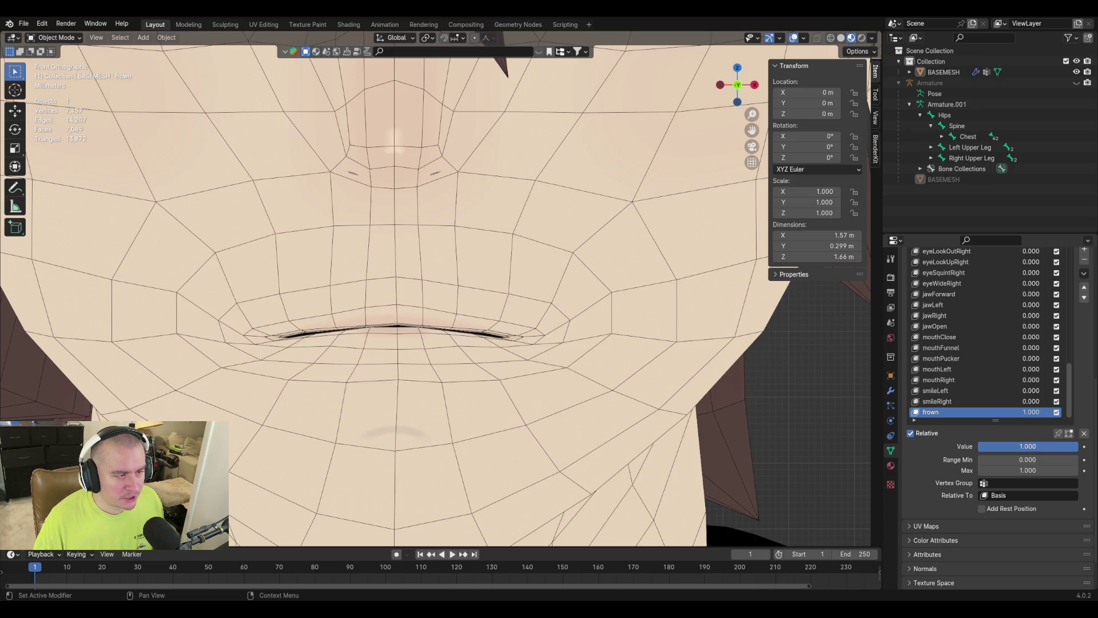
Back in Edit Mode, slide and move vertices around the right mouth corner and cheek.
key("Tab")
left_click(558, 356)
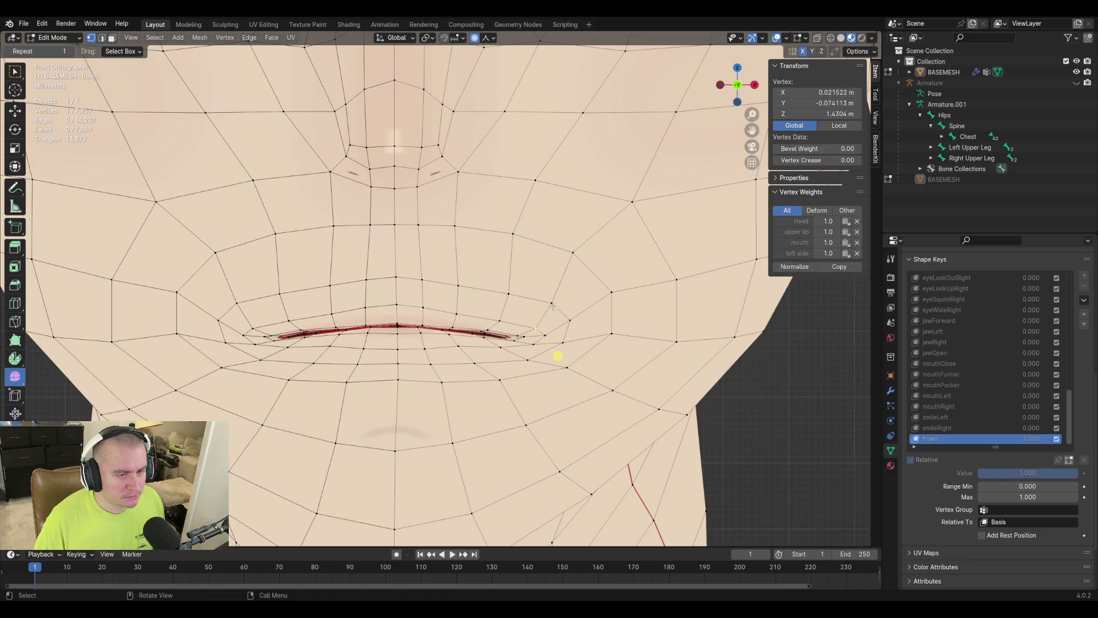
left_click(554, 338)
left_click(591, 358)
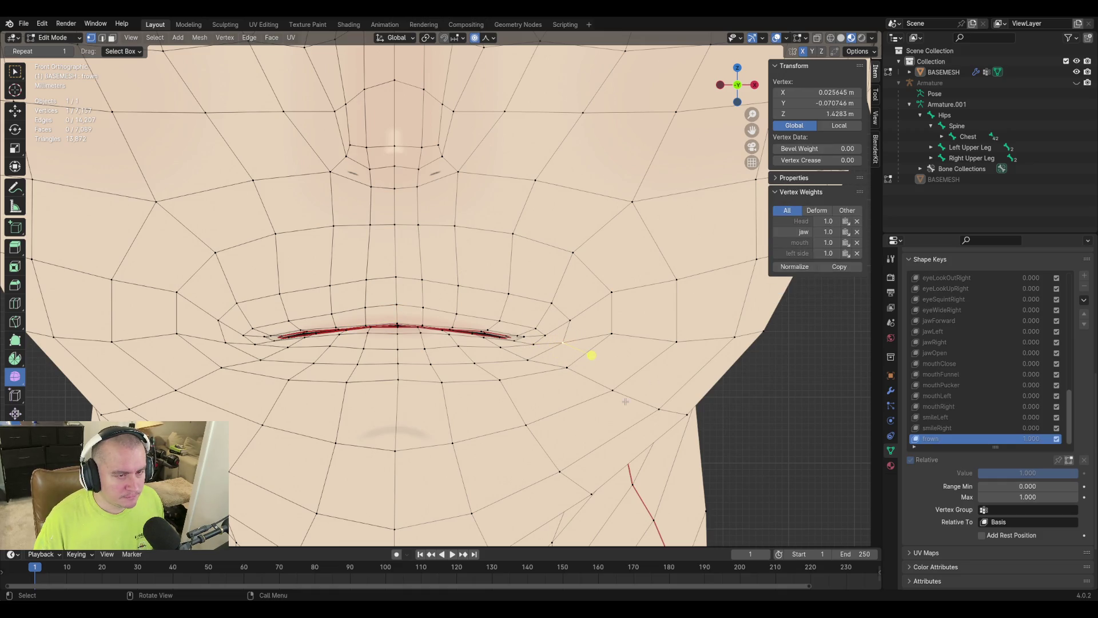
key("shift+v")
left_click(581, 361)
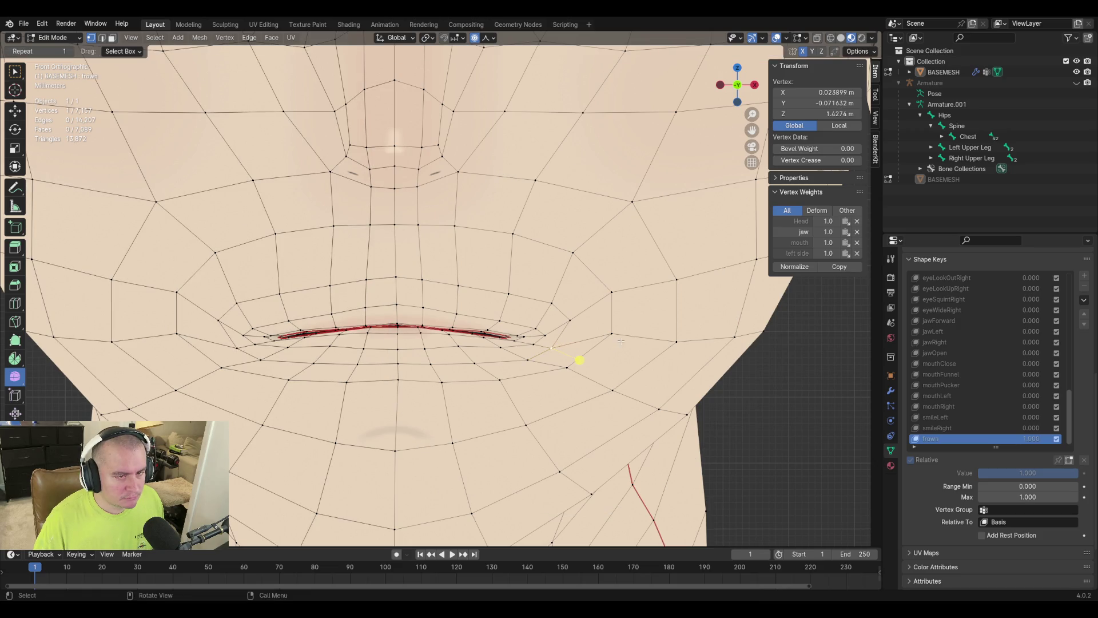
left_click(640, 350)
key("g")
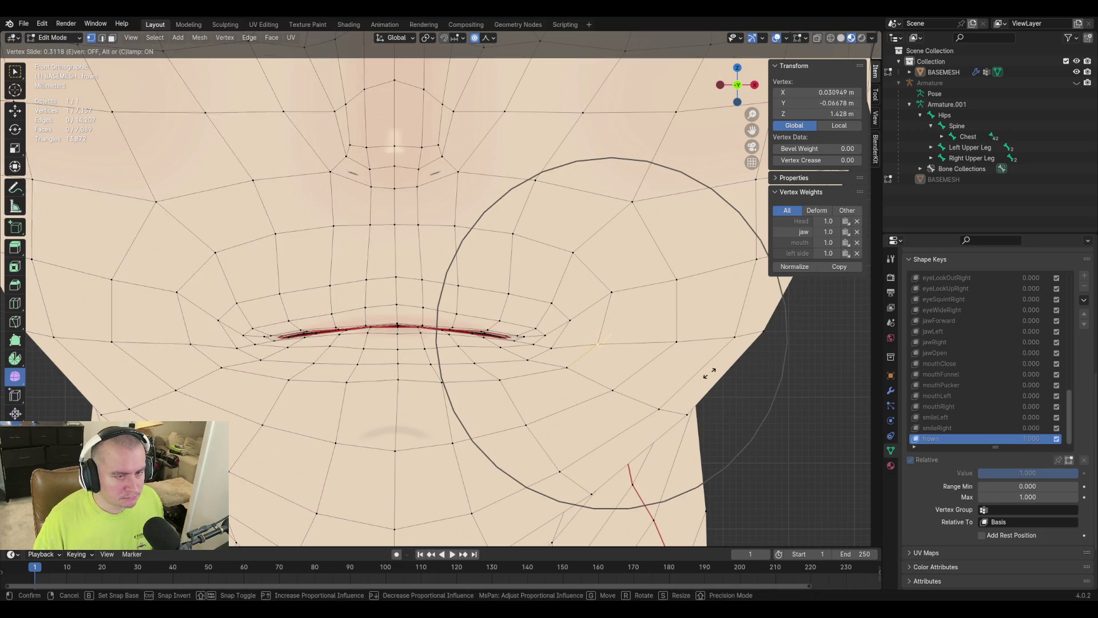
left_click(709, 373)
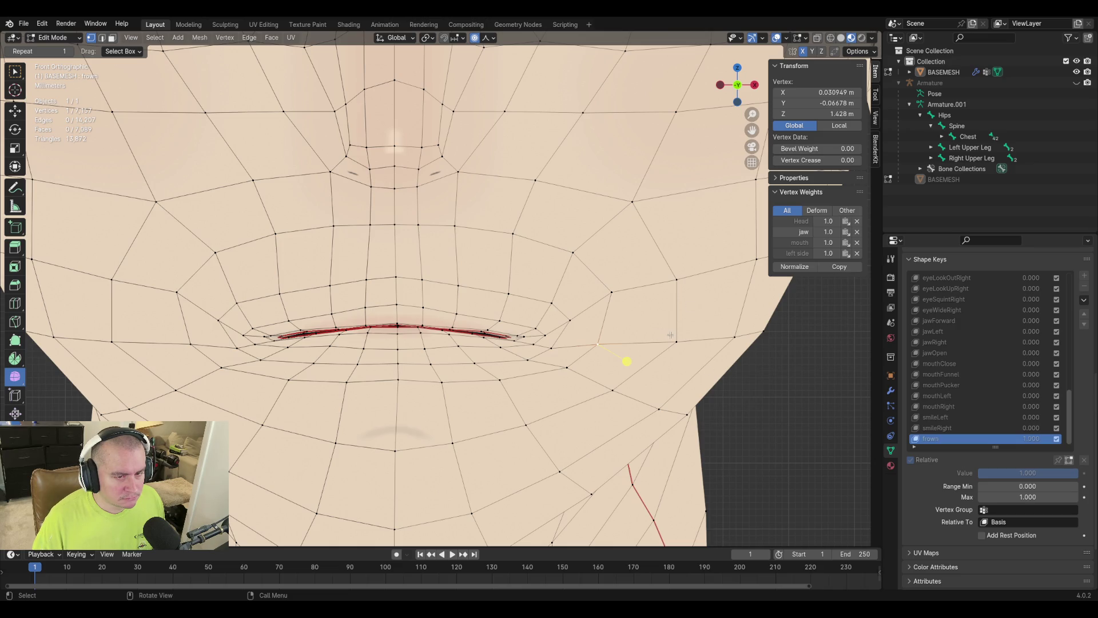
left_click(670, 345)
key("g")
left_click(698, 366)
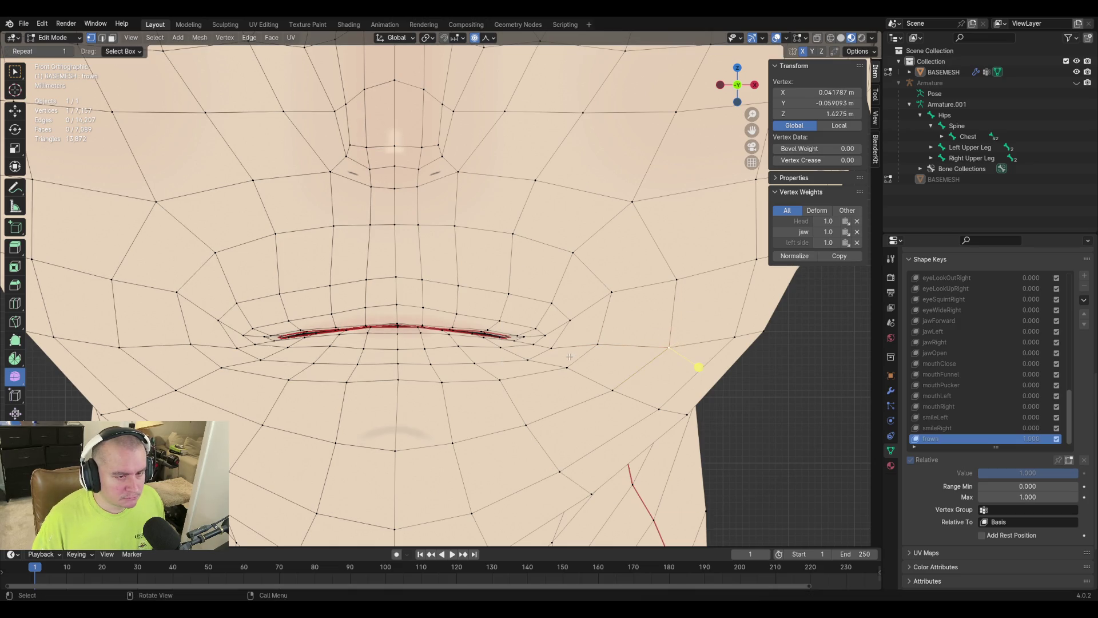
left_click(560, 369)
key("g")
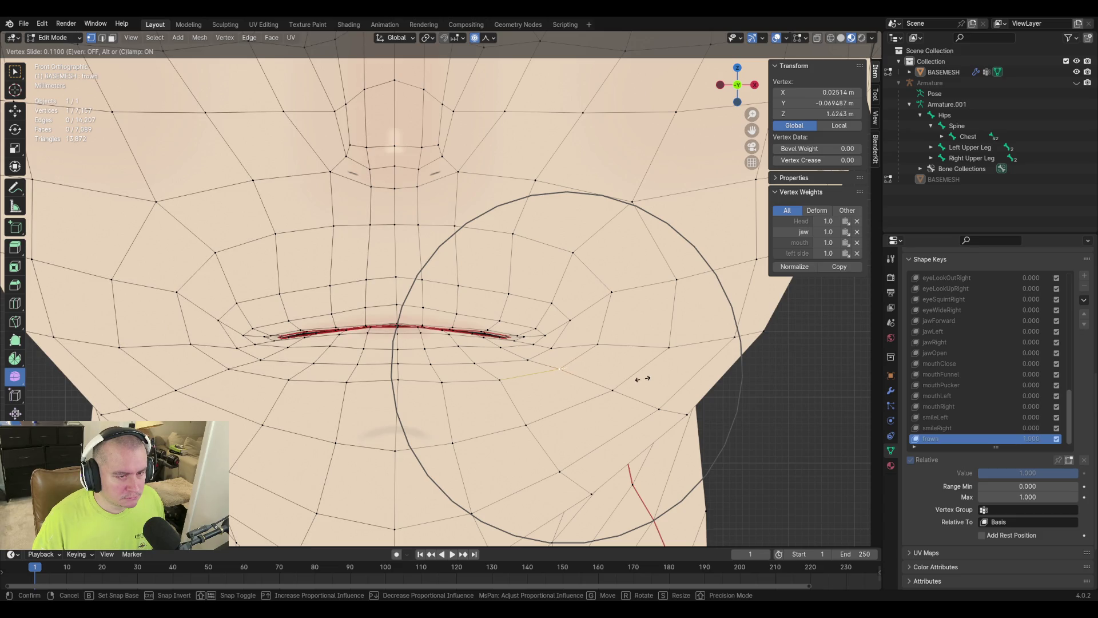
left_click(252, 358)
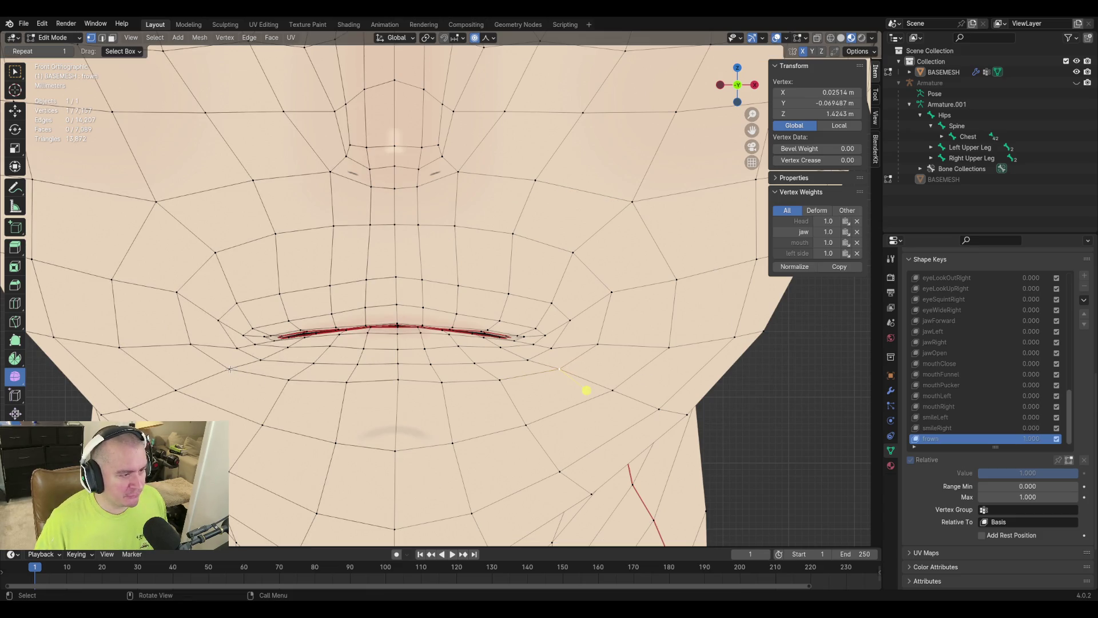
Slide the left mouth-corner and left cheek vertices to turn that corner down.
left_click(229, 369)
key("g")
key("g")
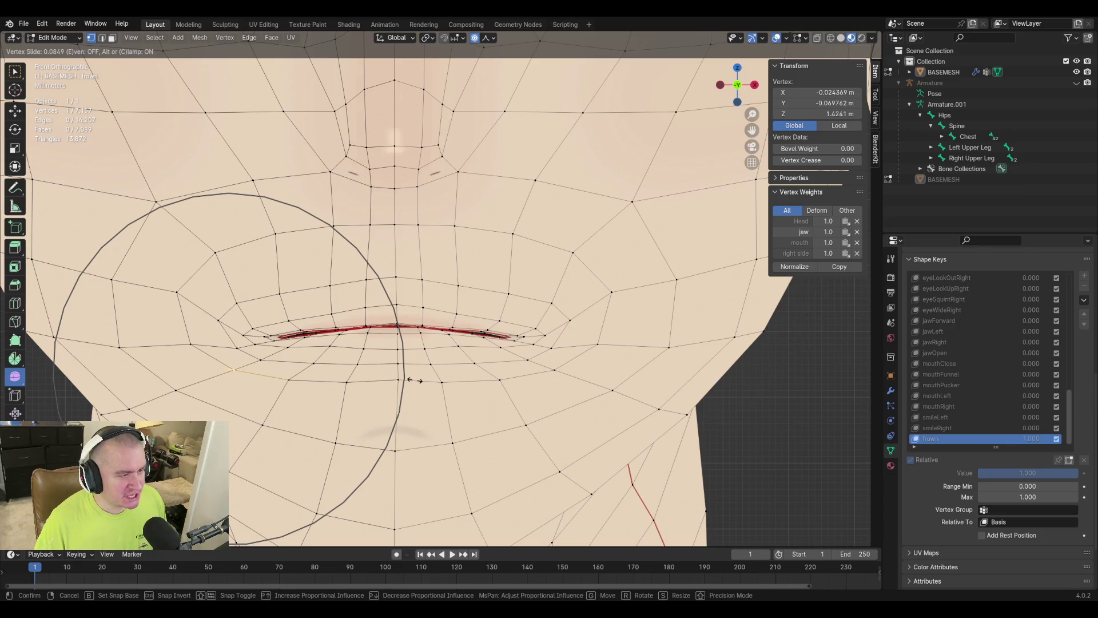
left_click(201, 390)
left_click(229, 347)
key("g")
key("g")
left_click(387, 376)
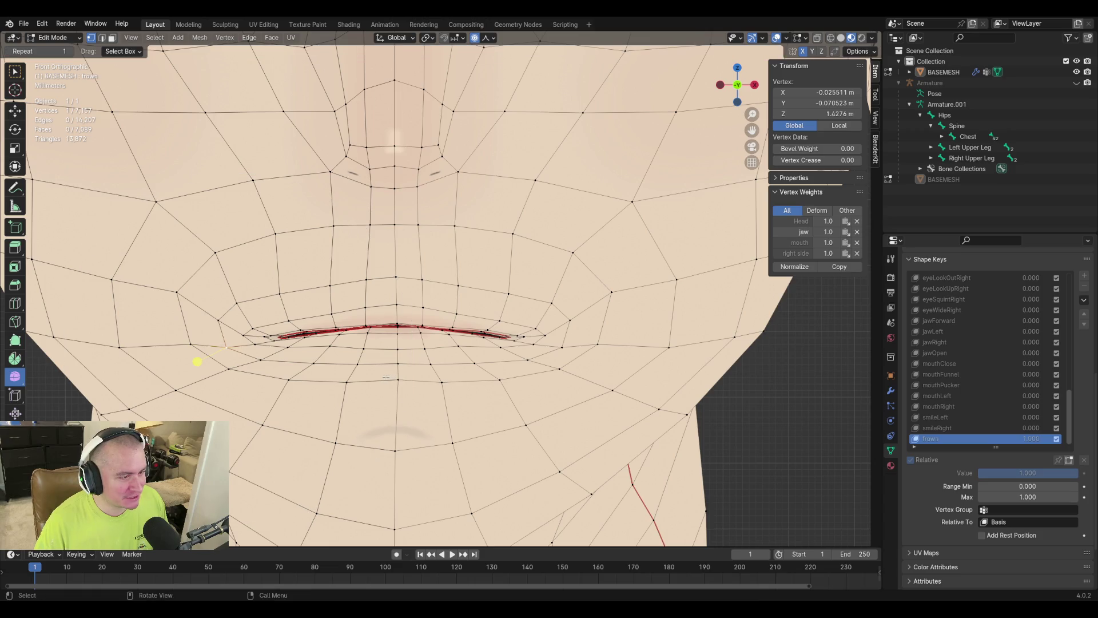
key("g")
key("g")
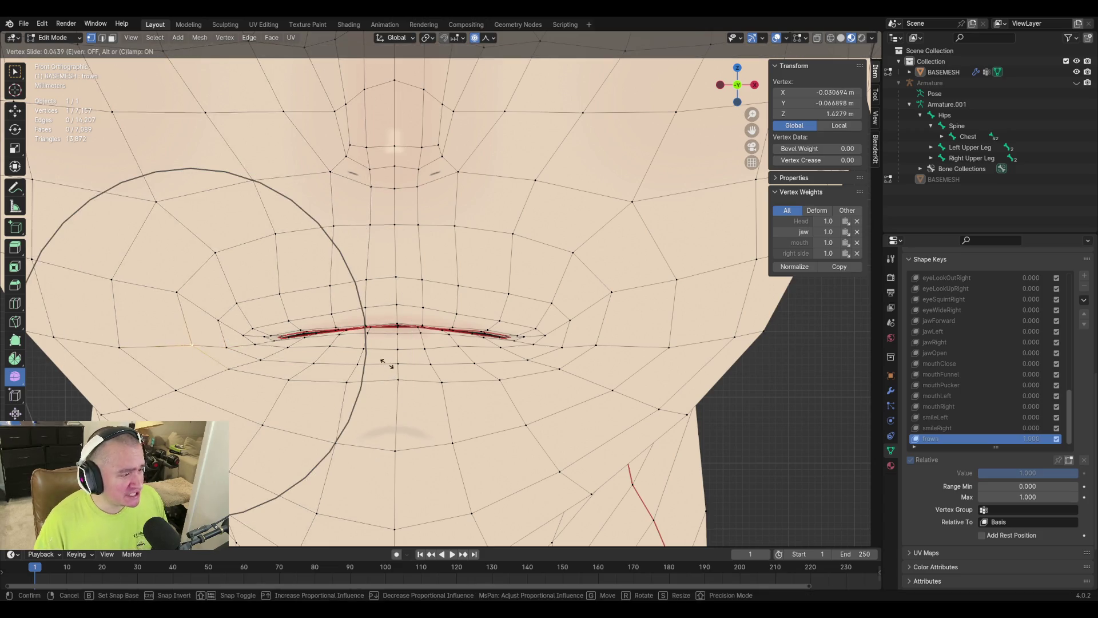
left_click(390, 365)
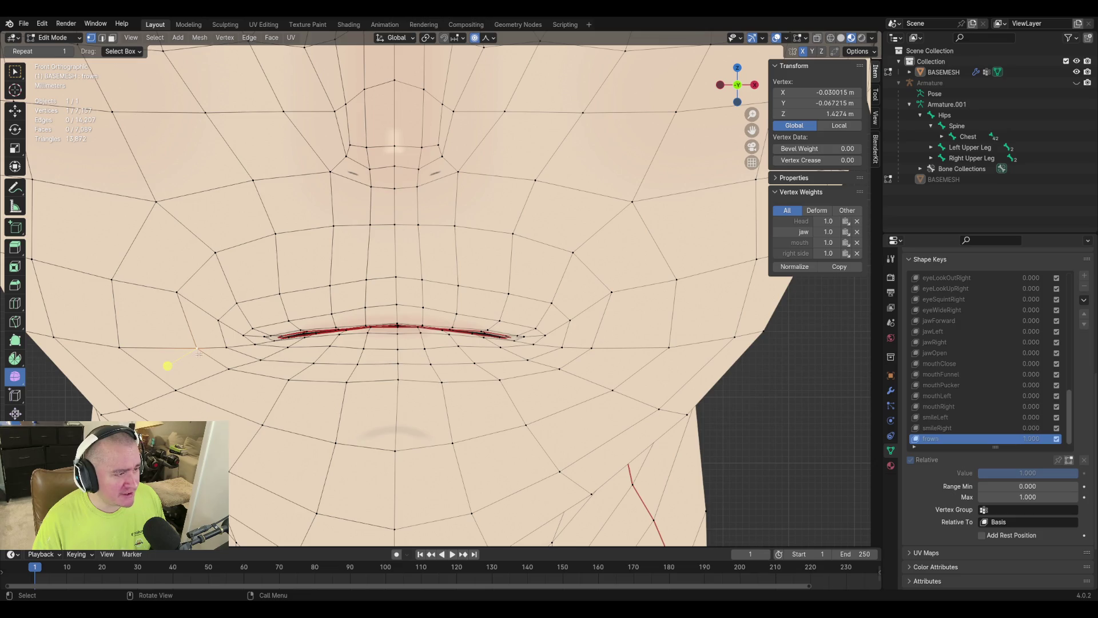
left_click(116, 351)
key("g")
key("g")
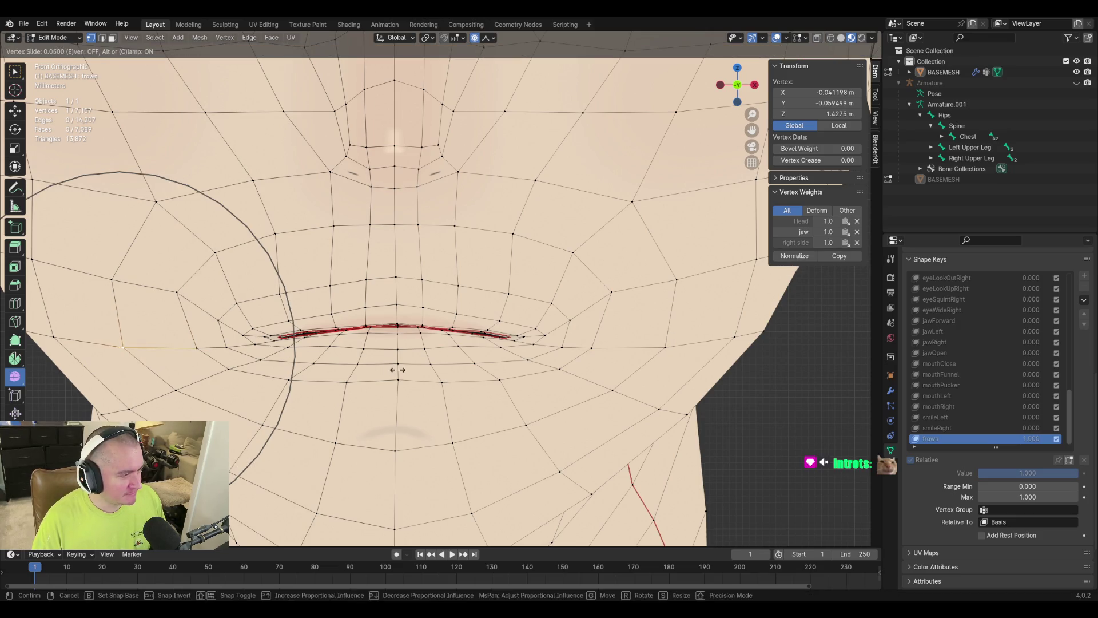
left_click(399, 370)
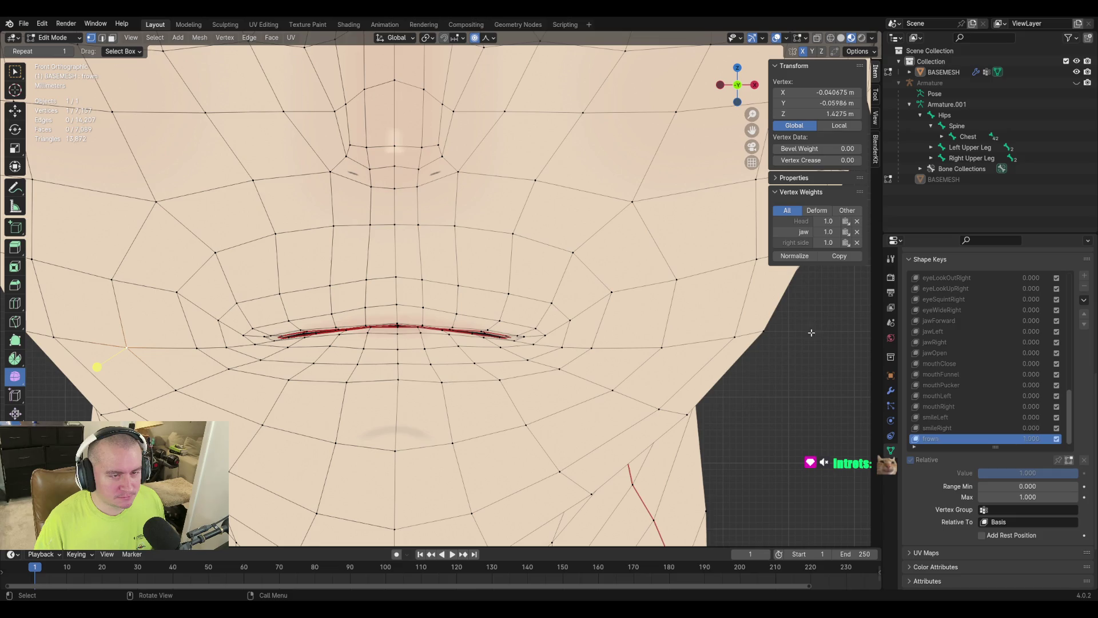
Slide a vertex above the right side of the mouth and select one beside the corner.
left_click(611, 293)
key("g")
key("g")
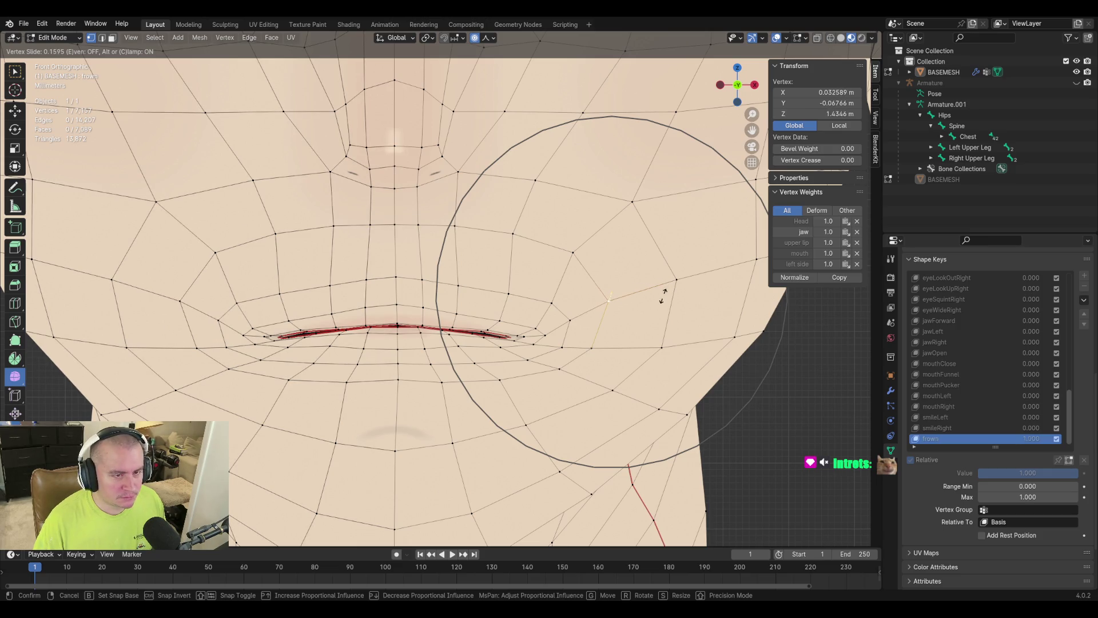
left_click(662, 298)
left_click(567, 322)
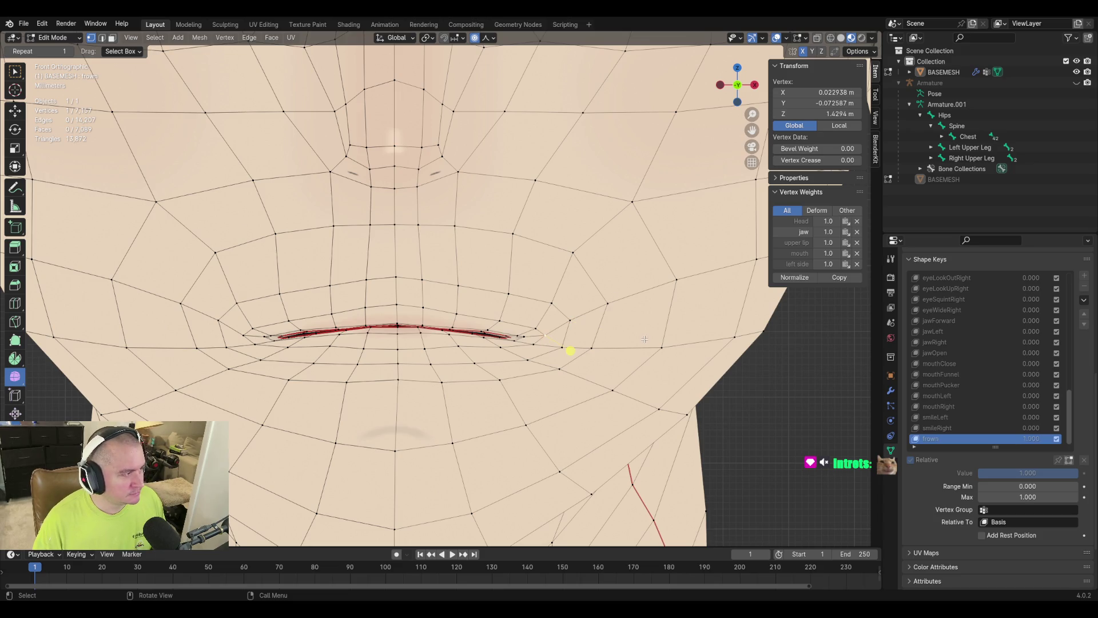
mouse_move(571, 350)
middle_mouse_down()
mouse_move(589, 358)
mouse_move(508, 341)
mouse_move(504, 357)
mouse_move(513, 352)
middle_mouse_up()
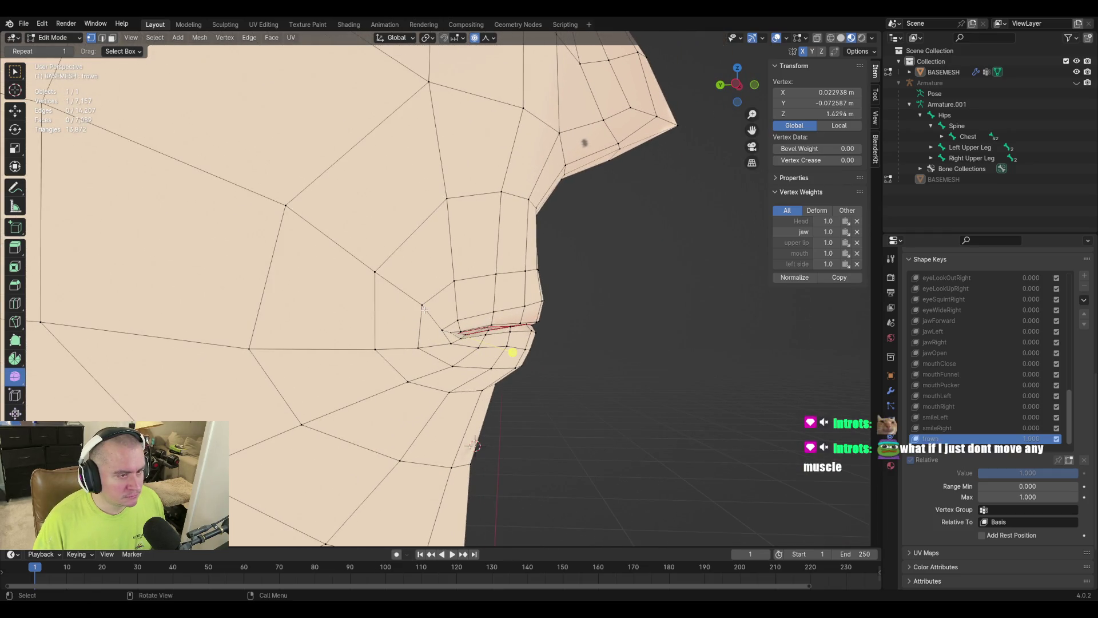
Slide the mouth-corner vertex twice along its edge and nudge it with proportional falloff.
key("g")
key("g")
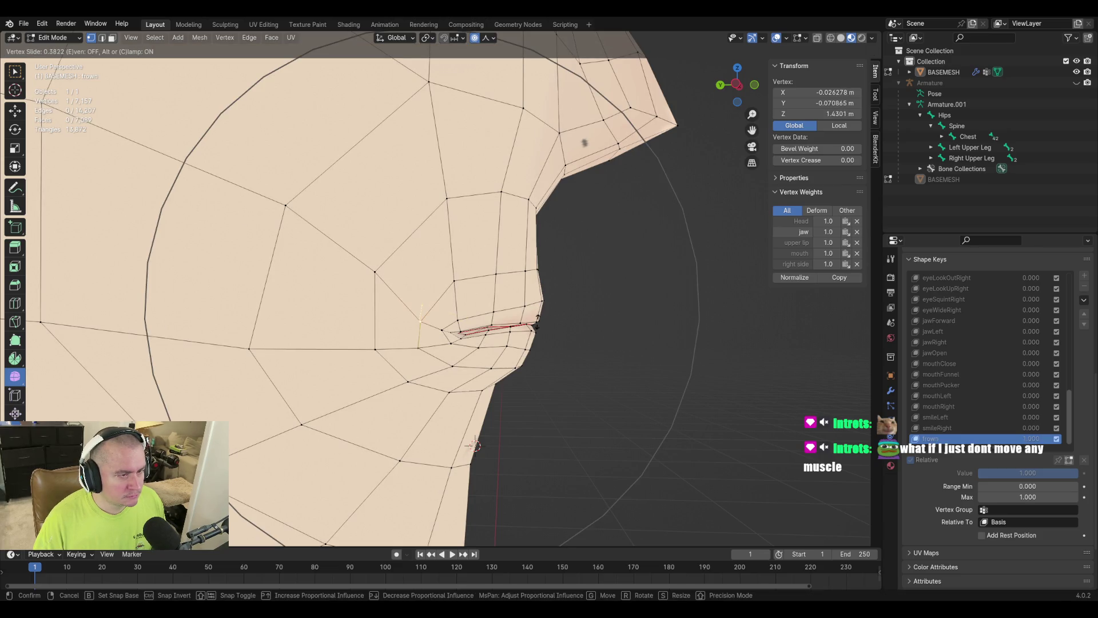
left_click(454, 331)
key("g")
key("g")
left_click(413, 309)
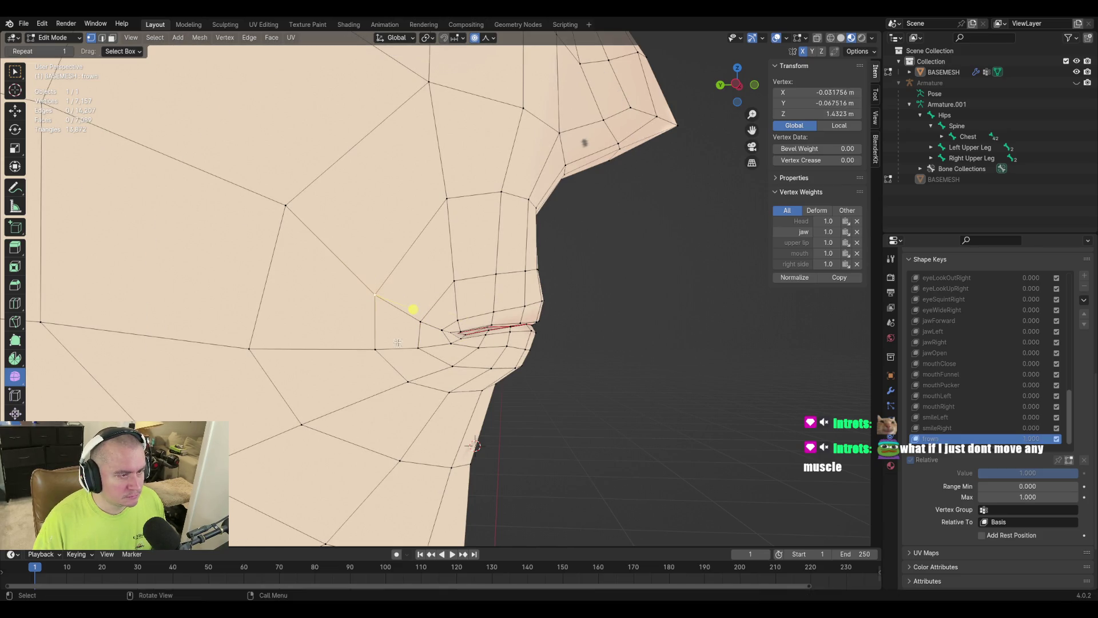
key("g")
left_click(535, 342)
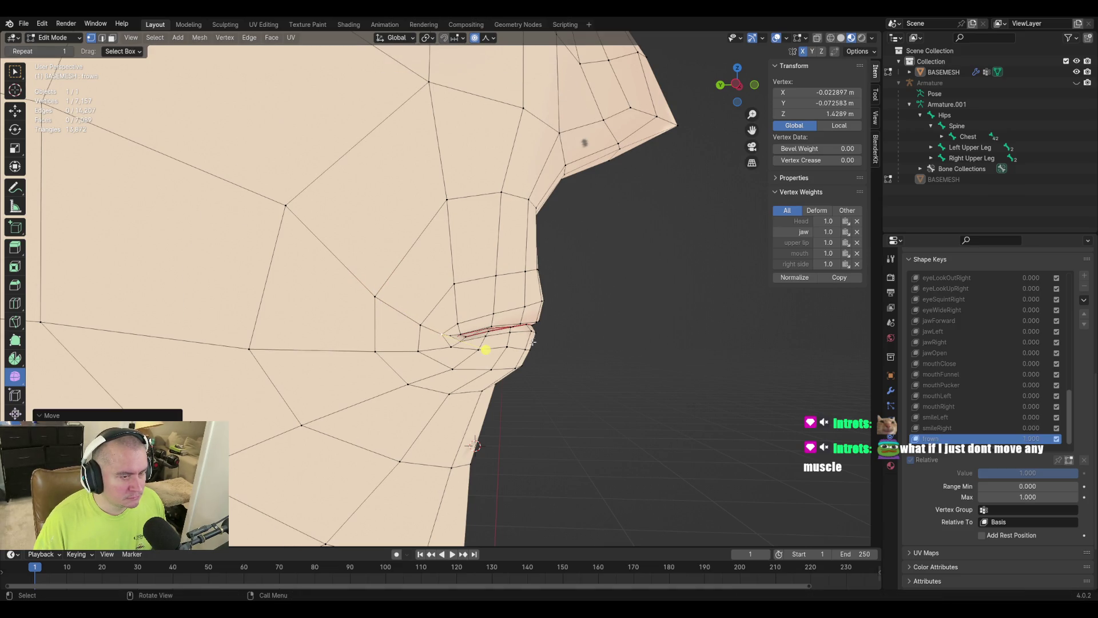
Lower the mouth-corner vertex along Z, then return to Object Mode.
left_click(533, 330)
key("g")
scroll(533, 332, "down", 3)
key("z")
scroll(534, 332, "up", 4)
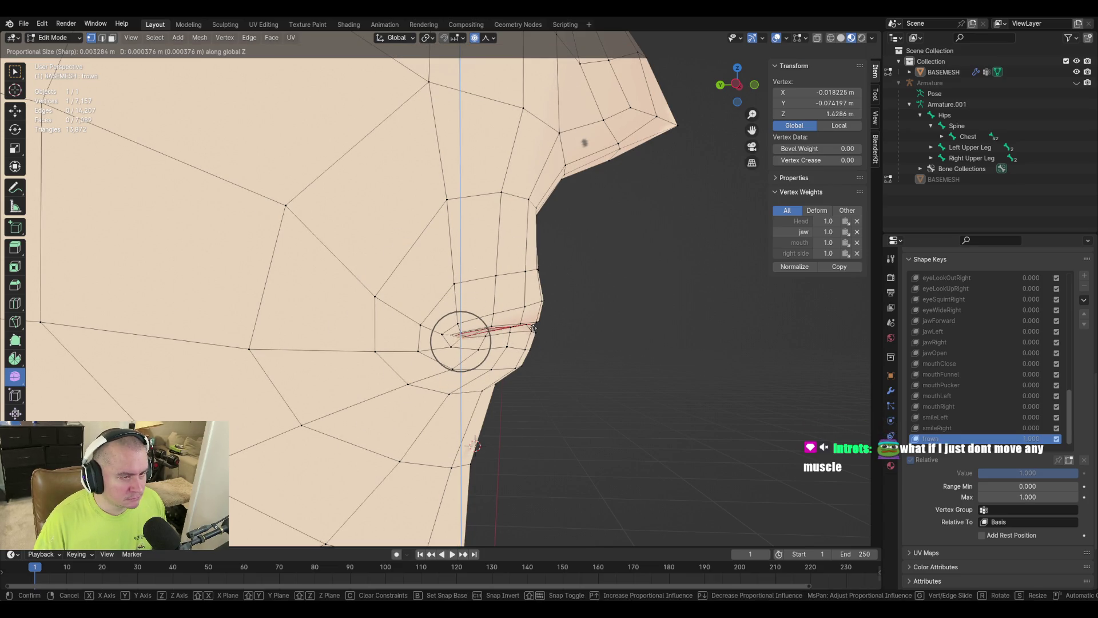
left_click(533, 330)
mouse_move(490, 300)
middle_mouse_down()
mouse_move(368, 314)
mouse_move(252, 299)
mouse_move(318, 277)
middle_mouse_up()
key("Tab")
mouse_move(369, 345)
middle_mouse_down()
mouse_move(484, 350)
mouse_move(250, 355)
mouse_move(417, 360)
mouse_move(393, 344)
mouse_move(377, 376)
mouse_move(389, 377)
middle_mouse_up()
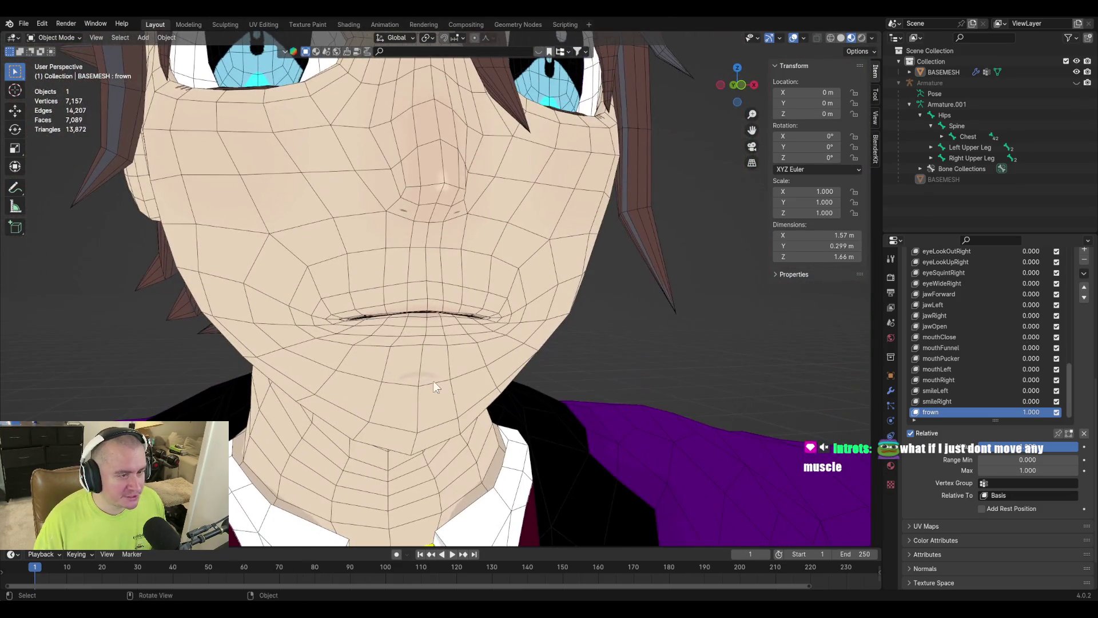
Save, then limit frown to the 'left side' vertex group and create frownLeft from the mix.
key("ctrl+s")
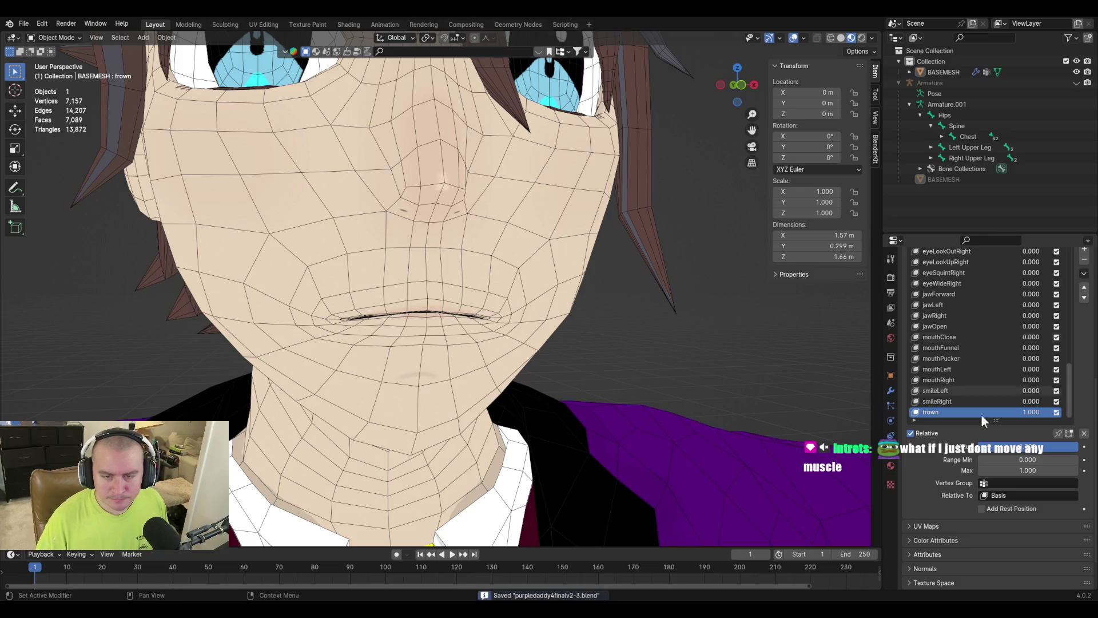
left_click(1024, 484)
type("left side")
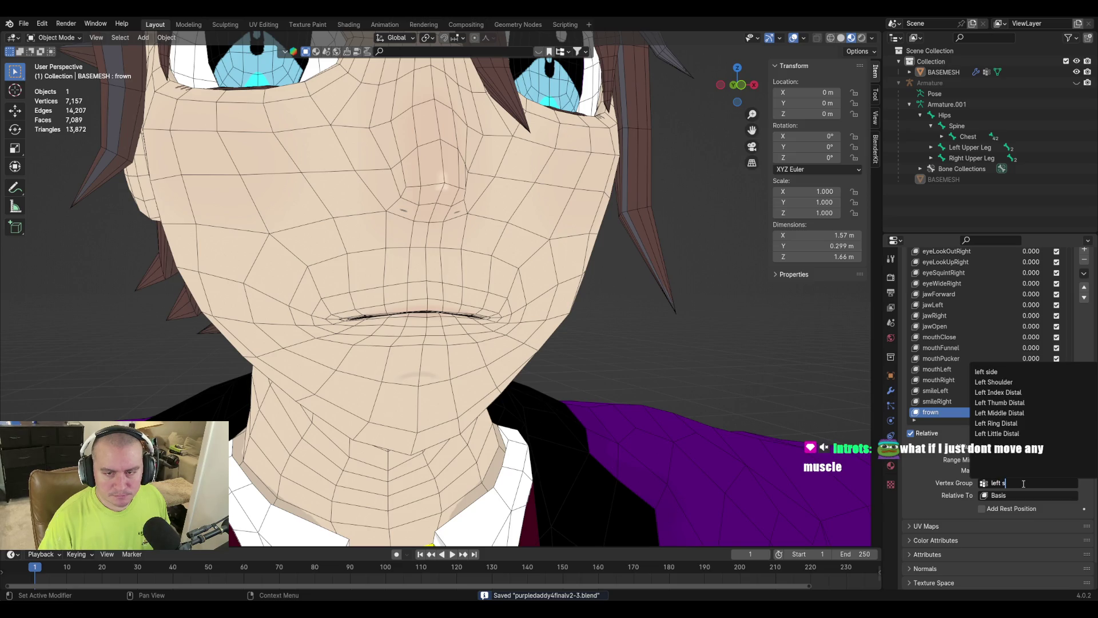
key("Return")
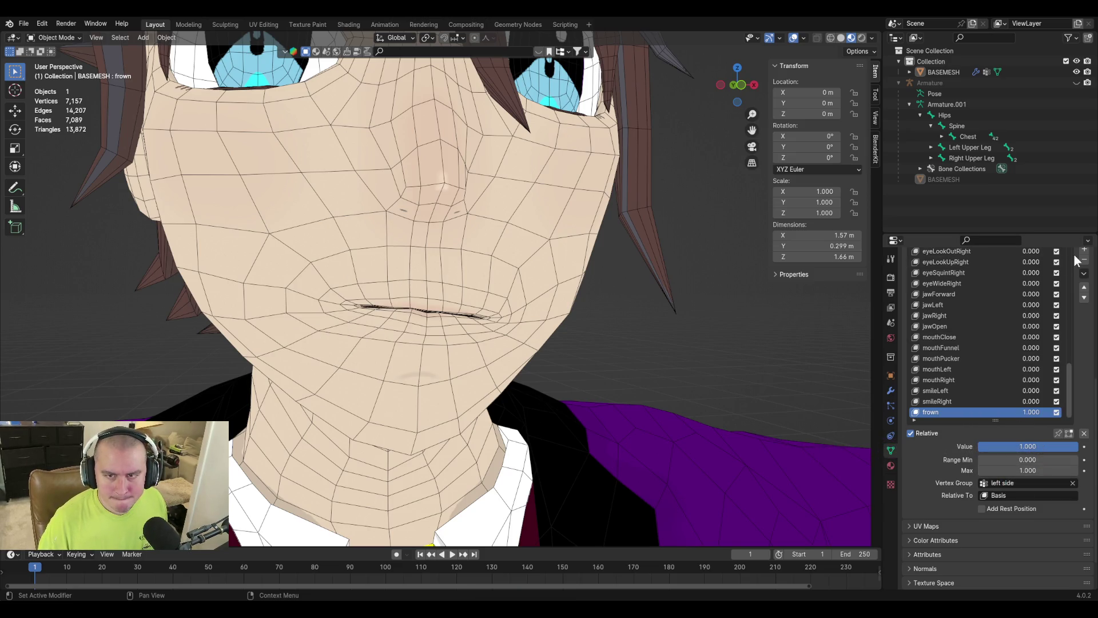
left_click(1084, 273)
left_click(1055, 287)
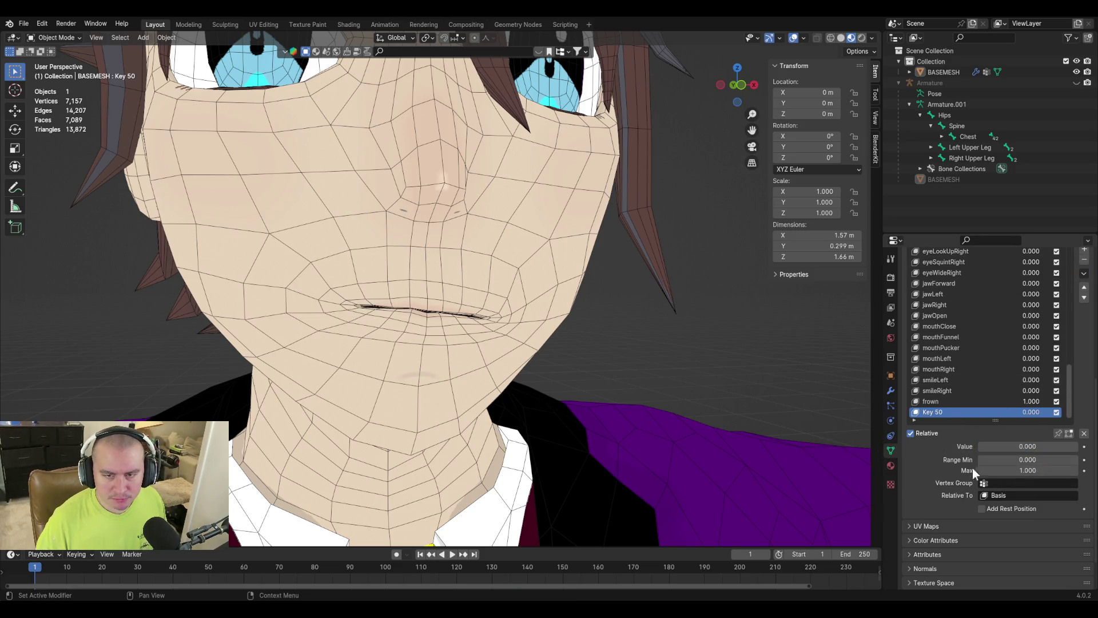
double_click(936, 412)
type("frownLeft")
key("Return")
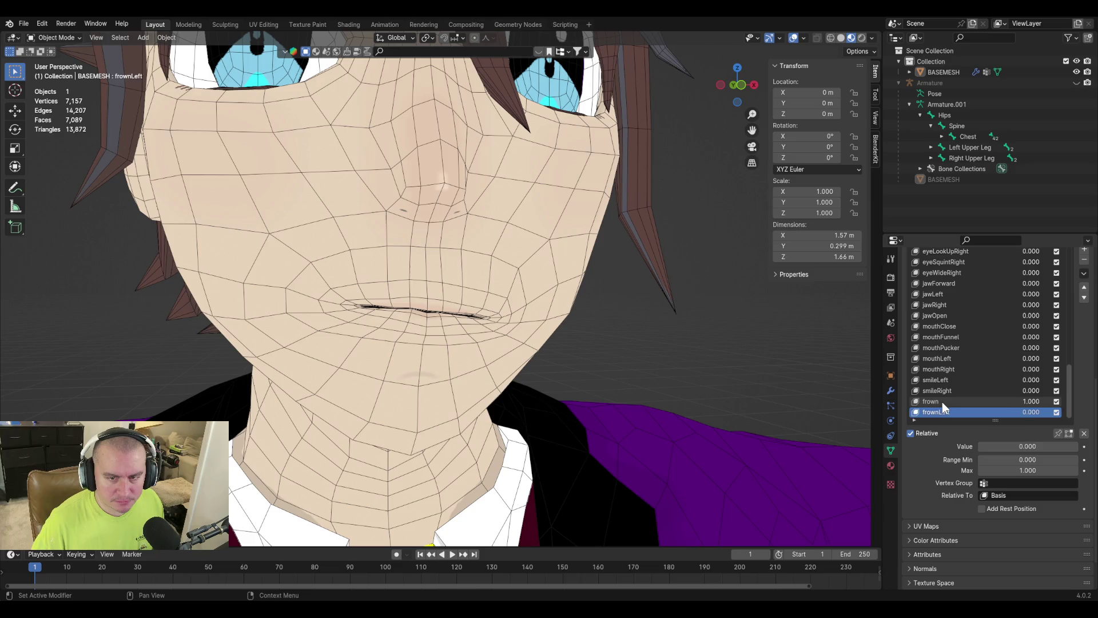
Limit frown to the 'right side' vertex group and create frownRight from the mix.
left_click(943, 402)
left_click(1017, 484)
type("right side")
key("Return")
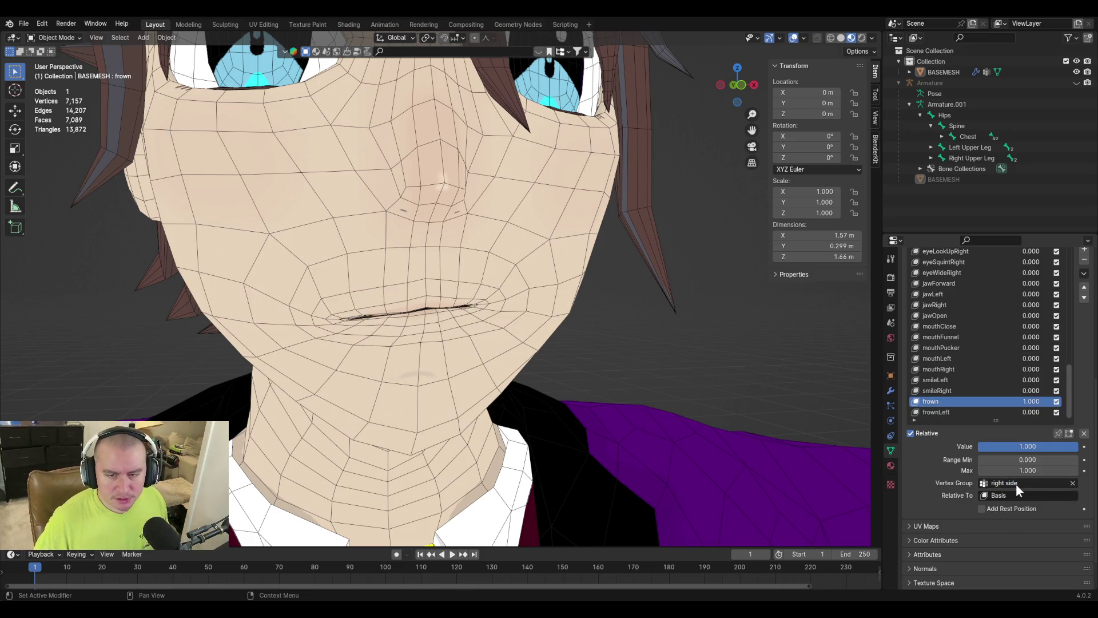
left_click(1083, 274)
left_click(1056, 285)
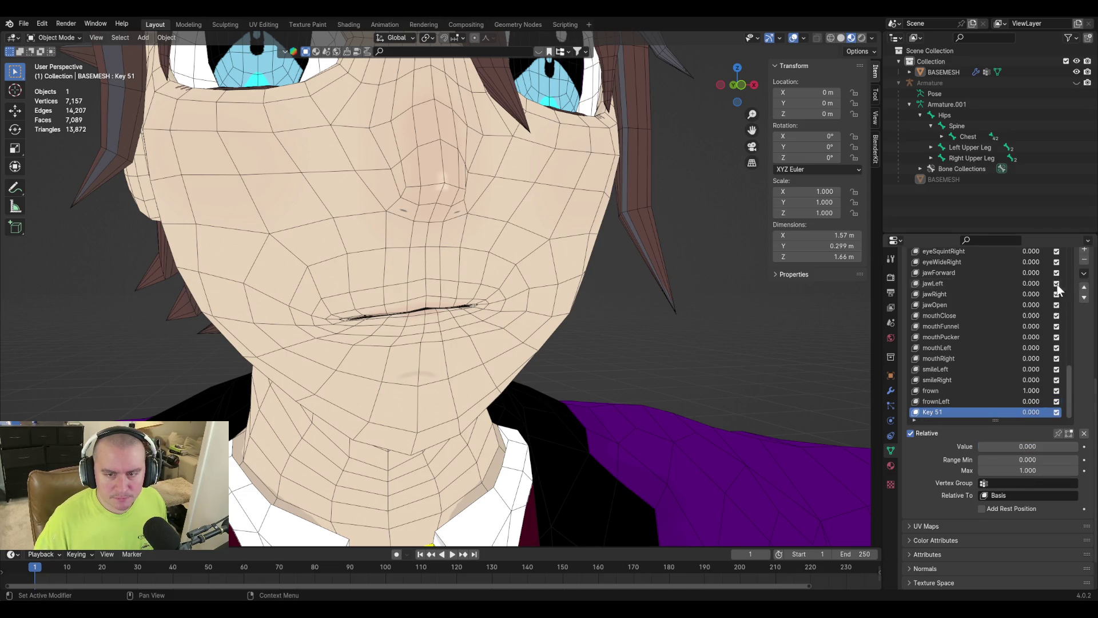
double_click(928, 410)
type("frownRight")
key("Return")
Remove the frown shape key, undo the removal, and check its options without changing anything.
left_click(926, 393)
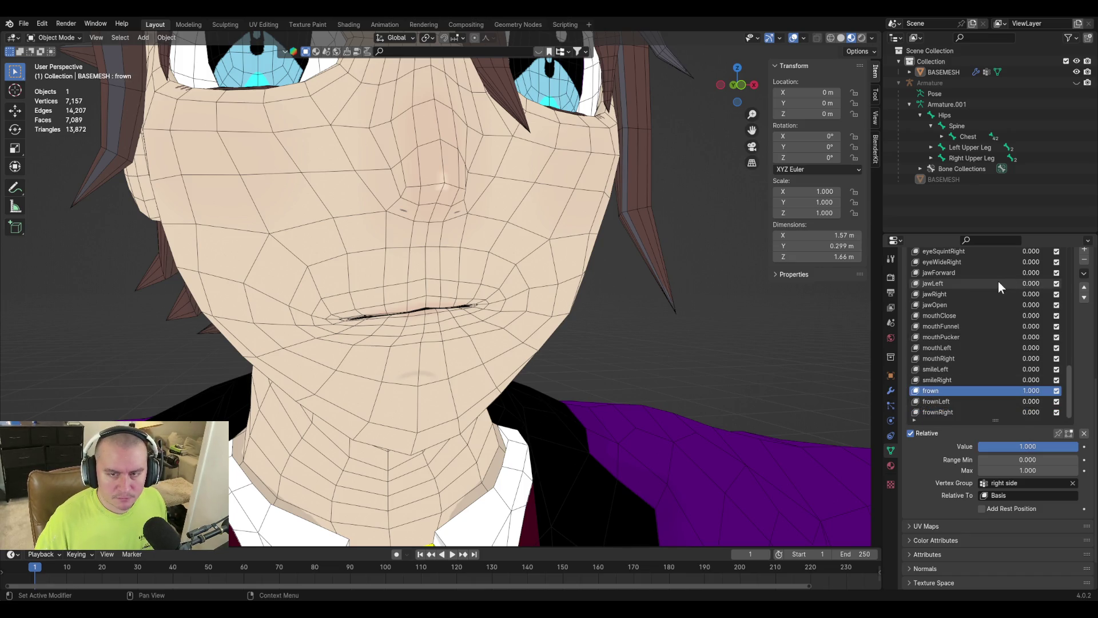
left_click(1085, 260)
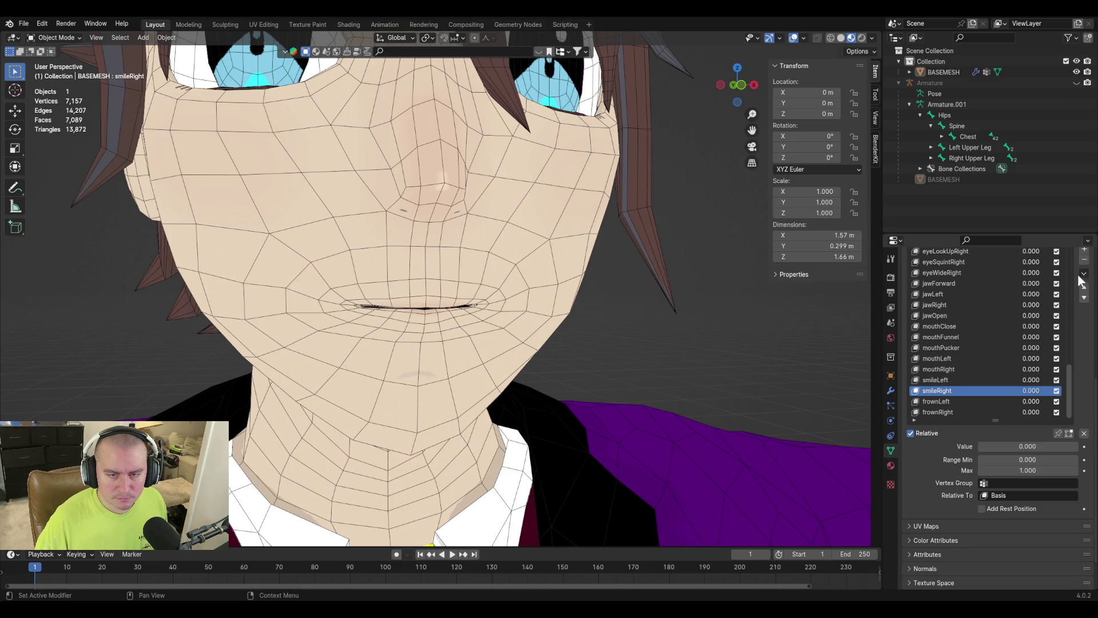
key("ctrl+z")
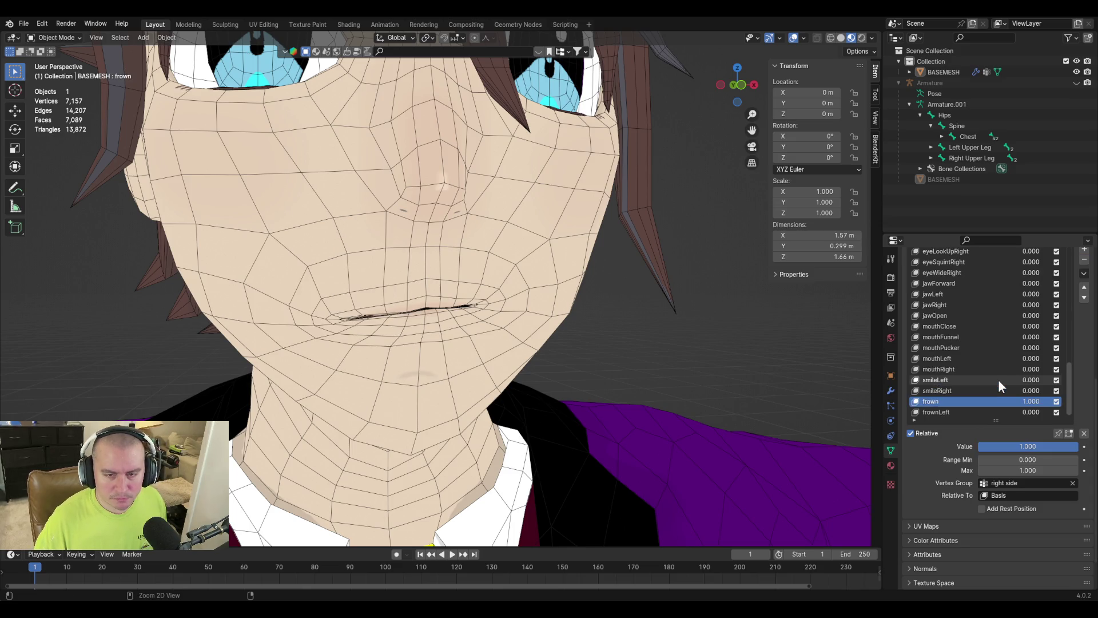
scroll(997, 379, "down", 1)
left_click_drag(1030, 448, 989, 449)
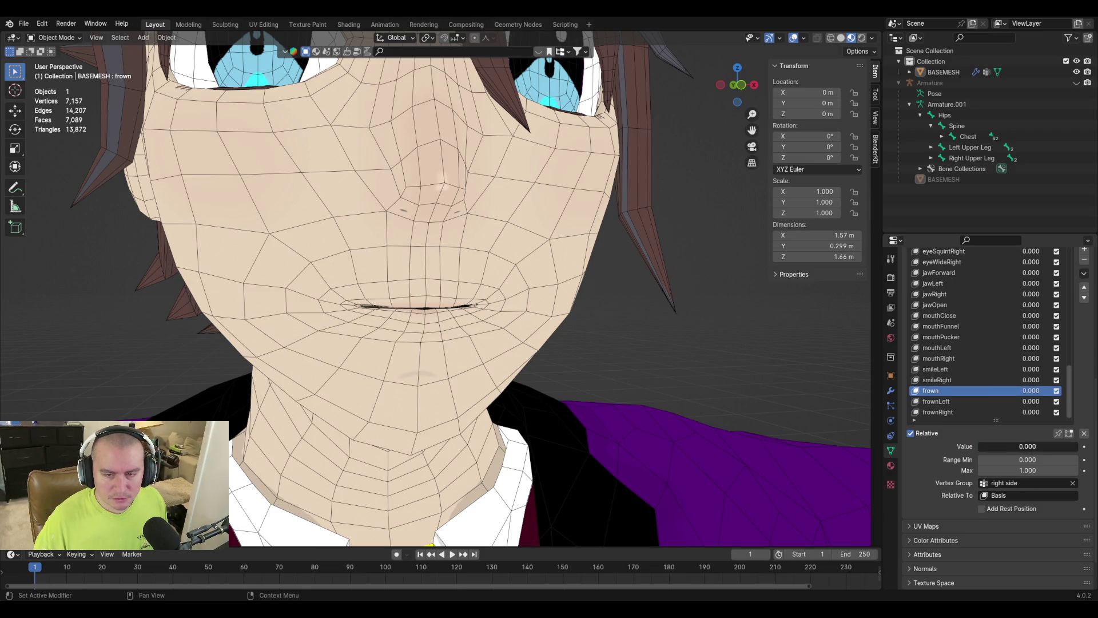
right_click(925, 393)
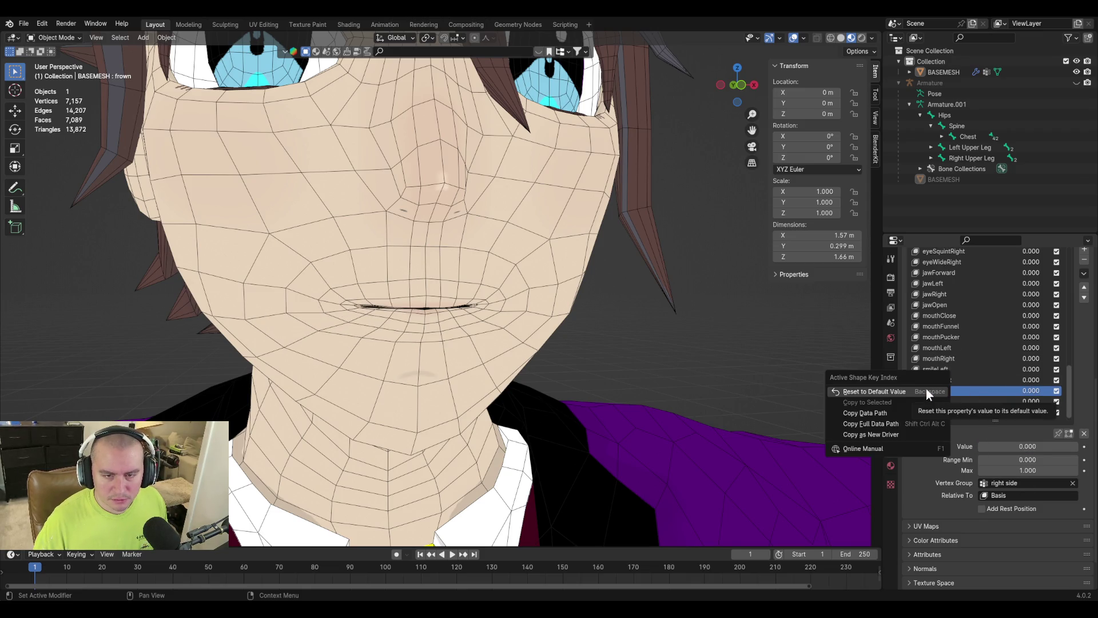
left_click(929, 414)
left_click_drag(1095, 343, 1081, 286)
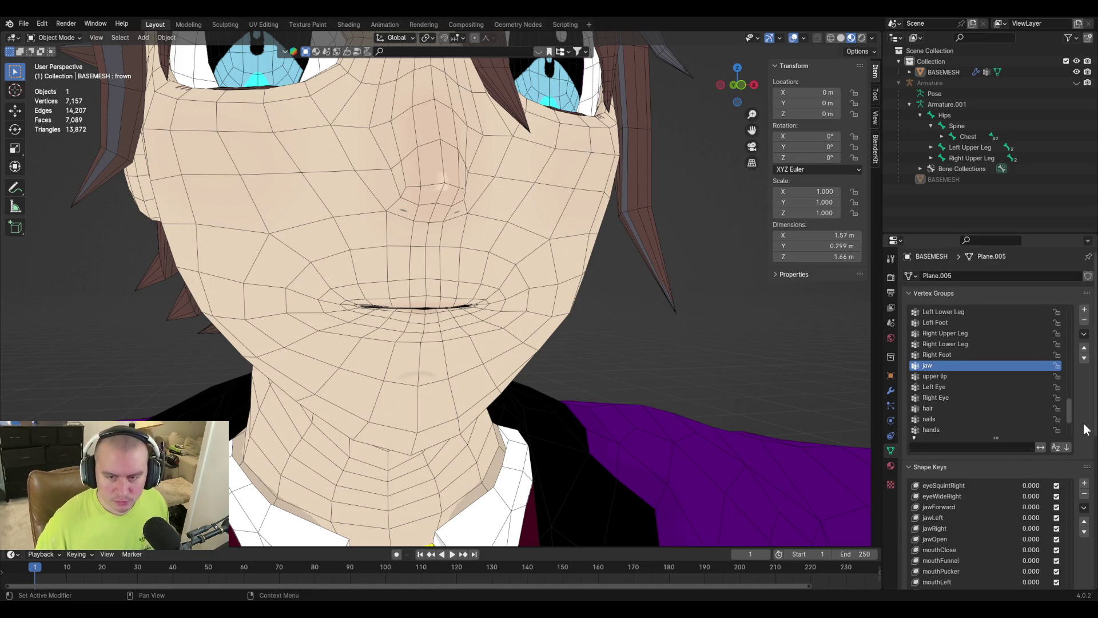
Move the frown shape key to the top of the shape key list.
scroll(1084, 429, "down", 5)
scroll(1084, 429, "down", 2)
left_click(1085, 315)
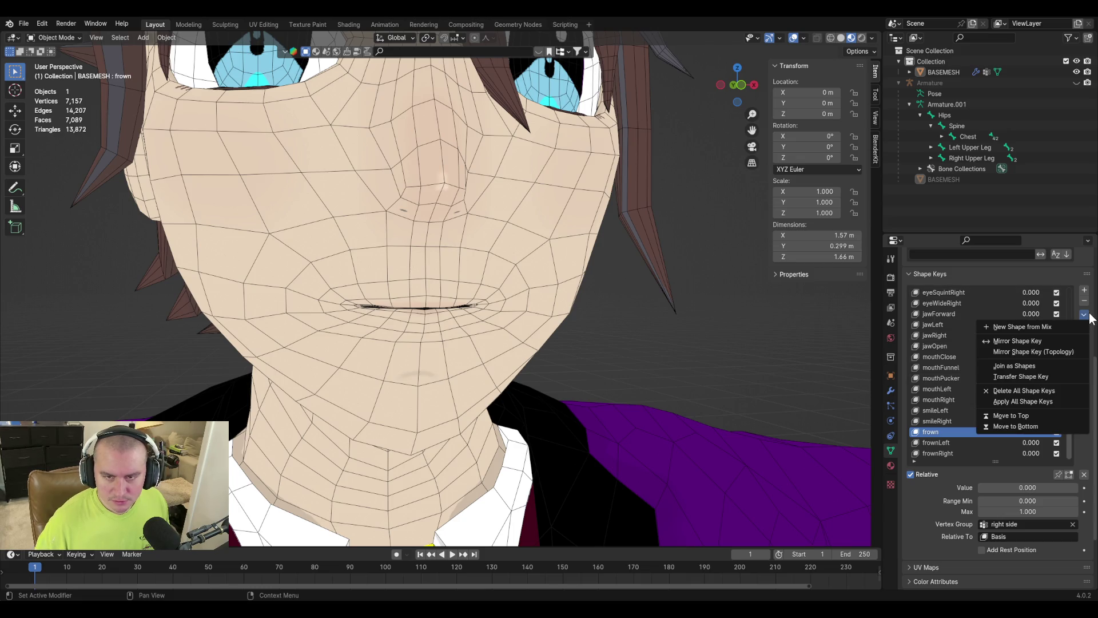
left_click(1063, 413)
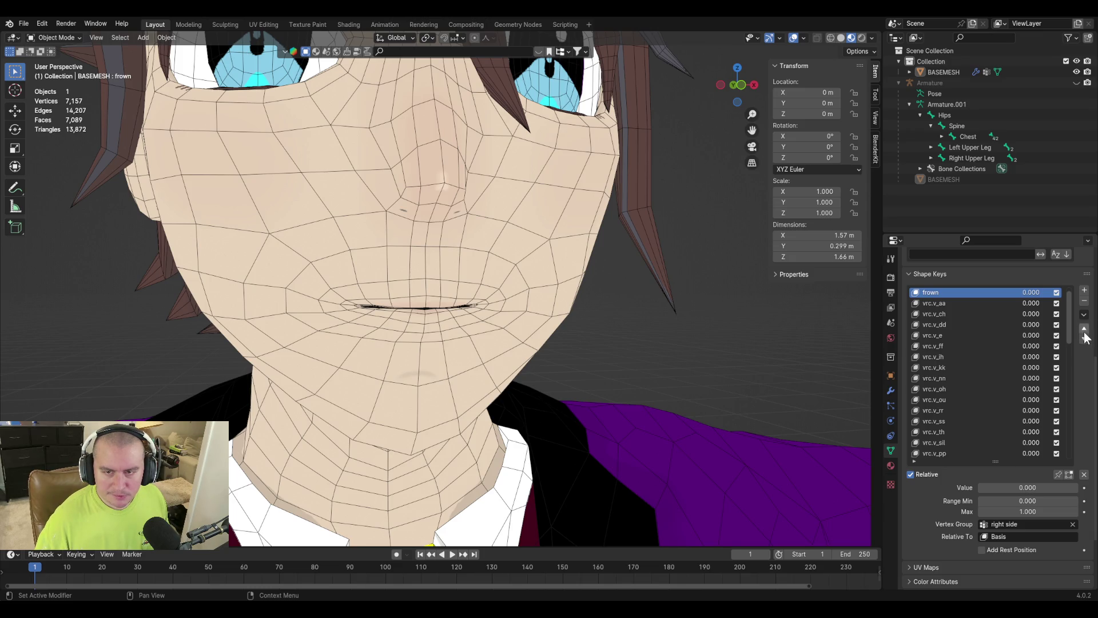
Move the smile shape key to the top of the list and save the file.
scroll(979, 410, "down", 12)
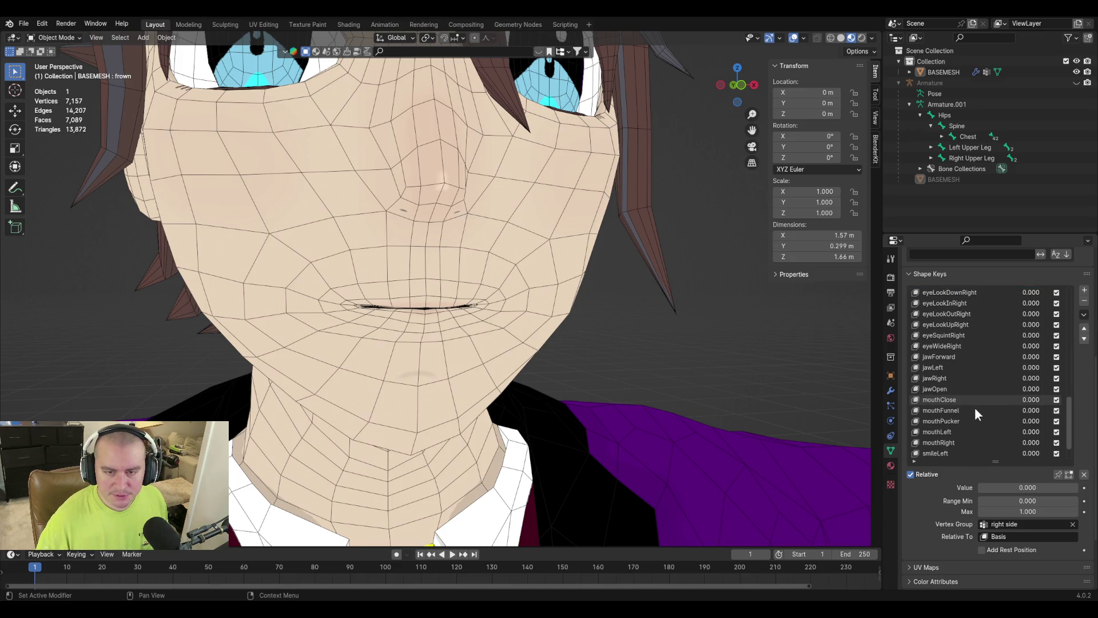
left_click(937, 390)
left_click(1084, 315)
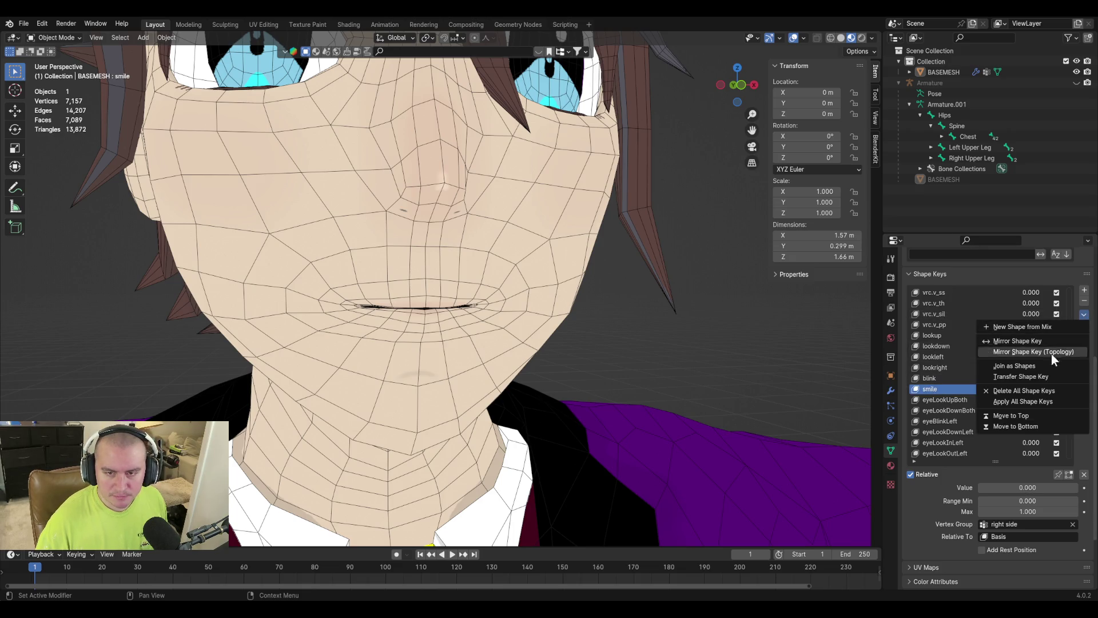
left_click(1043, 421)
left_click(1084, 314)
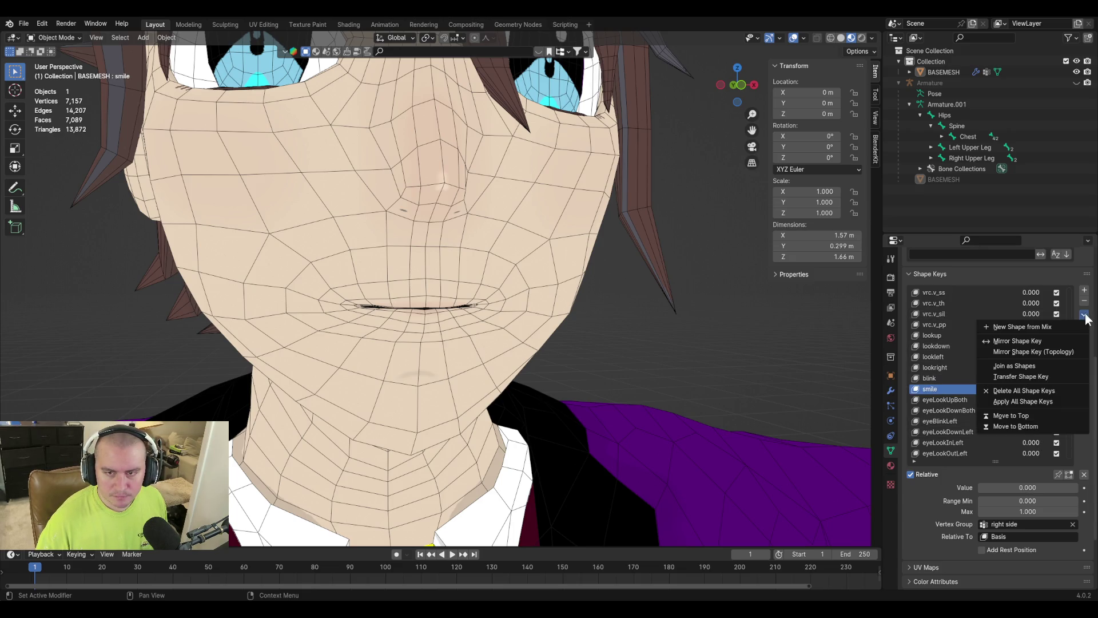
left_click(1042, 416)
scroll(975, 399, "down", 5)
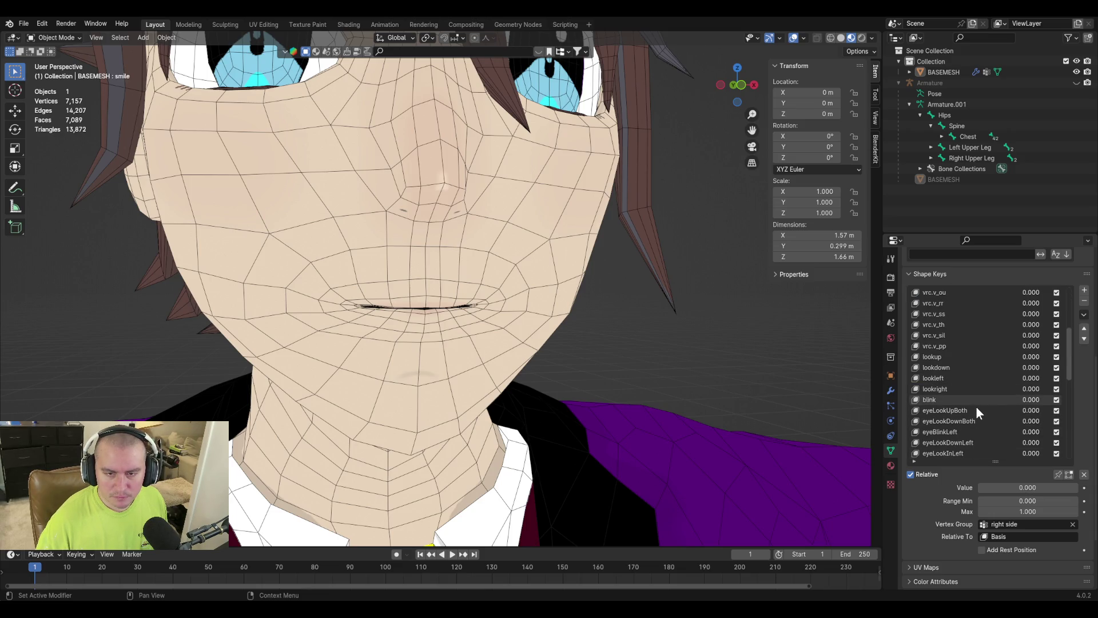
scroll(978, 413, "down", 8)
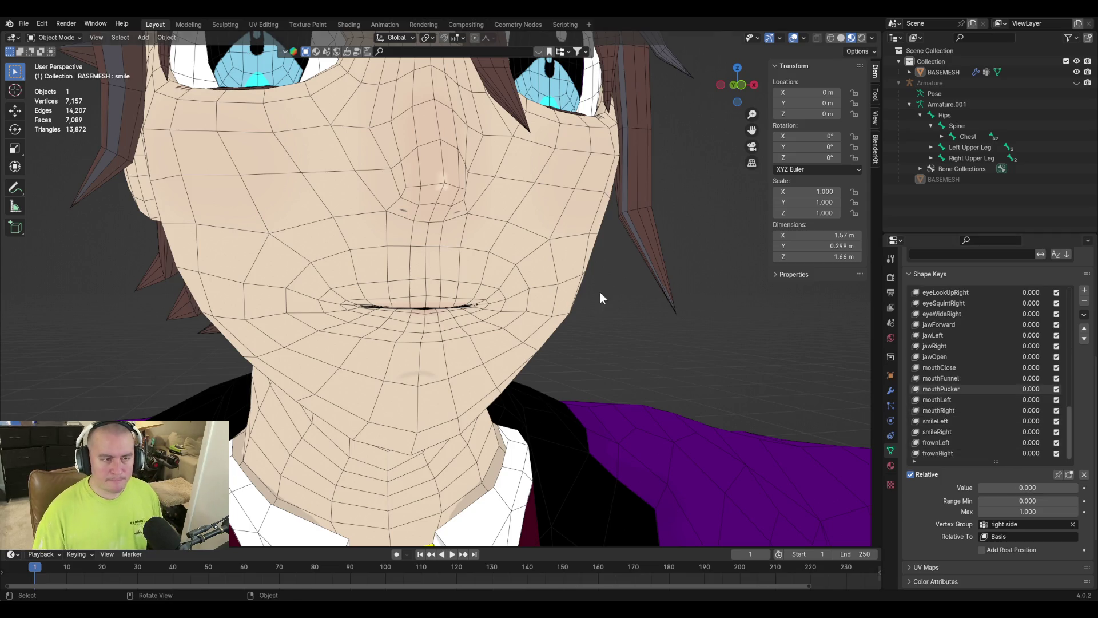
key("ctrl+s")
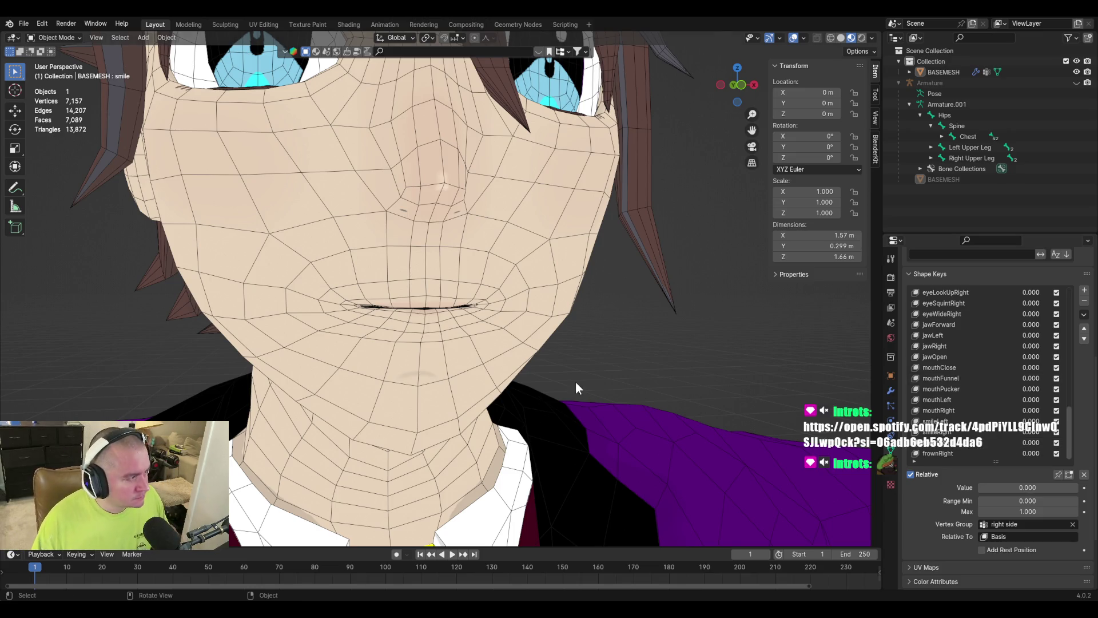
Save, then set frownLeft to 1.000 to preview the left-side frown.
mouse_move(568, 348)
middle_mouse_down()
mouse_move(438, 393)
mouse_move(536, 327)
mouse_move(520, 313)
mouse_move(527, 333)
middle_mouse_up()
key("ctrl+s")
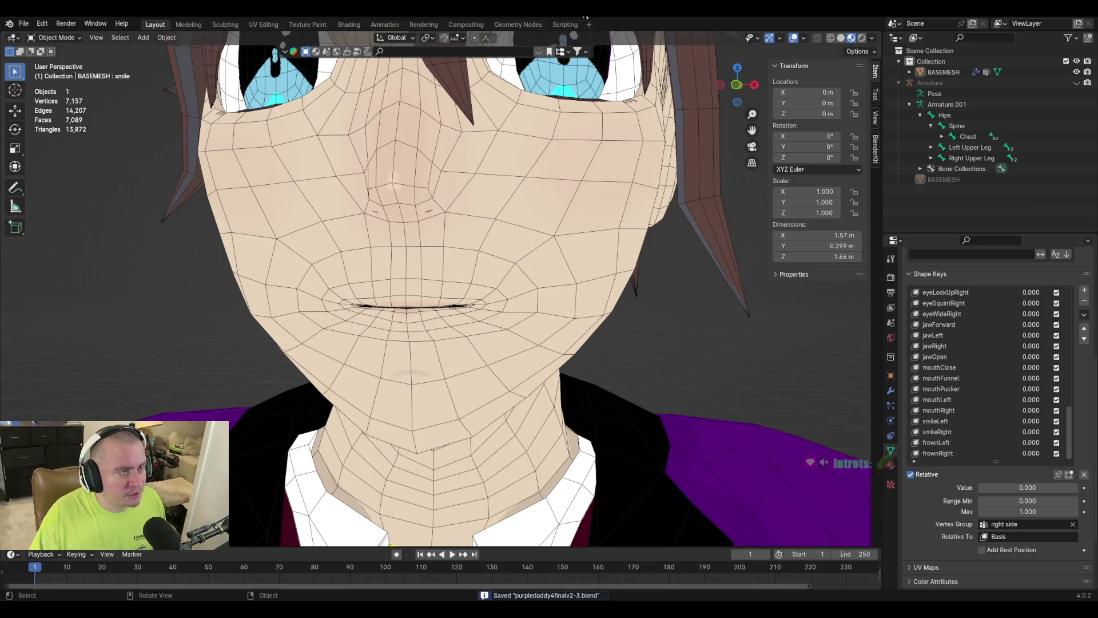
left_click(950, 444)
mouse_move(998, 488)
left_mouse_down()
mouse_move(1079, 488)
mouse_move(980, 488)
left_mouse_up()
Preview frownRight at 1.000, reset it to 0, check the ARKit mouthDimpleLeft reference, and save.
left_click(947, 454)
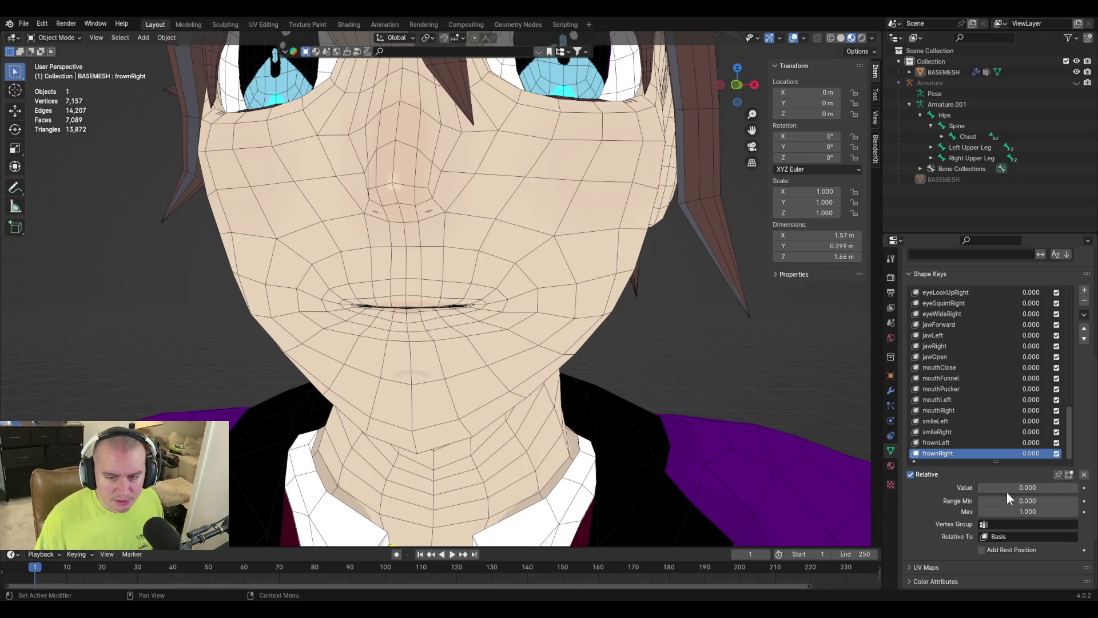
left_click_drag(979, 488, 1078, 488)
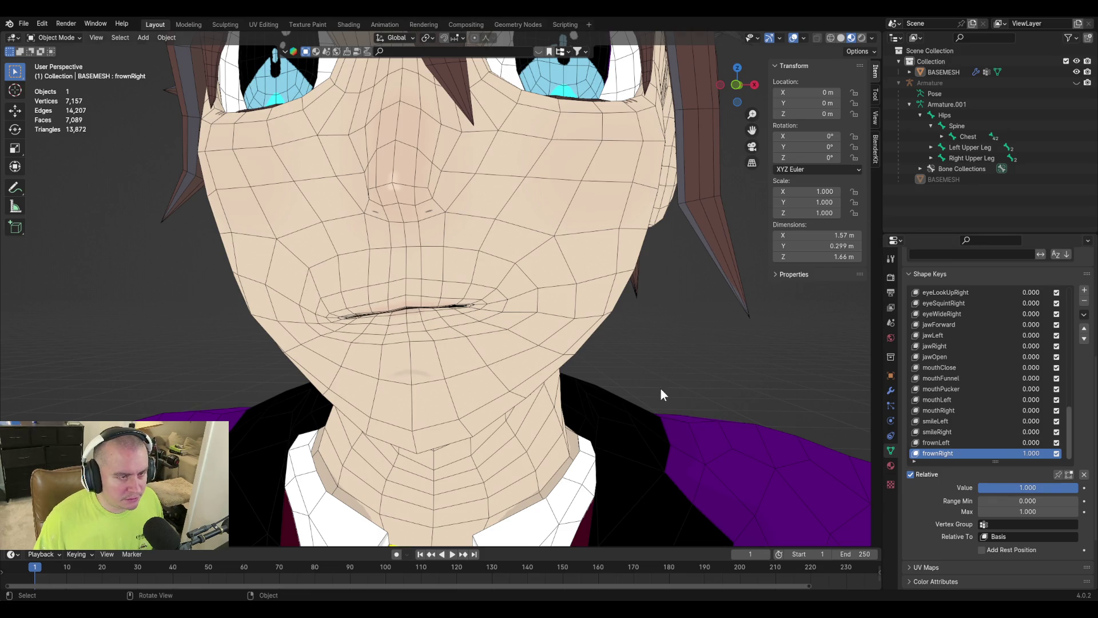
mouse_move(452, 330)
middle_mouse_down()
mouse_move(461, 337)
mouse_move(415, 315)
mouse_move(408, 330)
middle_mouse_up()
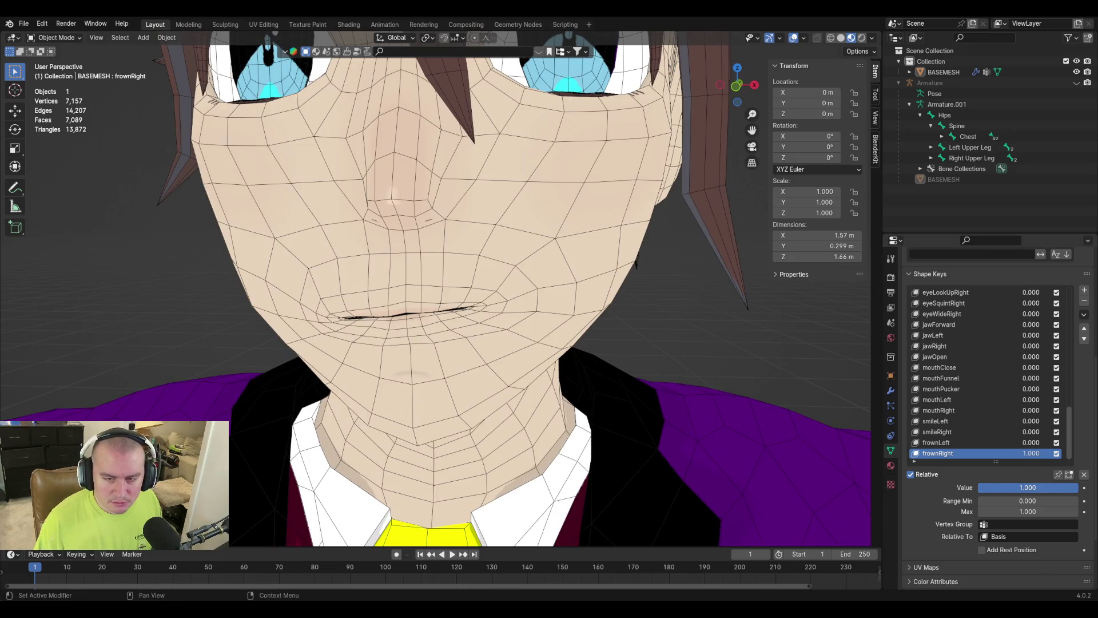
key("BackSpace")
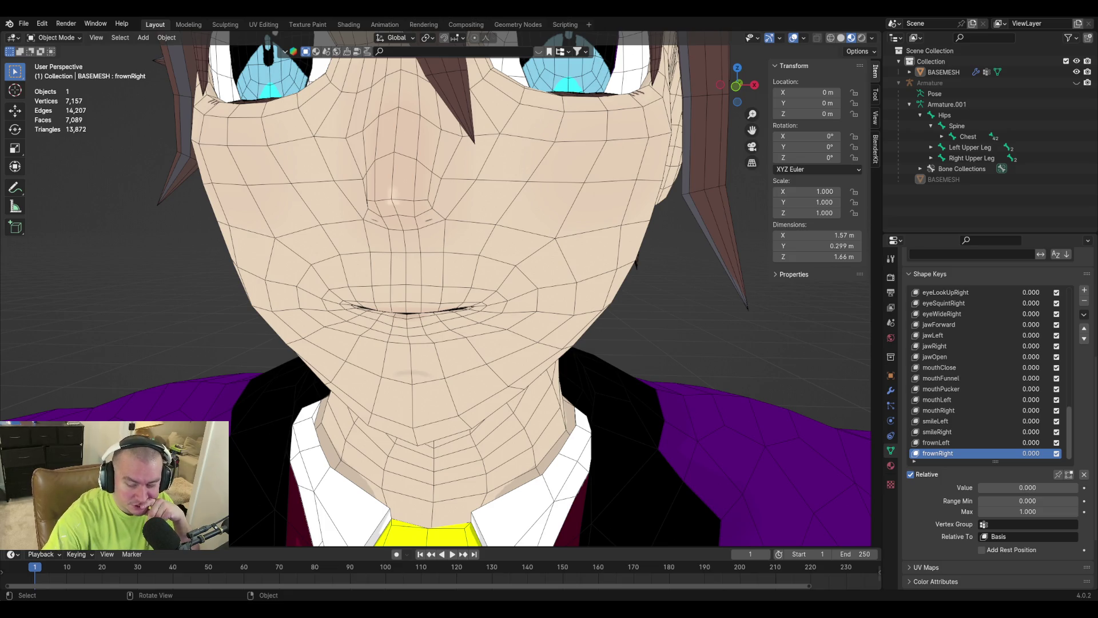
key("alt+Tab")
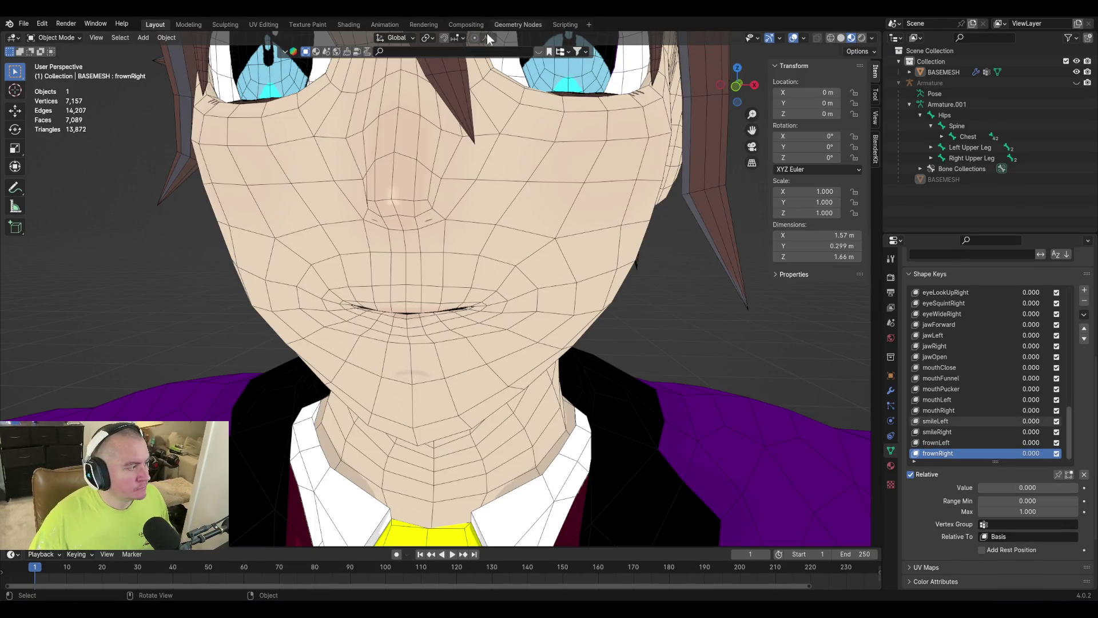
key("ctrl+s")
Add a new shape key renamed 'dimple' and enter Edit Mode on the head mesh.
mouse_move(487, 281)
middle_mouse_down()
mouse_move(508, 279)
mouse_move(497, 331)
mouse_move(541, 354)
middle_mouse_up()
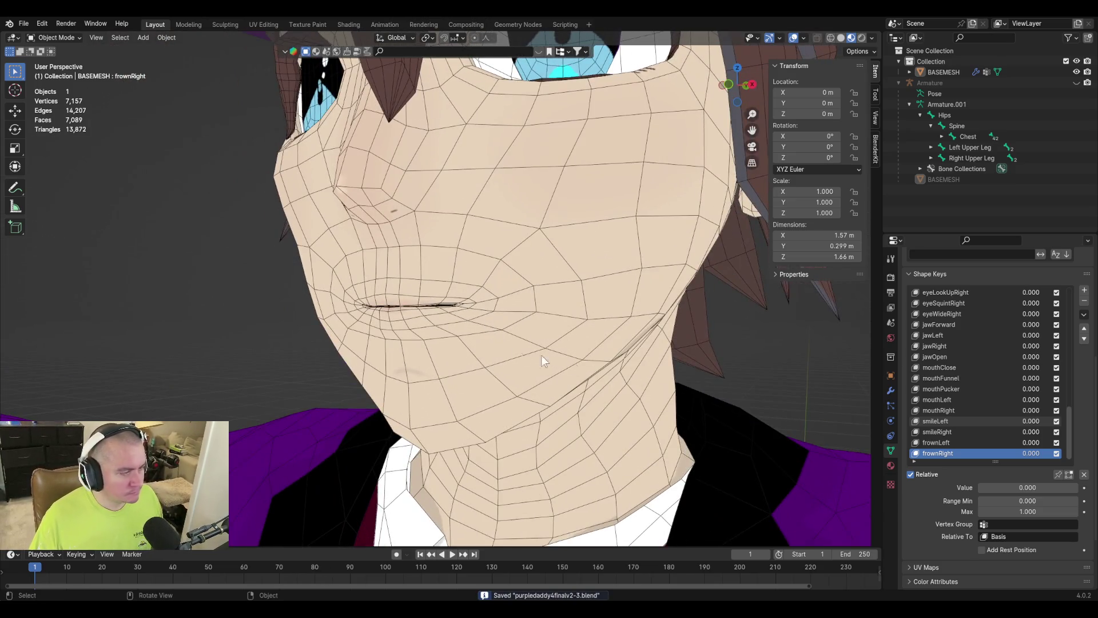
left_click(1084, 290)
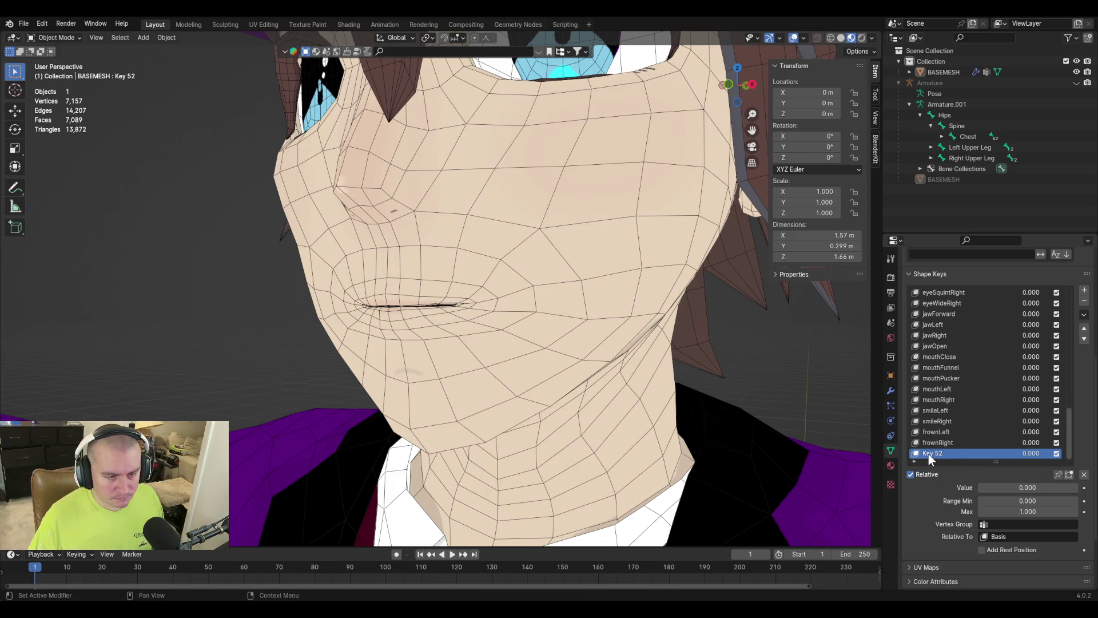
double_click(932, 455)
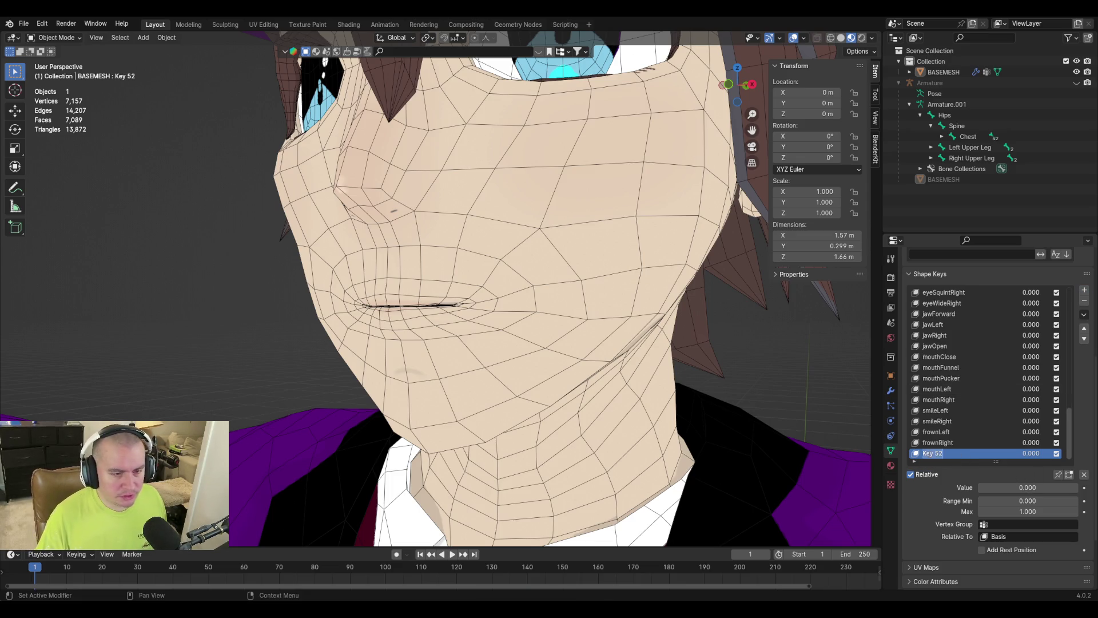
type("dimple")
key("Return")
key("Tab")
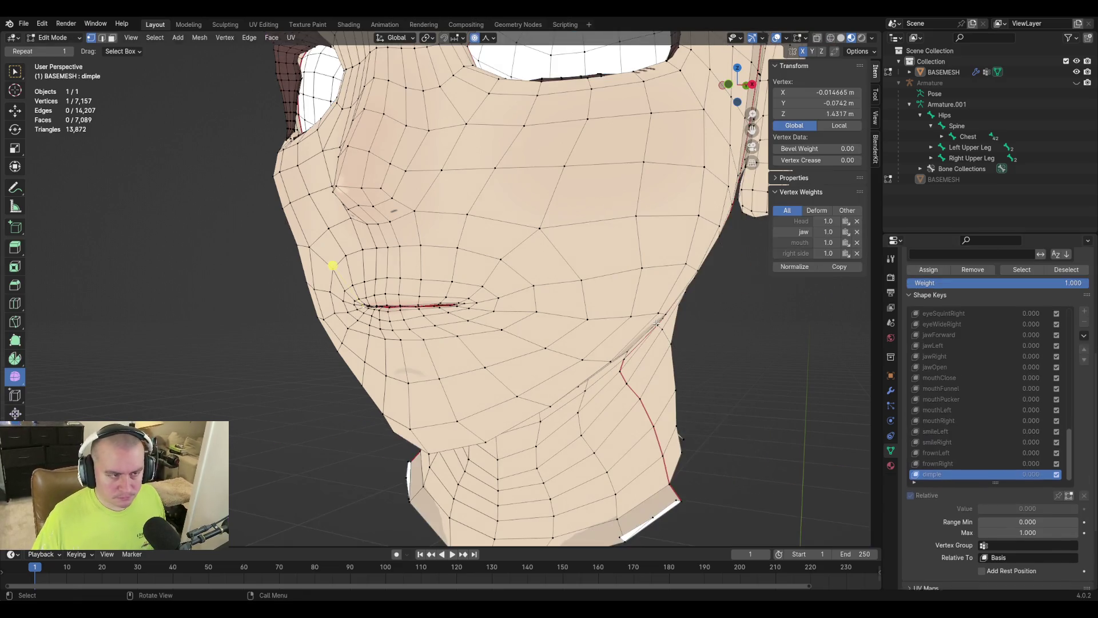
Select a vertex near the mouth corner, turn off proportional editing, and switch to front view.
scroll(487, 327, "up", 2)
left_click(484, 307)
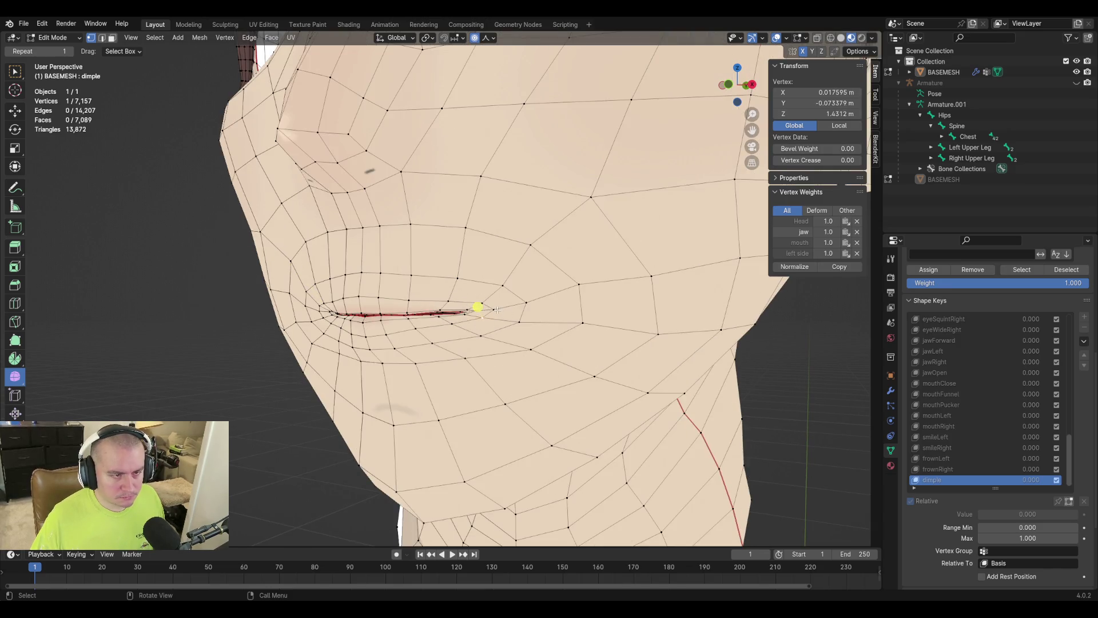
key("o")
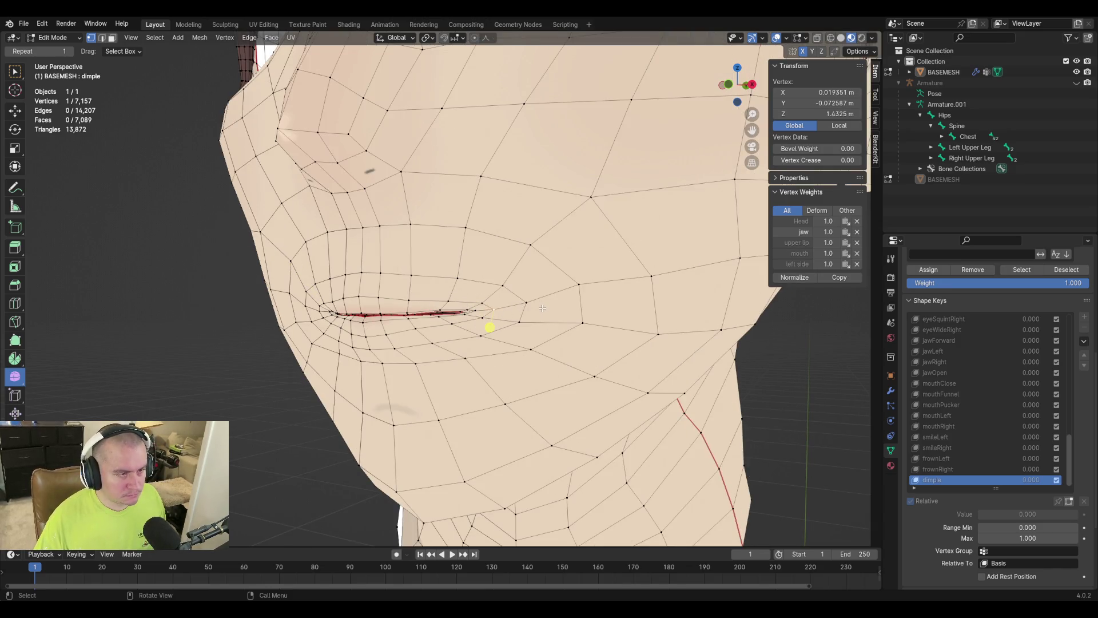
mouse_move(490, 326)
middle_mouse_down()
mouse_move(540, 321)
mouse_move(496, 332)
middle_mouse_up()
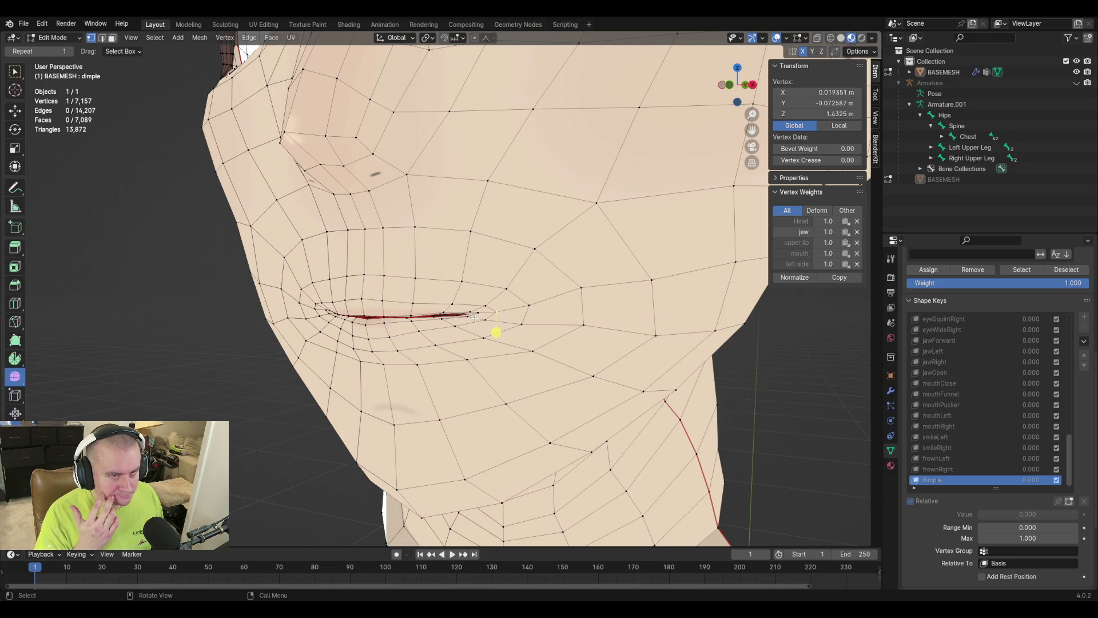
key("KP_1")
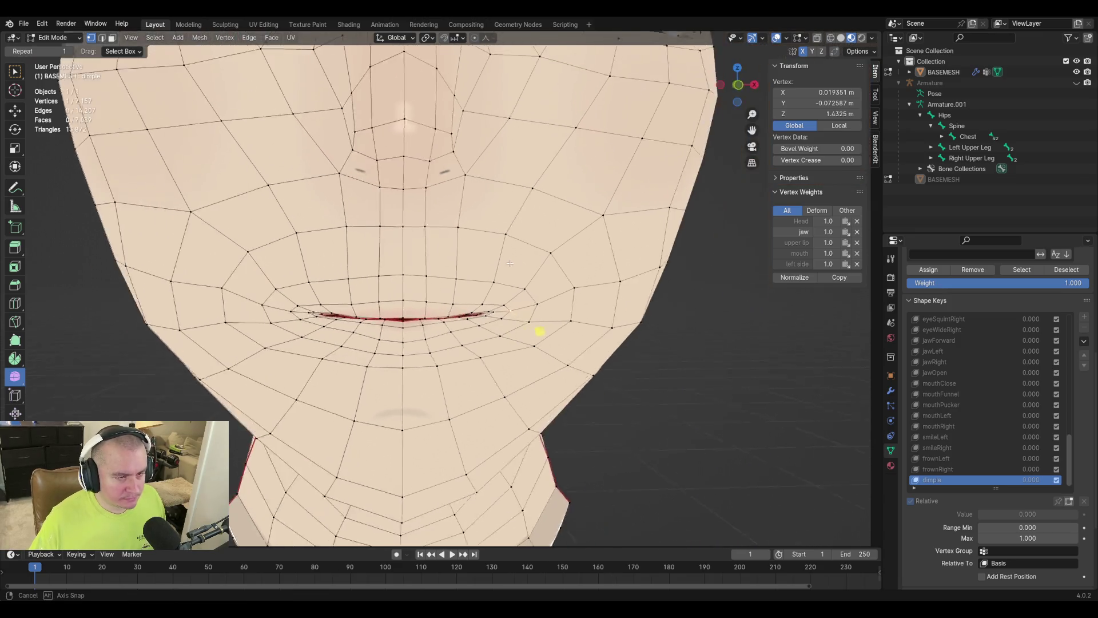
Push the mouth-corner vertex outward along X with proportional editing on.
key("g")
key("x")
right_click(544, 299)
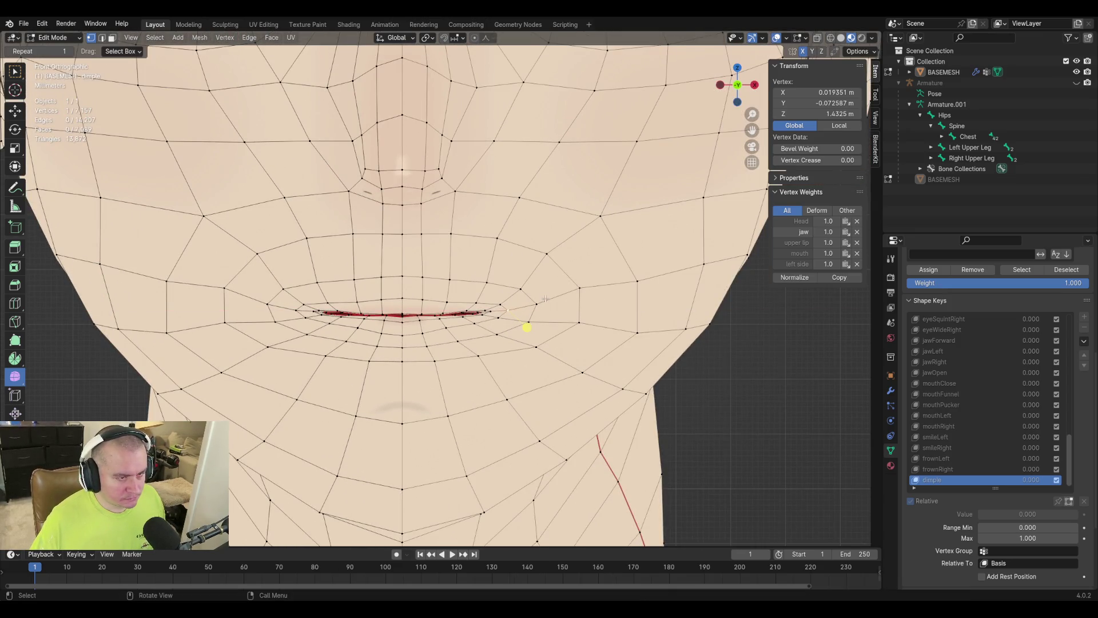
key("o")
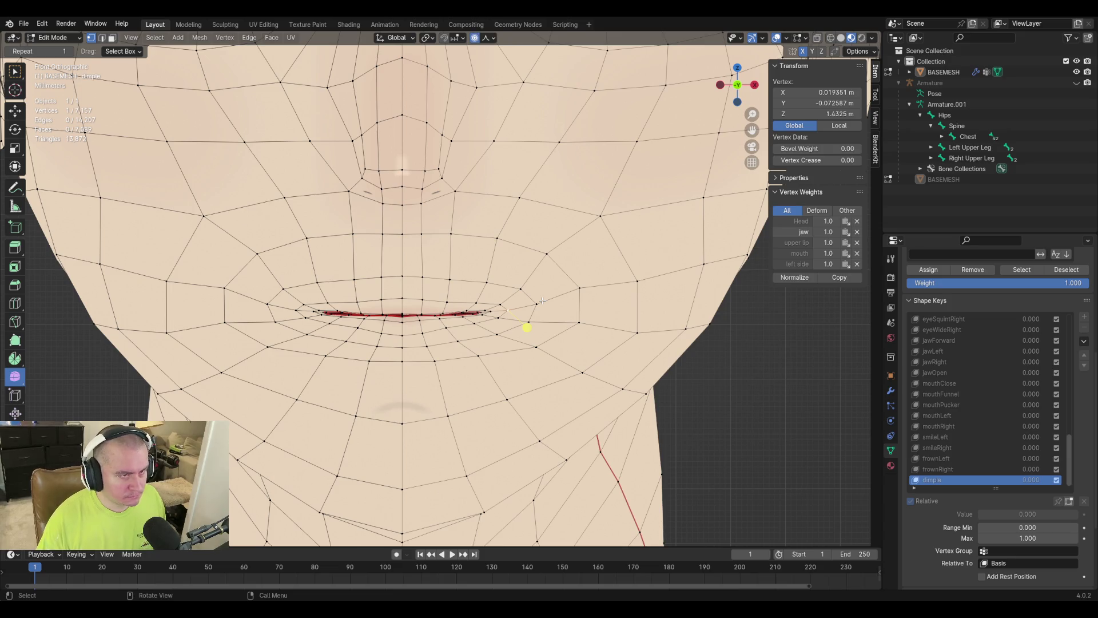
key("g")
right_click(542, 301)
key("g")
key("x")
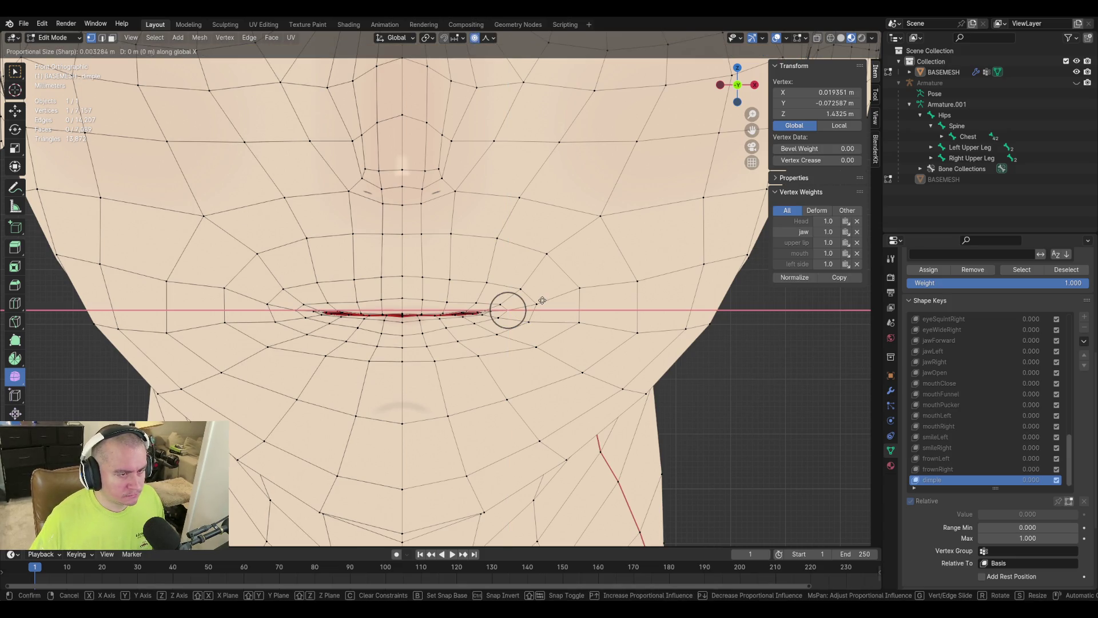
scroll(543, 300, "down", 20)
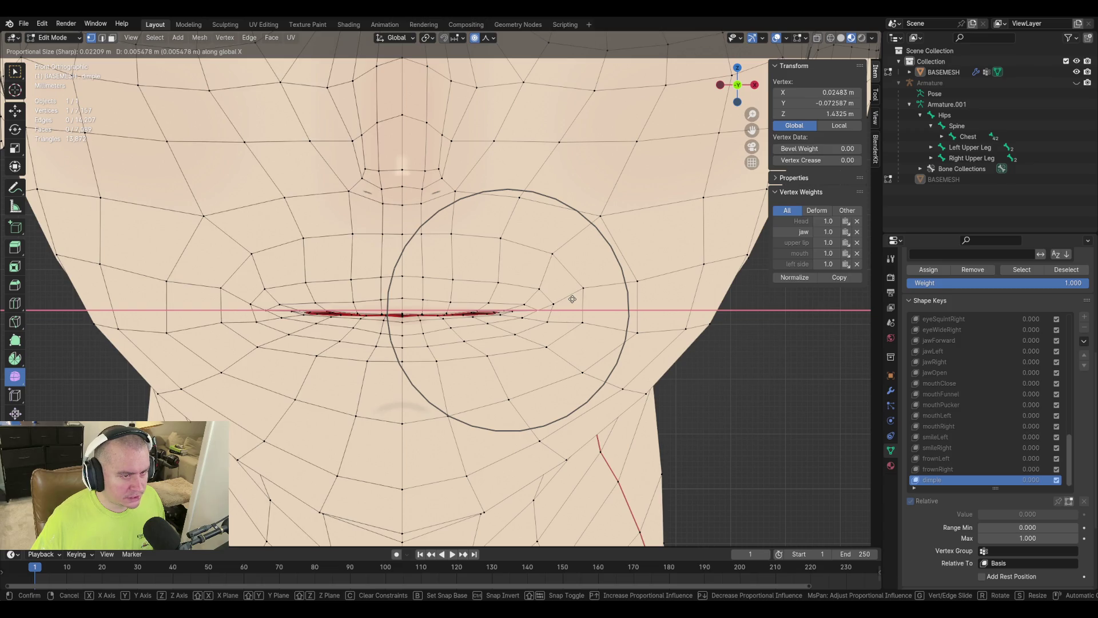
left_click(562, 328)
Slide the mouth-corner vertex and its neighbour together along the X axis.
left_click(637, 334, "shift")
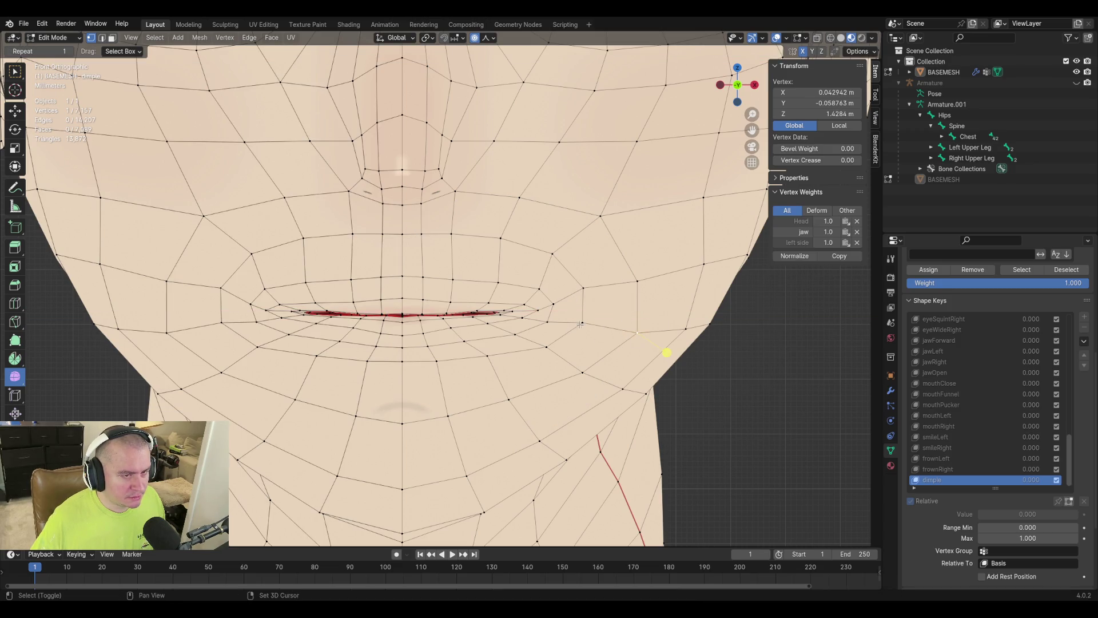
left_click(590, 324, "shift")
key("g")
key("x")
key("Escape")
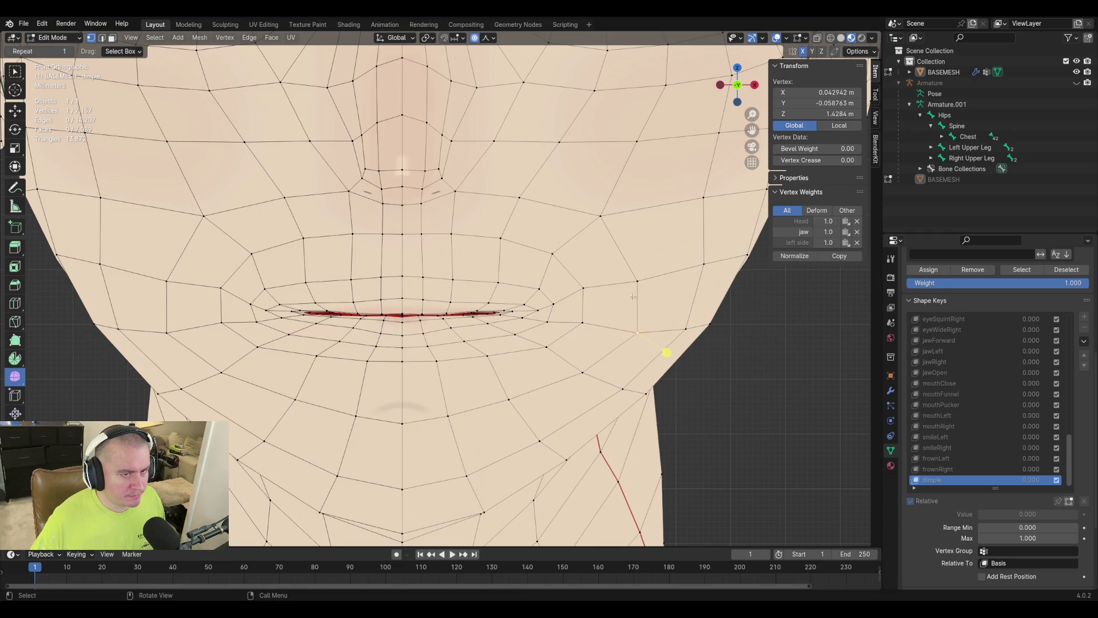
key("ctrl+z")
key("g")
key("x")
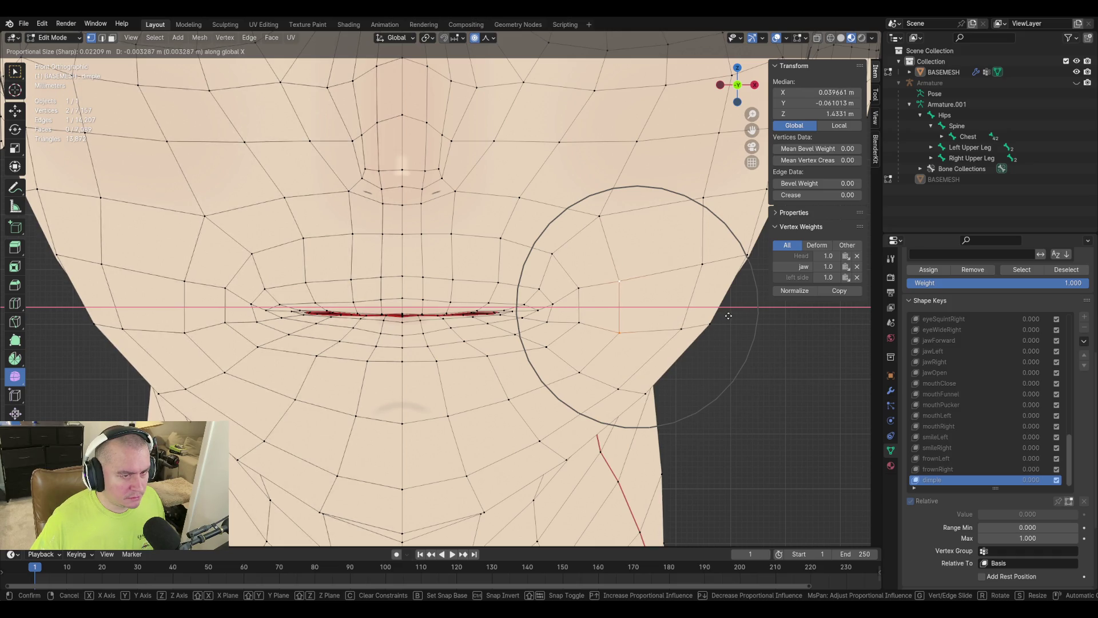
left_click(727, 317)
Move two vertices near the mouth along X in the front orthographic view.
mouse_move(746, 343)
middle_mouse_down()
mouse_move(559, 297)
mouse_move(471, 339)
middle_mouse_up()
left_click(382, 331)
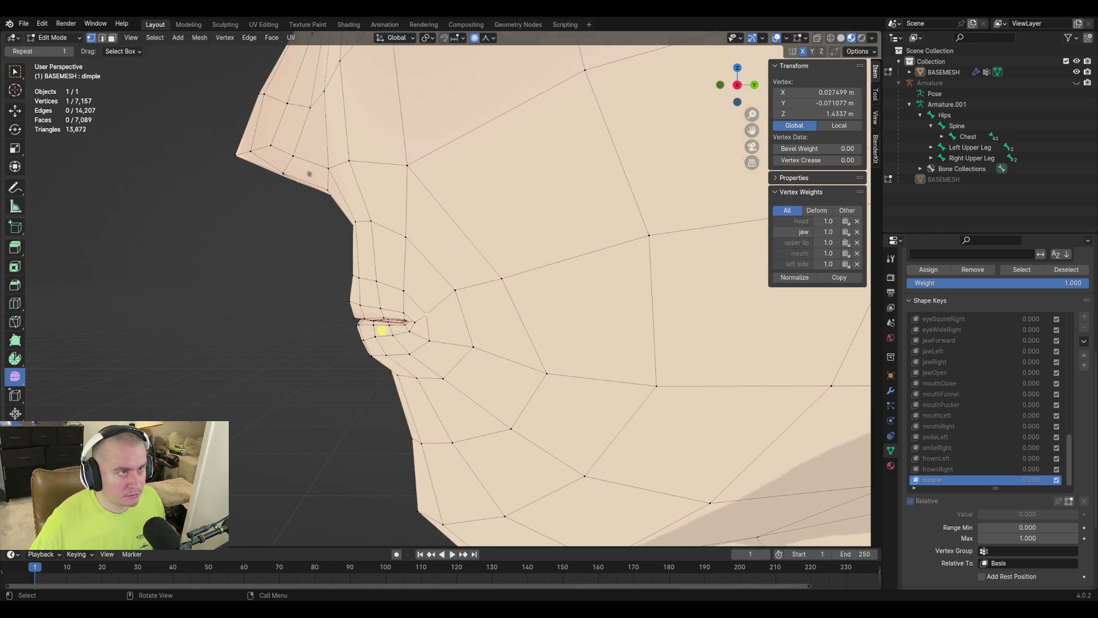
left_click(418, 309)
mouse_move(608, 290)
middle_mouse_down()
mouse_move(577, 298)
mouse_move(608, 289)
middle_mouse_up()
left_click(615, 312, "shift")
key("KP_1")
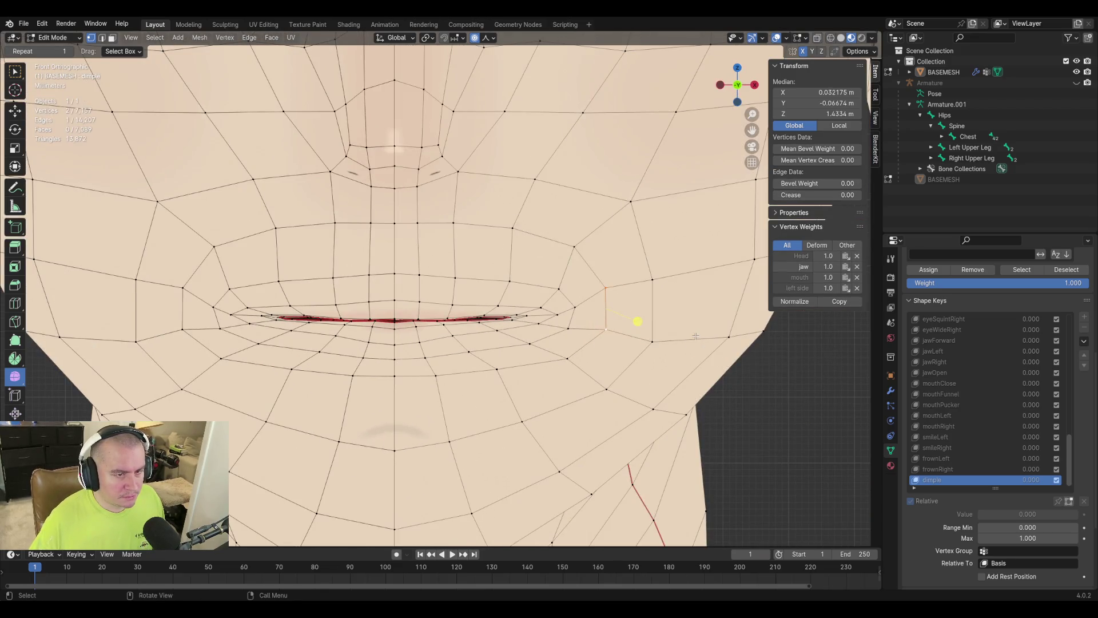
key("g")
key("x")
scroll(689, 337, "up", 9)
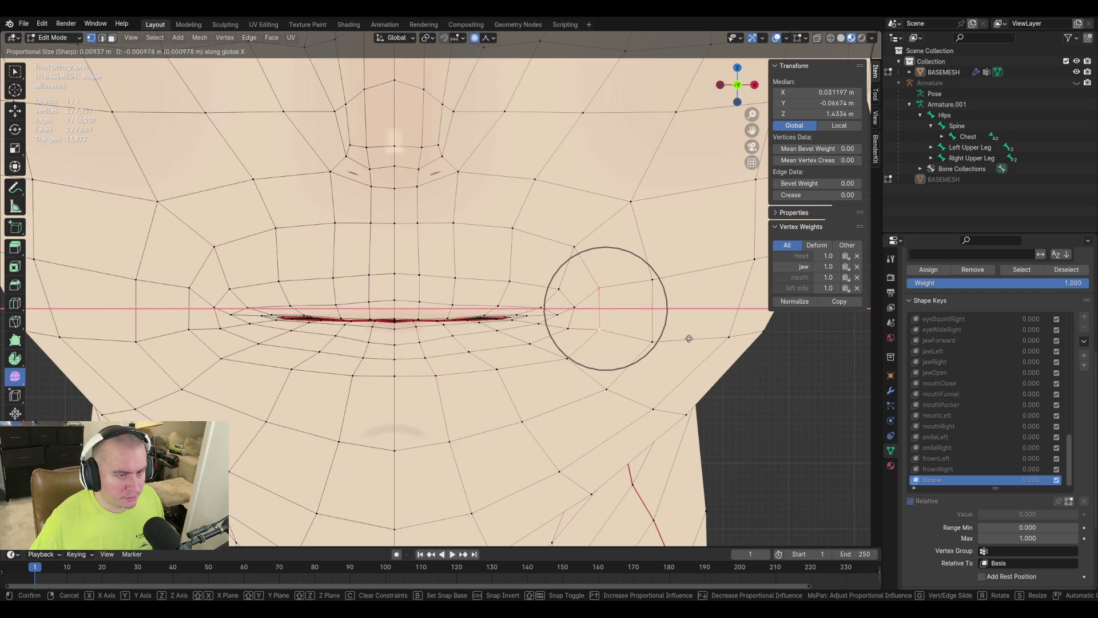
left_click(687, 338)
Reposition a vertex near the mouth corner with soft falloff.
mouse_move(630, 319)
middle_mouse_down()
mouse_move(620, 344)
mouse_move(523, 300)
mouse_move(596, 343)
mouse_move(503, 285)
middle_mouse_up()
scroll(529, 312, "up", 5)
scroll(523, 300, "down", 4)
left_click(338, 326)
scroll(563, 311, "up", 4)
key("g")
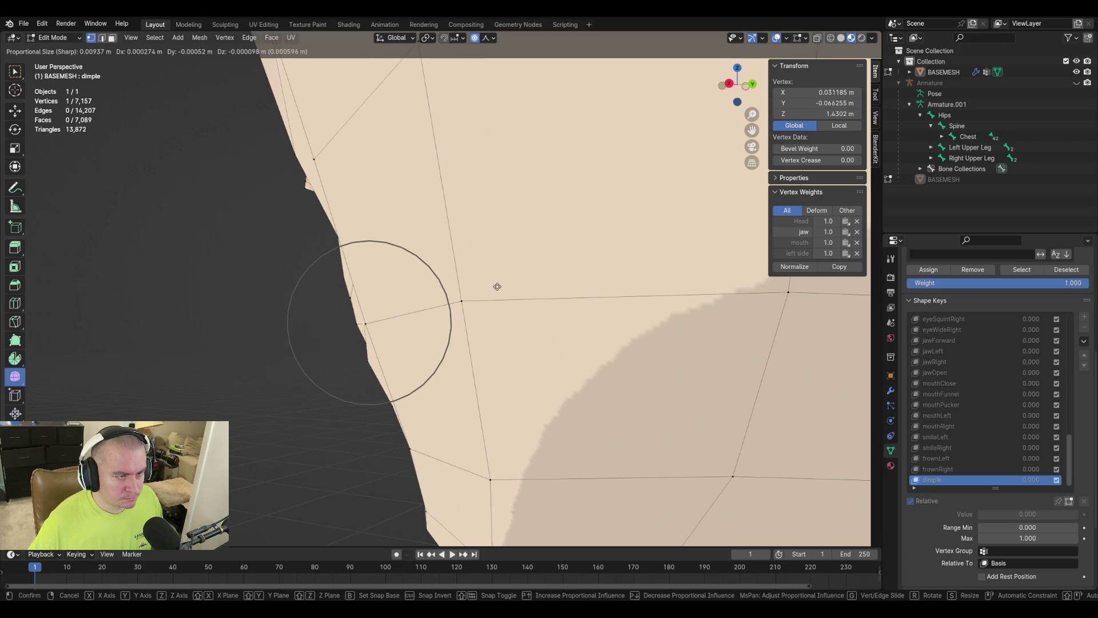
left_click(497, 286)
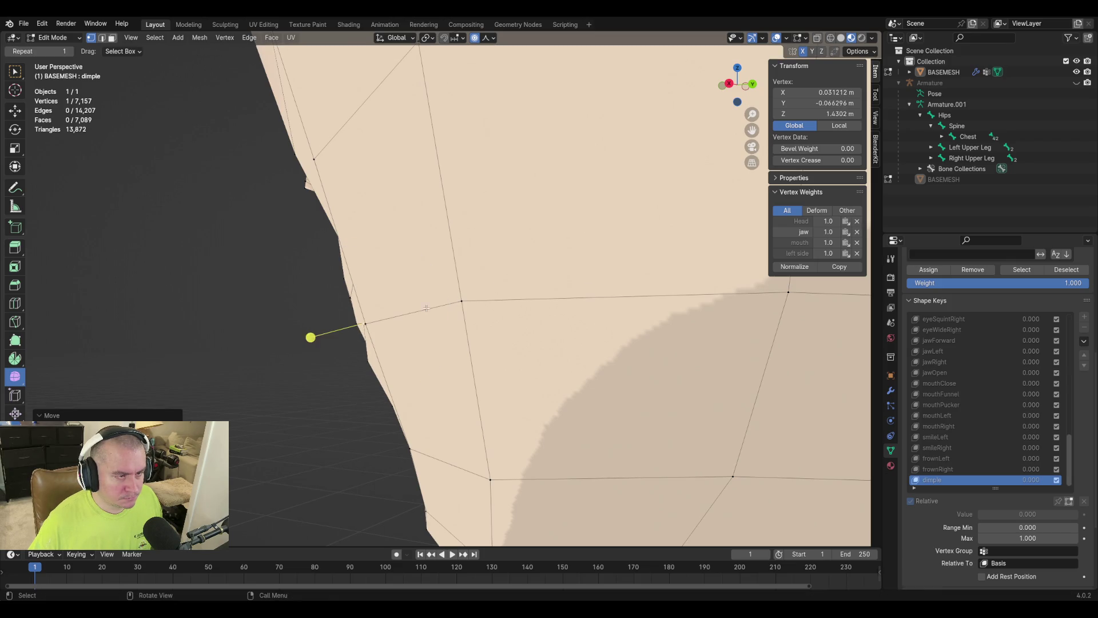
Move another vertex near the mouth to refine the dimple shape.
scroll(458, 286, "down", 5)
scroll(432, 279, "up", 5)
mouse_move(433, 279)
middle_mouse_down()
mouse_move(429, 256)
mouse_move(449, 312)
middle_mouse_up()
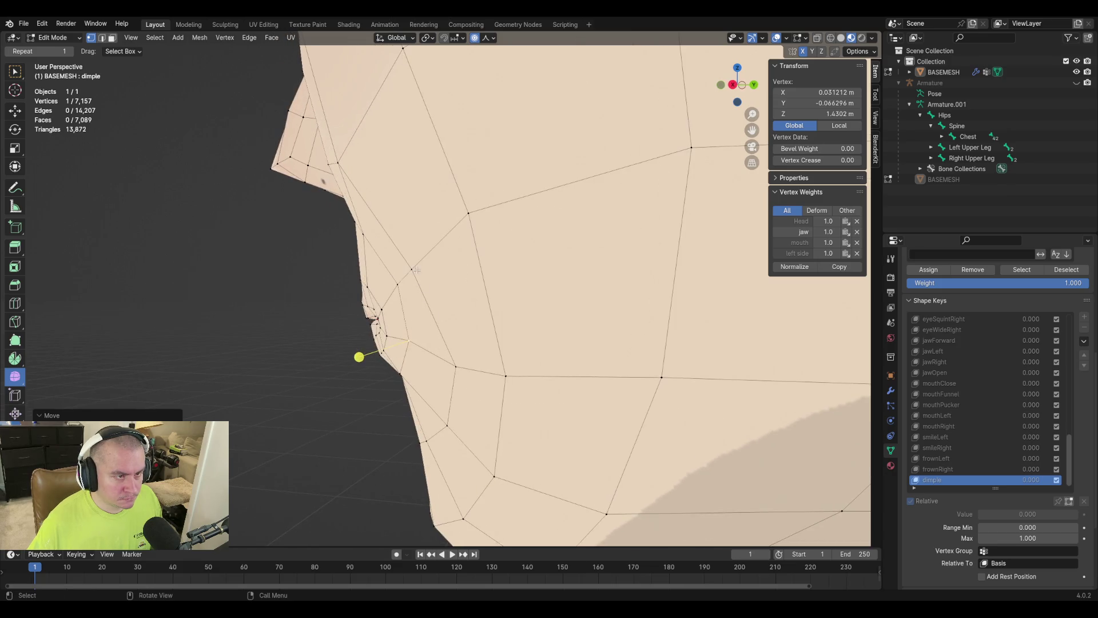
left_click(405, 273)
key("g")
left_click(519, 292)
mouse_move(353, 292)
middle_mouse_down()
mouse_move(465, 241)
mouse_move(500, 194)
mouse_move(499, 230)
mouse_move(581, 319)
middle_mouse_up()
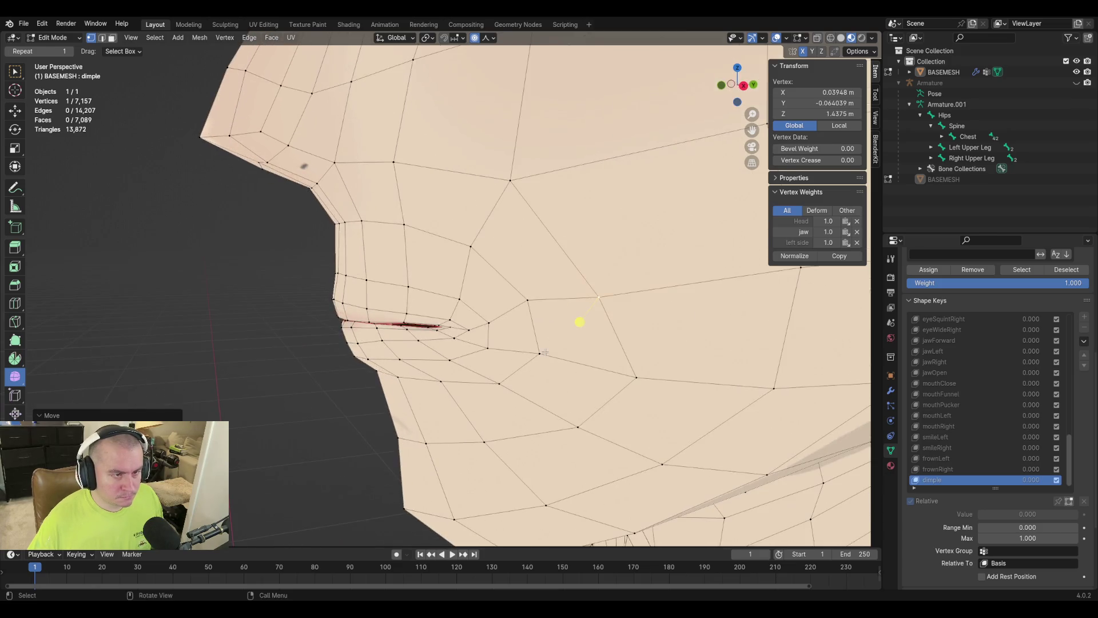
Preview the dimple shape key at full strength in Object Mode from the front.
key("Tab")
left_click_drag(990, 491, 1078, 490)
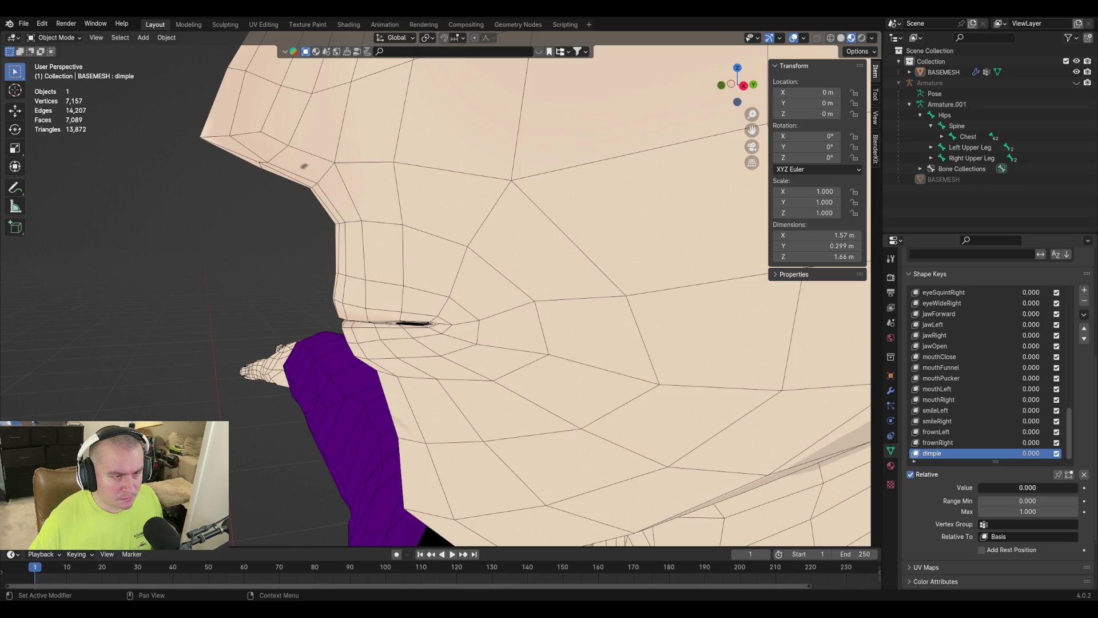
mouse_move(504, 375)
middle_mouse_down()
mouse_move(610, 399)
mouse_move(591, 385)
mouse_move(677, 415)
mouse_move(662, 400)
mouse_move(681, 404)
mouse_move(637, 352)
middle_mouse_up()
key("KP_1")
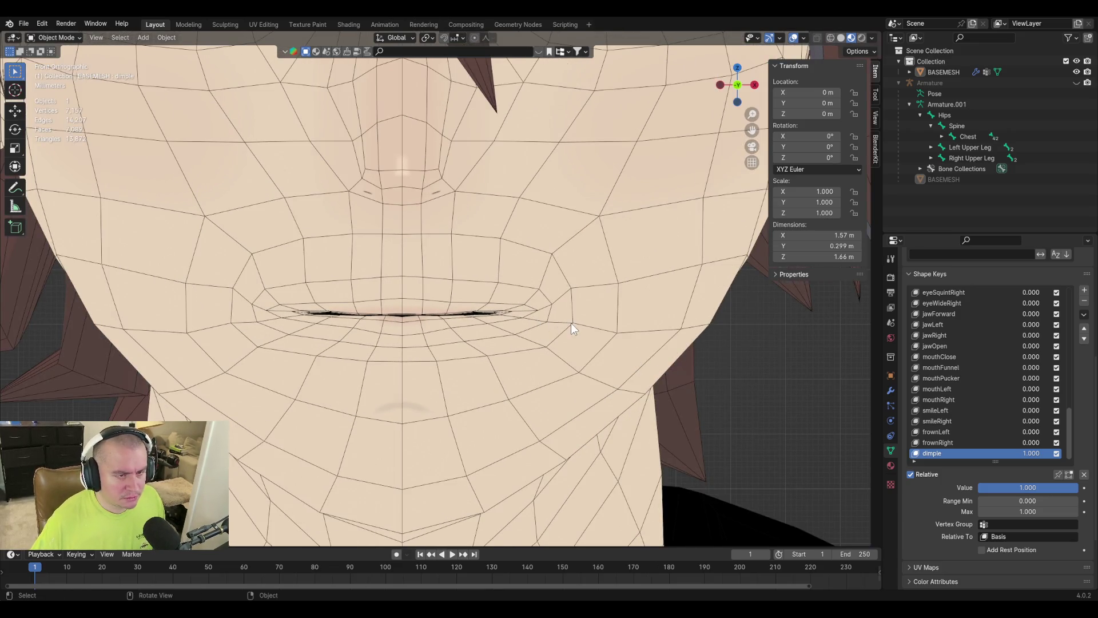
Move a lip-corner vertex vertically along Z in Edit Mode.
key("Tab")
left_click(535, 310)
key("g")
key("z")
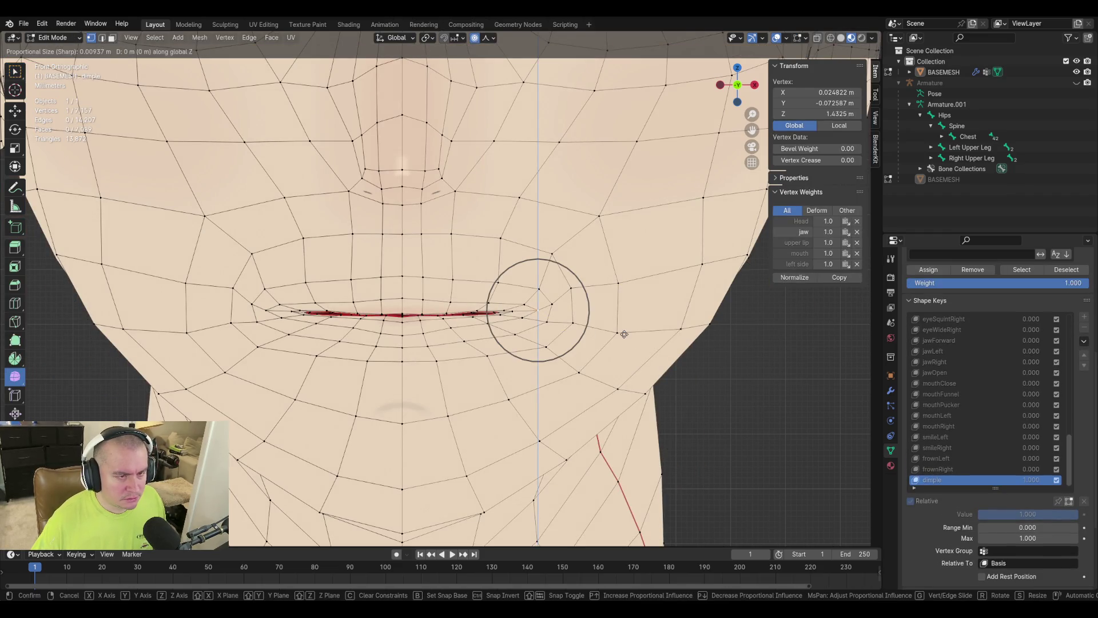
scroll(624, 335, "down", 4)
scroll(625, 332, "down", 4)
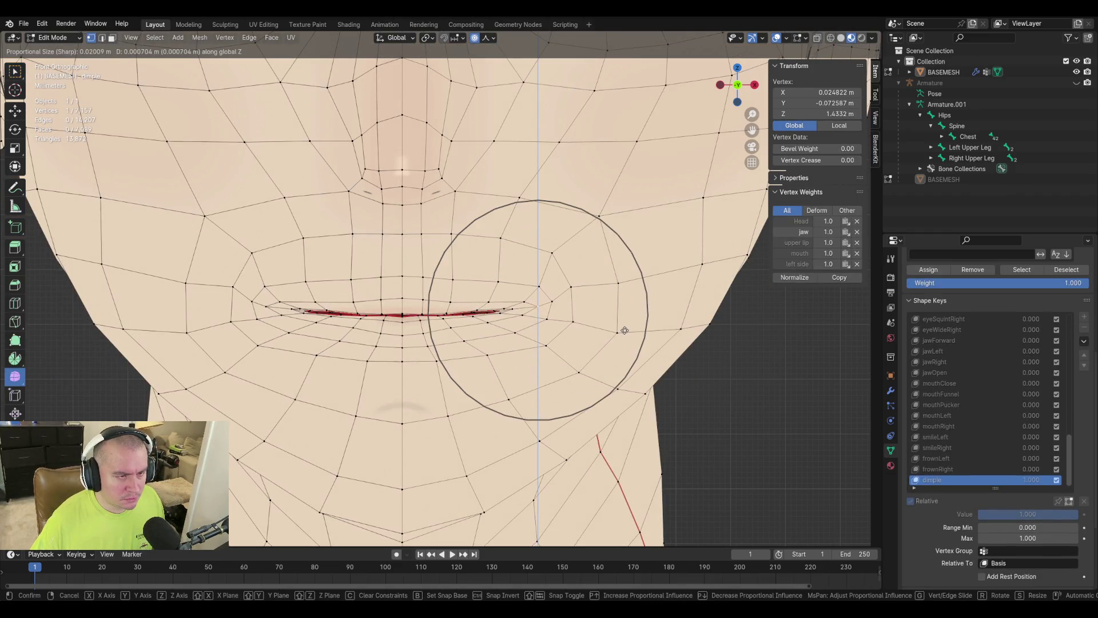
scroll(625, 329, "down", 2)
scroll(625, 328, "up", 1)
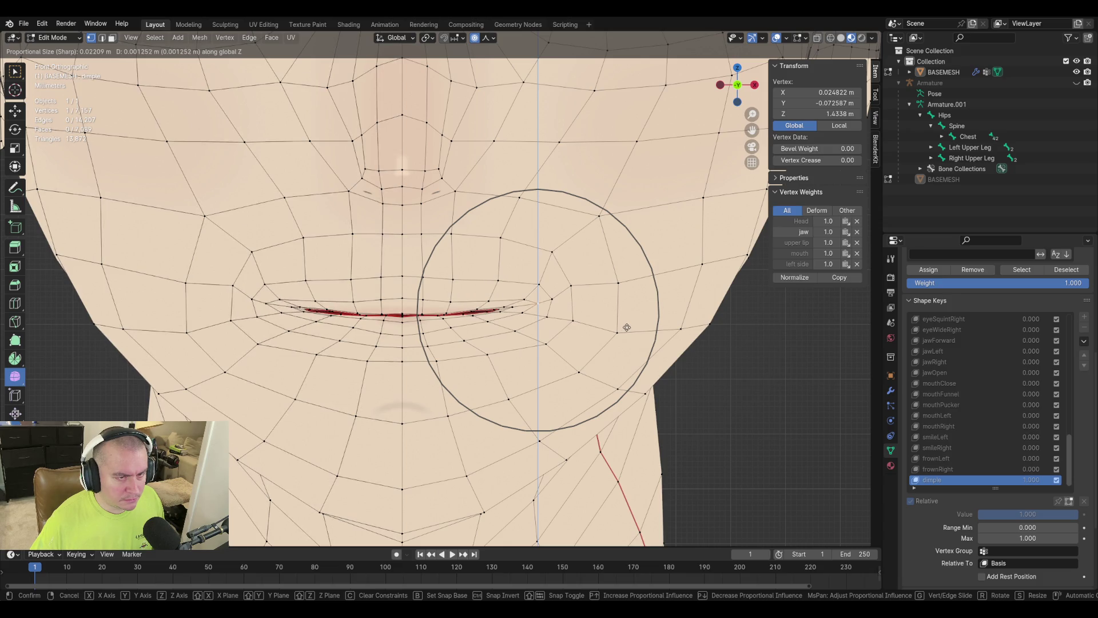
left_click(627, 329)
Deselect all, save purpledaddy4finalv2-3.blend, and return to Object Mode.
left_click(803, 429)
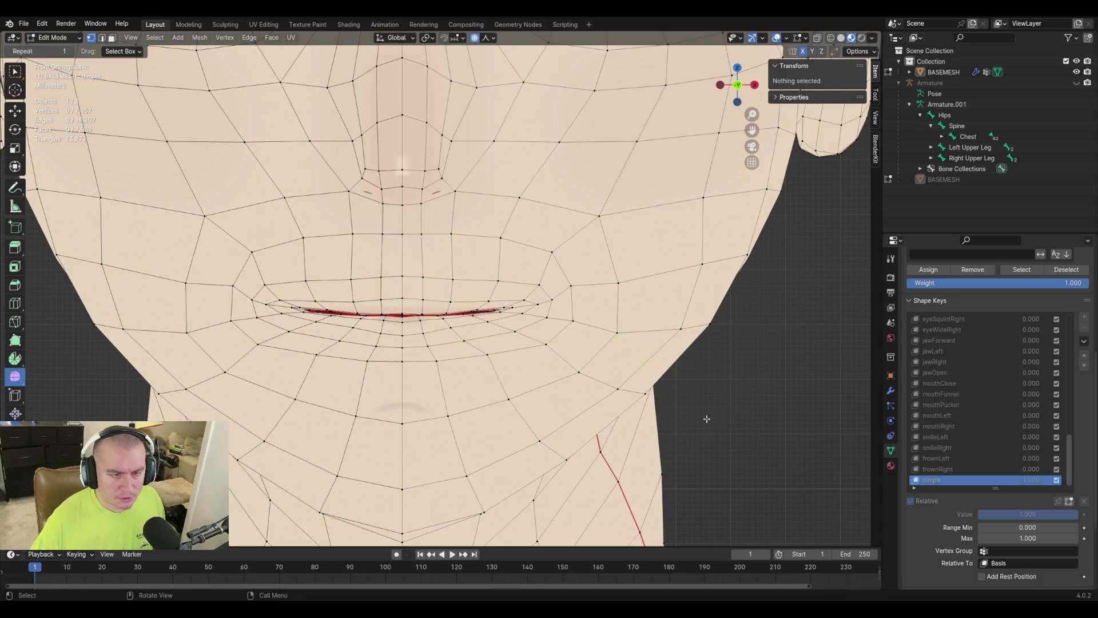
key("ctrl+s")
key("Tab")
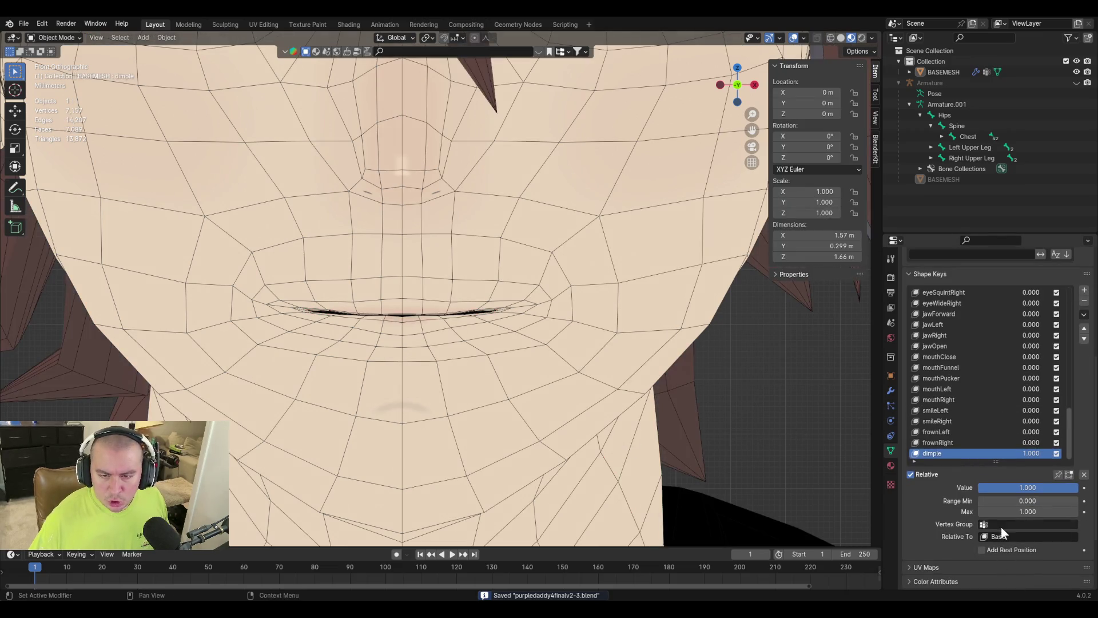
Set the active shape key's vertex group to 'left side'.
left_click(1004, 524)
type("left sid")
key("Return")
Add a new shape key named dimpleRight.
left_click(1084, 314)
left_click(1059, 328)
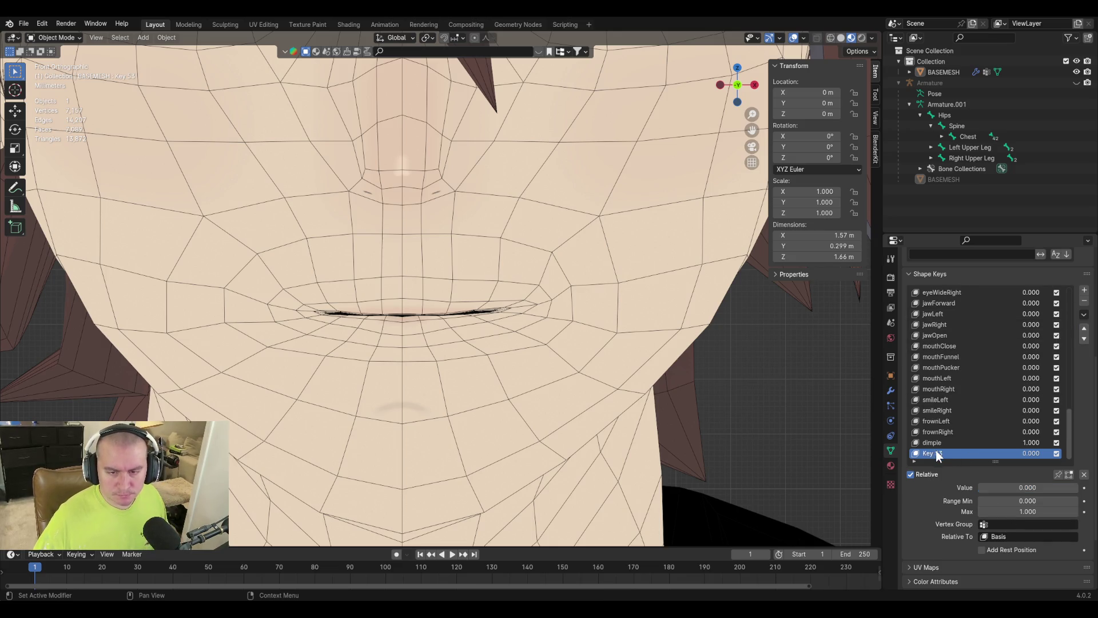
type("dimpleRight")
key("Return")
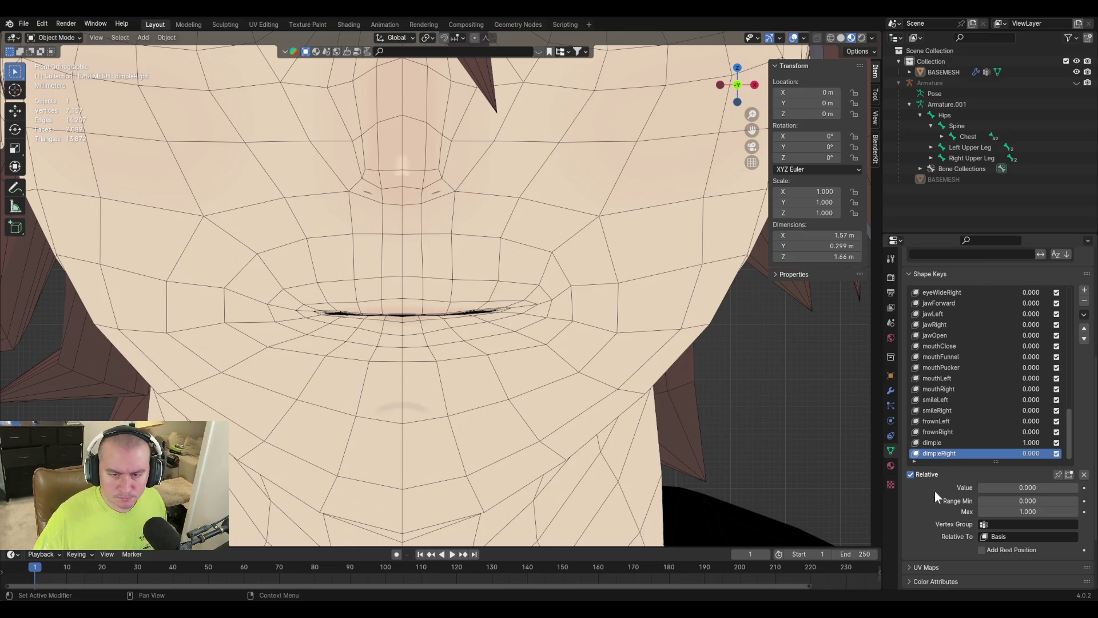
Limit the dimple shape key to the 'right side' vertex group.
left_click(940, 442)
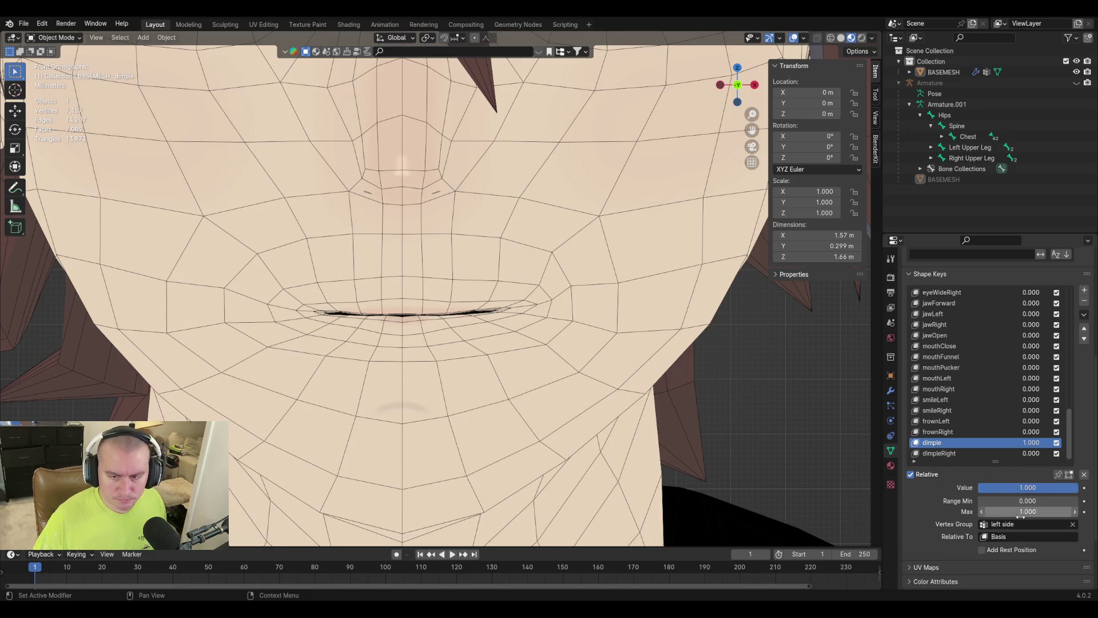
left_click(1019, 524)
type("right")
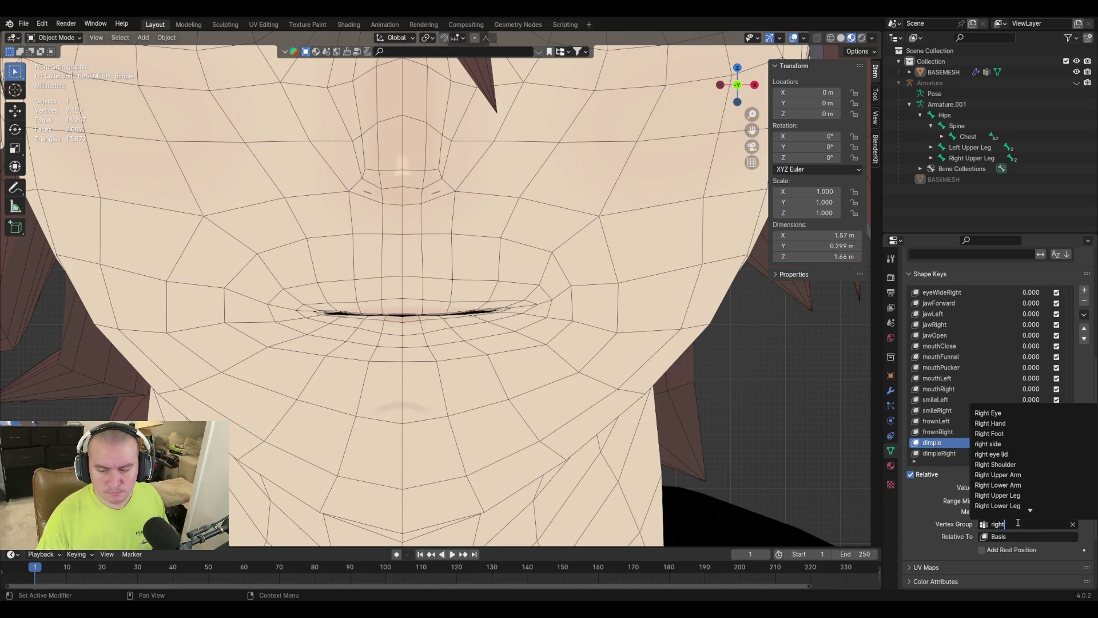
type(" side")
key("Return")
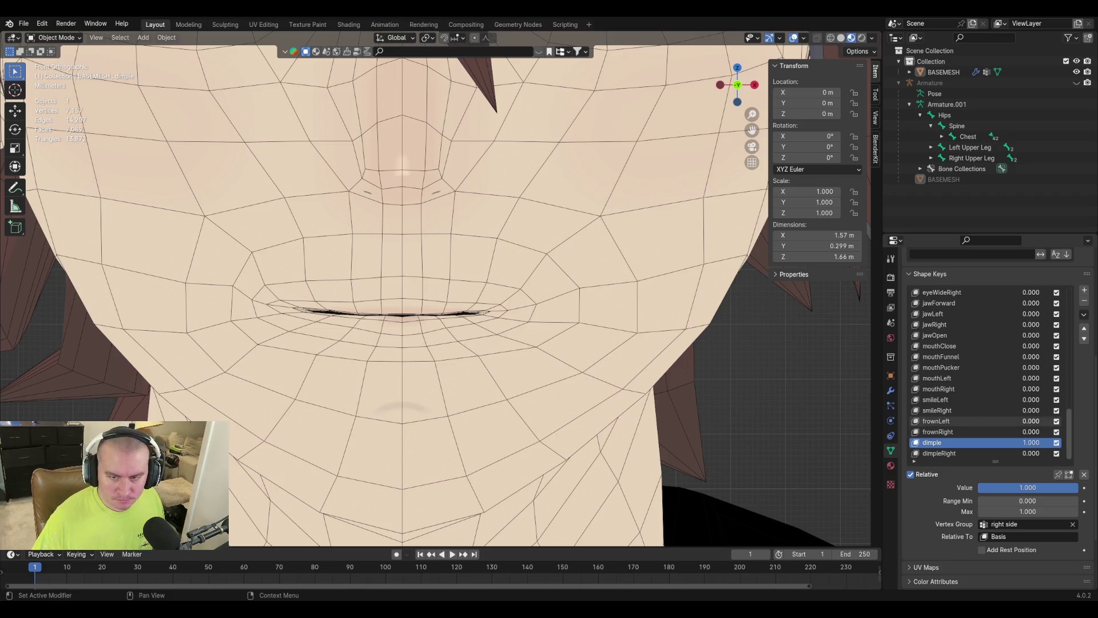
Create a new shape key from the current mix, naming it dimple.
left_click(1084, 315)
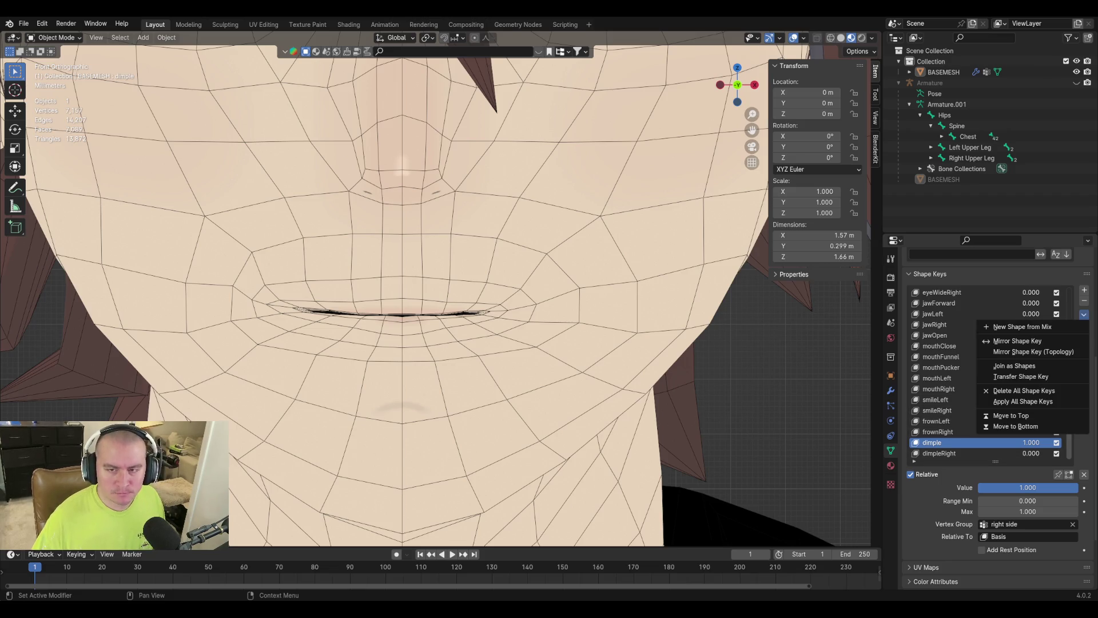
left_click(1020, 327)
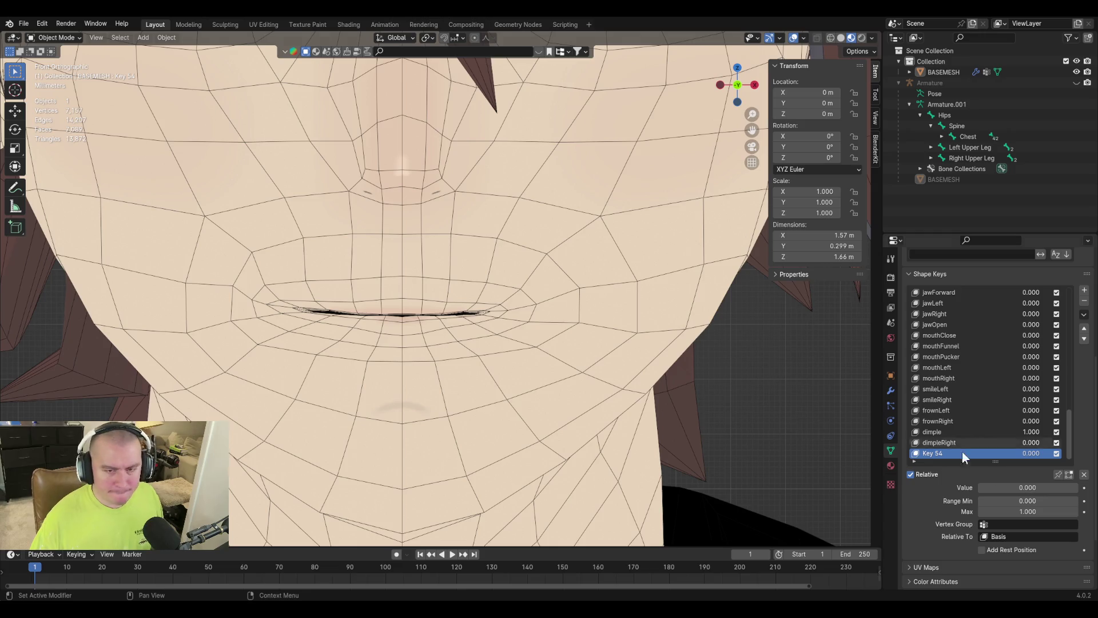
type("dimple")
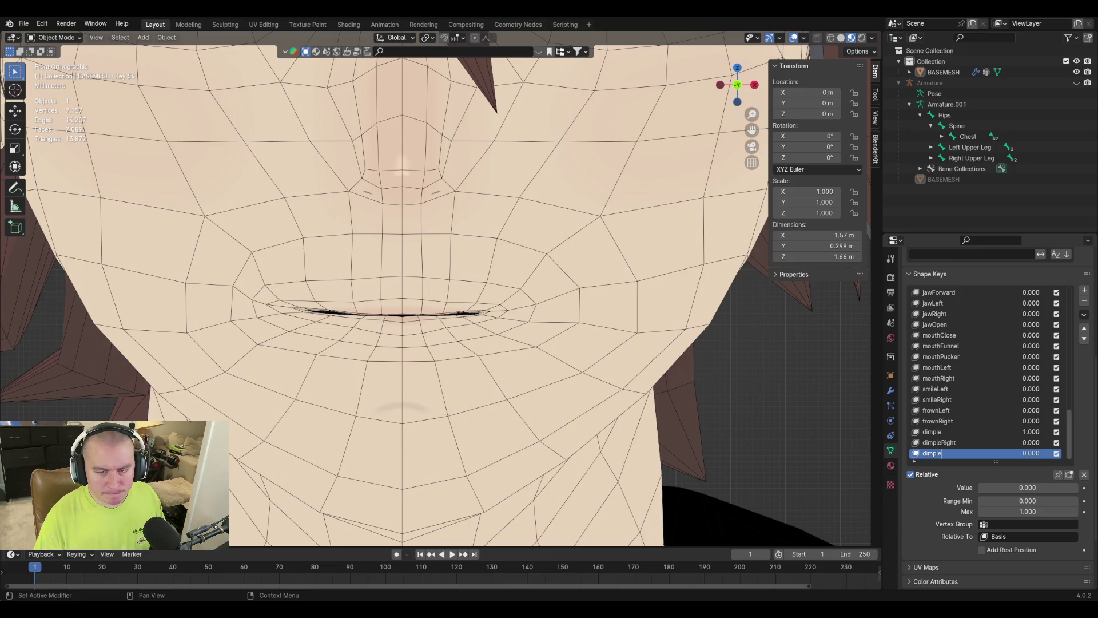
key("Return")
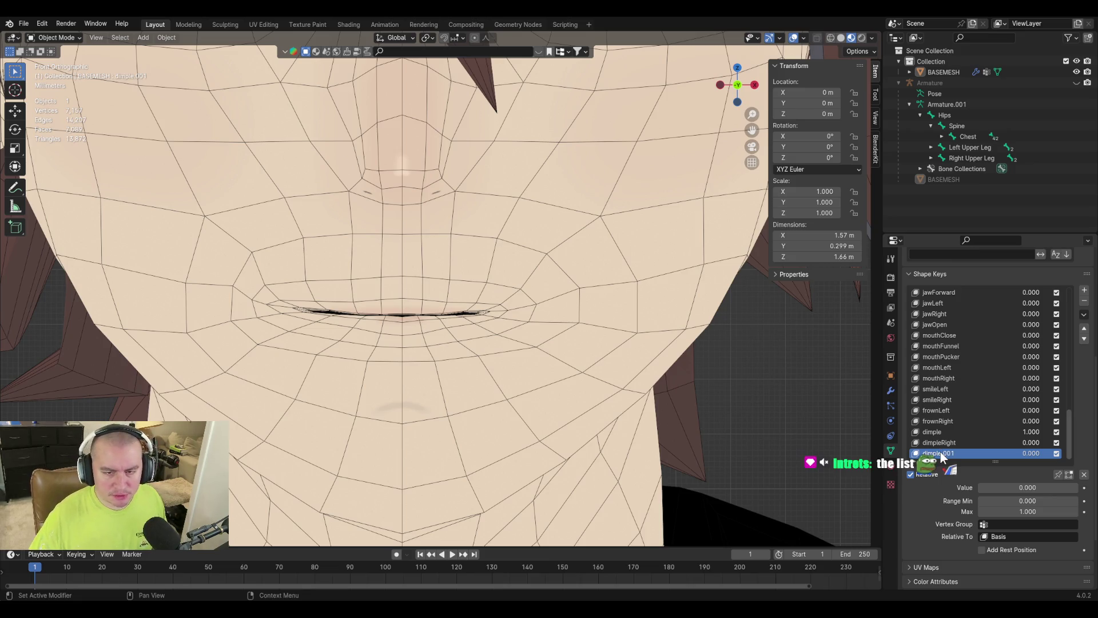
Test dimpleRight at value 1, then bring it back to 0.
left_click(943, 441)
left_click(1004, 487)
type("1")
key("Return")
left_click_drag(1028, 487, 973, 487)
Rename dimpleRight to dimpleLeft and dimple.001 to dimpleRight.
left_click(963, 440)
key("BackSpace")
key("BackSpace")
key("BackSpace")
type("Left")
key("Return")
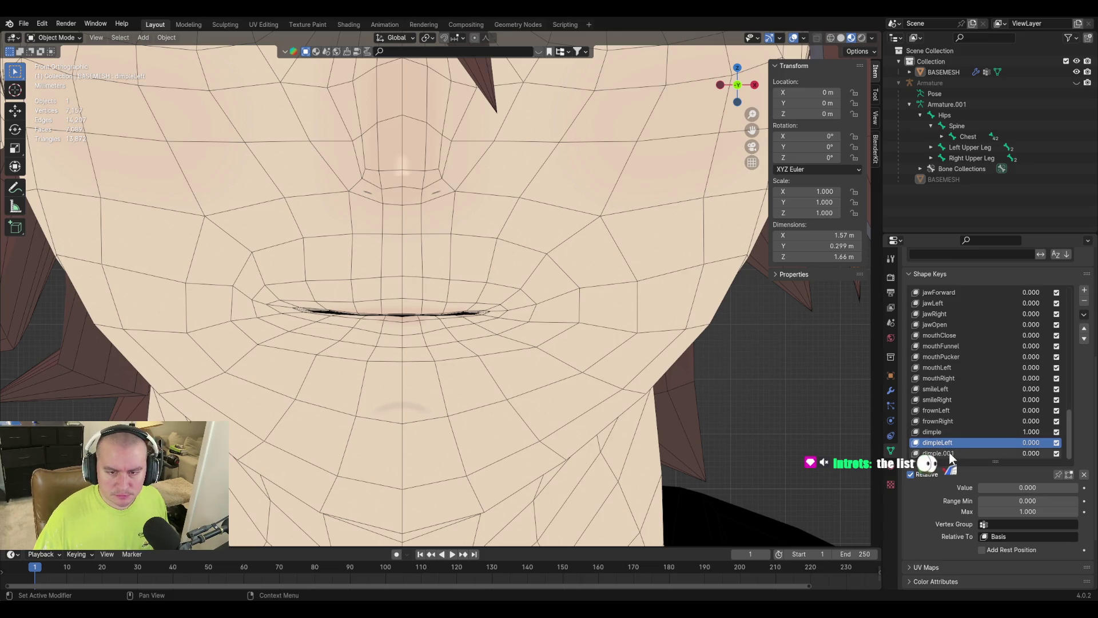
left_click(949, 452)
type("dimpleRight")
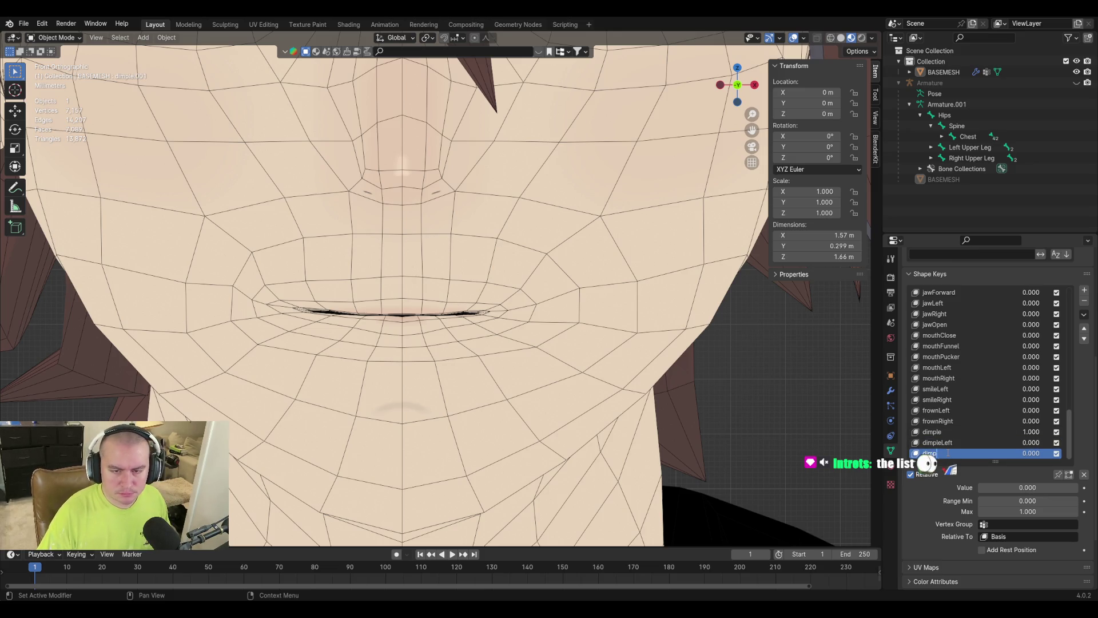
key("Return")
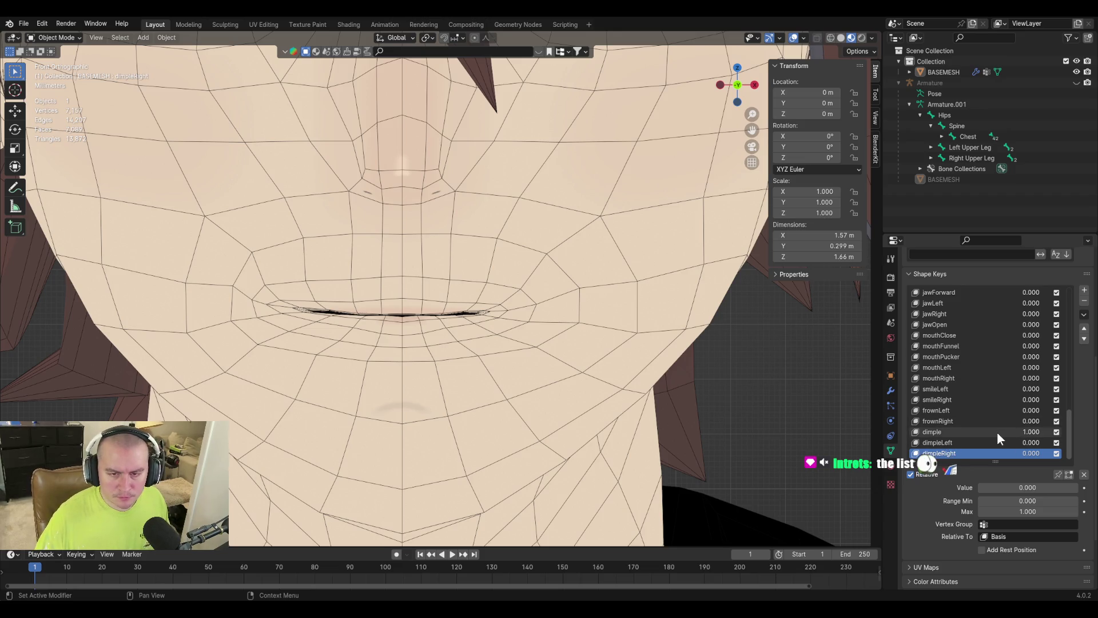
Zero and delete the original dimple shape key, select dimpleRight, and save.
left_click(990, 432)
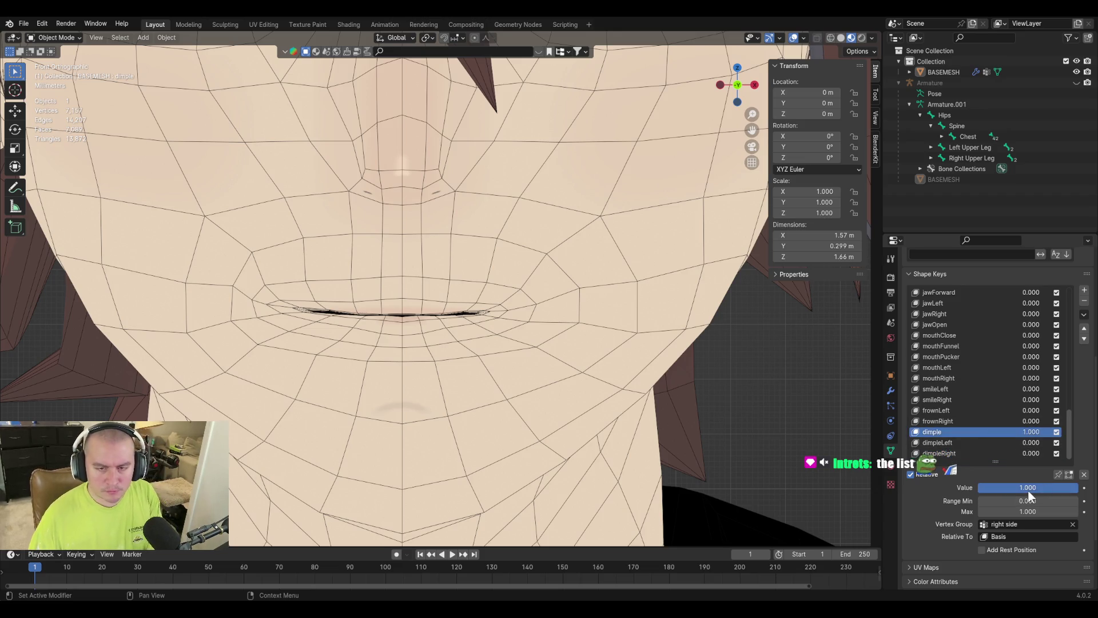
key("BackSpace")
right_click(928, 431)
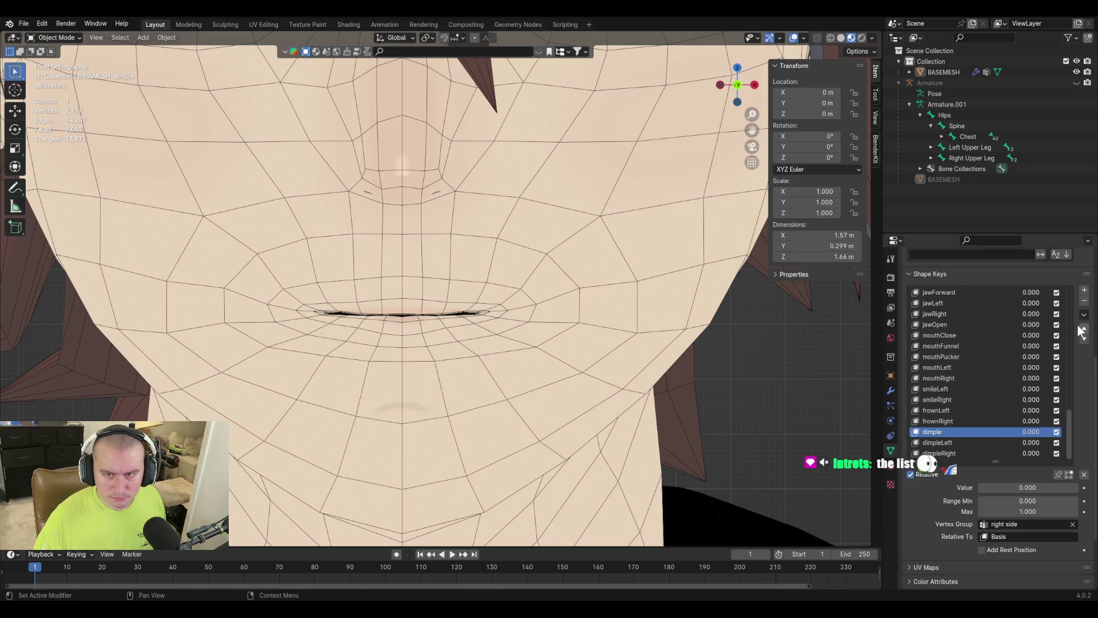
left_click(1085, 301)
left_click(950, 452)
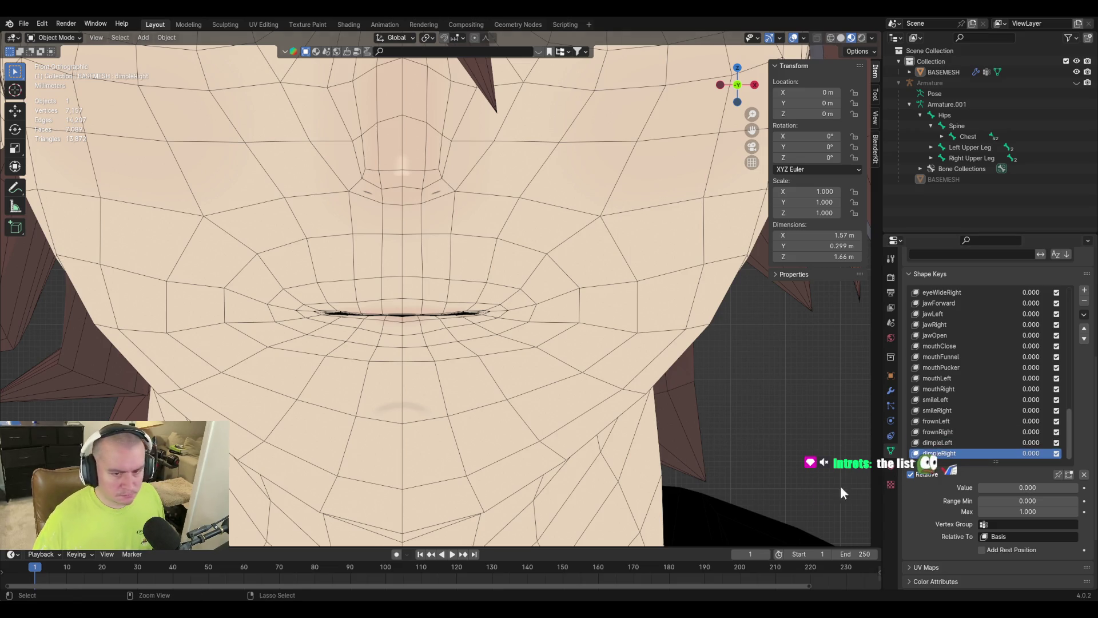
key("ctrl+s")
mouse_move(999, 487)
left_mouse_down()
mouse_move(1076, 488)
mouse_move(980, 487)
mouse_move(1064, 490)
left_mouse_up()
left_click(943, 440)
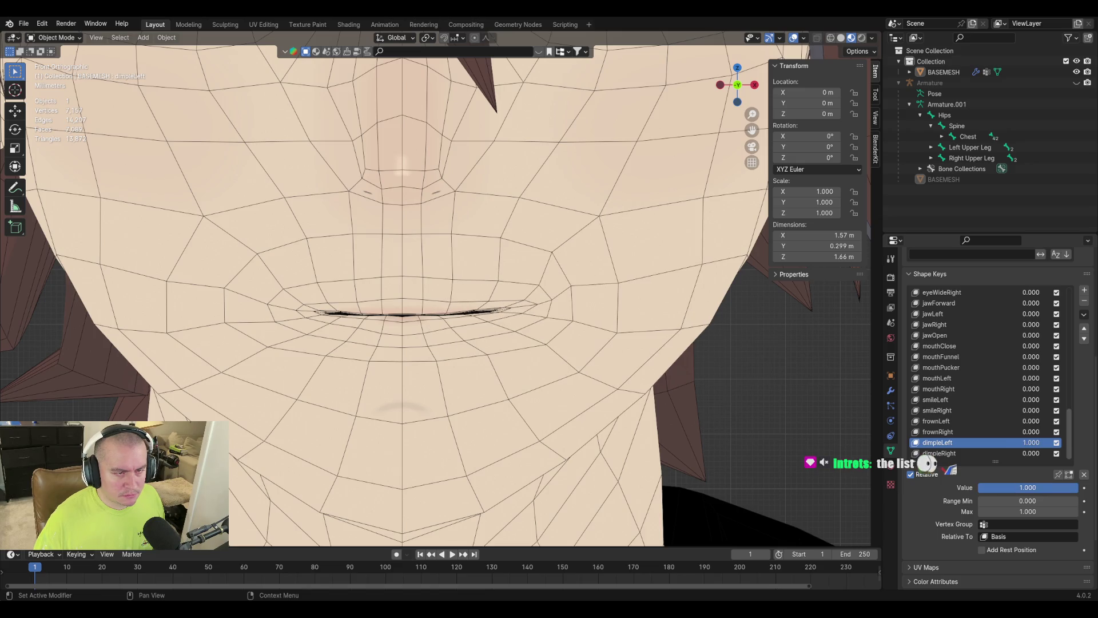
key("ctrl+z")
middle_click_drag(623, 345, 642, 375)
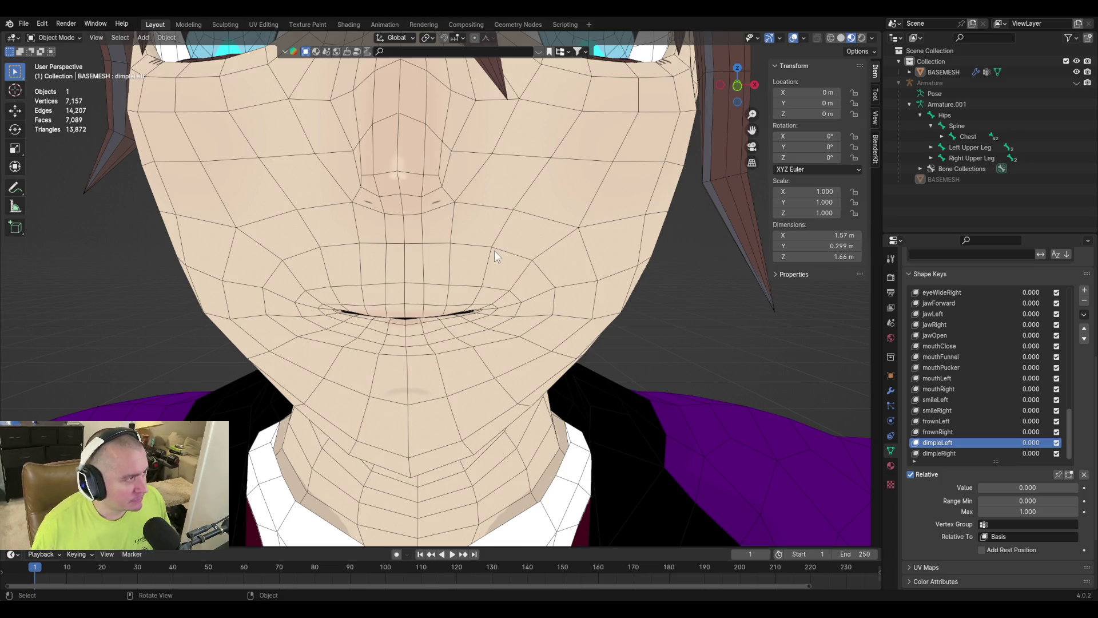
mouse_move(496, 252)
middle_mouse_down()
mouse_move(620, 259)
mouse_move(390, 249)
mouse_move(410, 245)
middle_mouse_up()
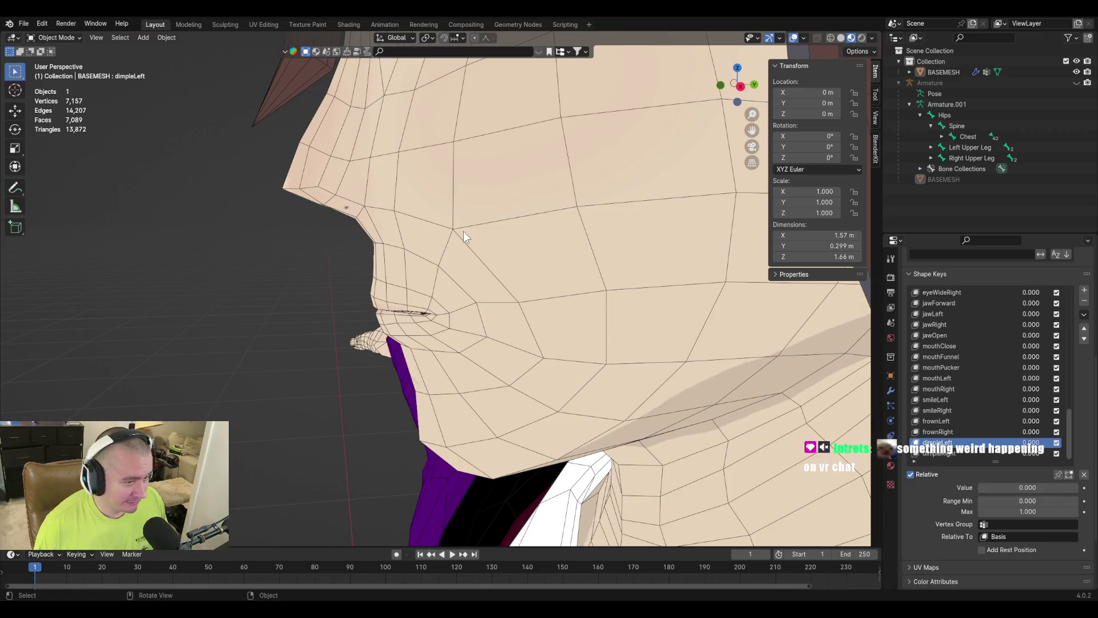
mouse_move(455, 227)
middle_mouse_down()
mouse_move(686, 221)
mouse_move(687, 232)
mouse_move(522, 223)
middle_mouse_up()
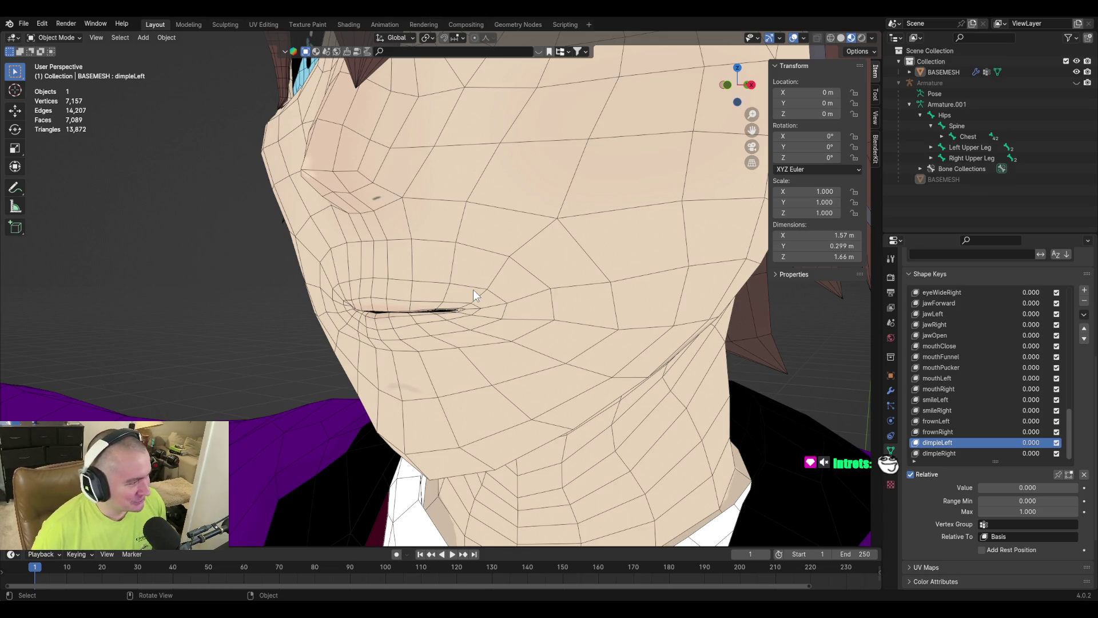
Orbit the view from the side to face the head front-on.
mouse_move(380, 304)
middle_mouse_down()
mouse_move(412, 316)
mouse_move(352, 281)
mouse_move(396, 306)
mouse_move(404, 293)
mouse_move(419, 322)
mouse_move(501, 303)
middle_mouse_up()
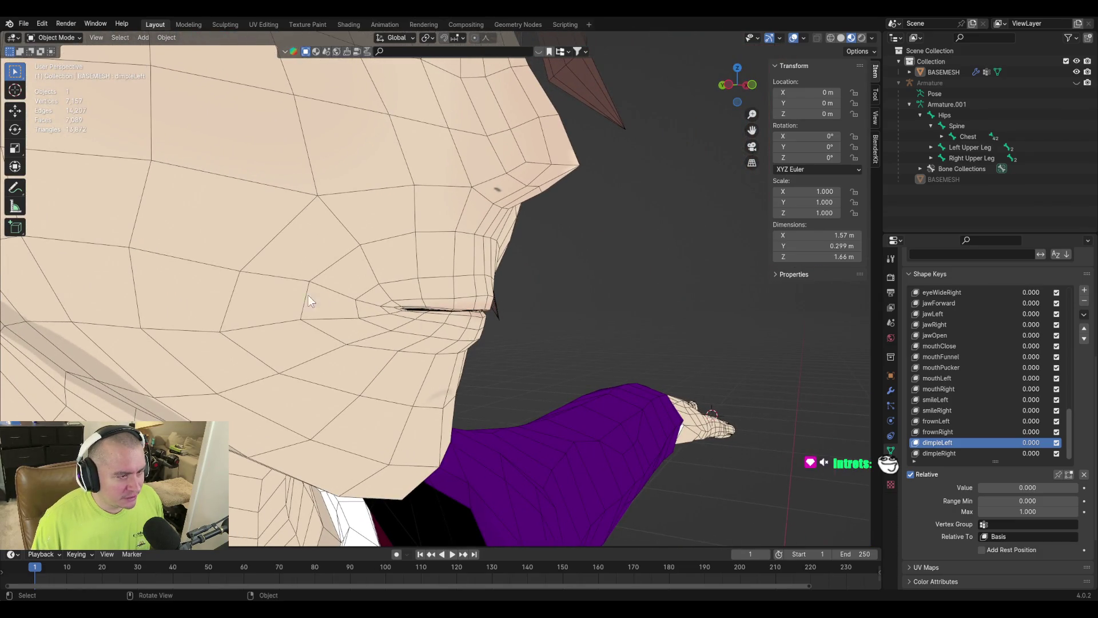
mouse_move(580, 339)
middle_mouse_down()
mouse_move(468, 347)
mouse_move(500, 323)
mouse_move(601, 349)
middle_mouse_up()
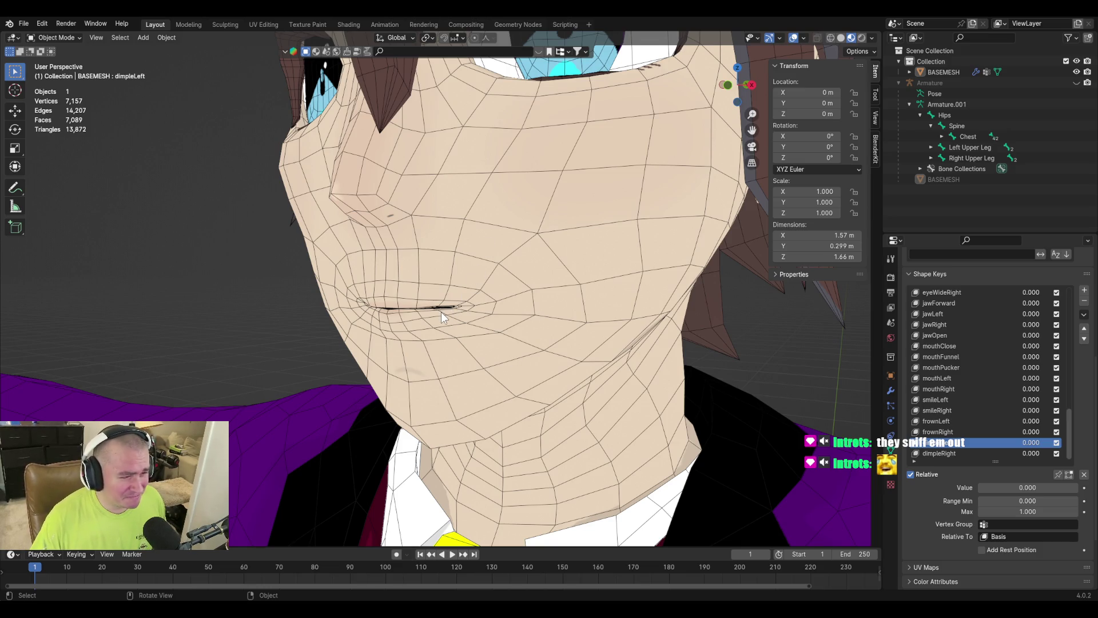
mouse_move(439, 311)
middle_mouse_down()
mouse_move(469, 318)
mouse_move(394, 320)
mouse_move(501, 325)
middle_mouse_up()
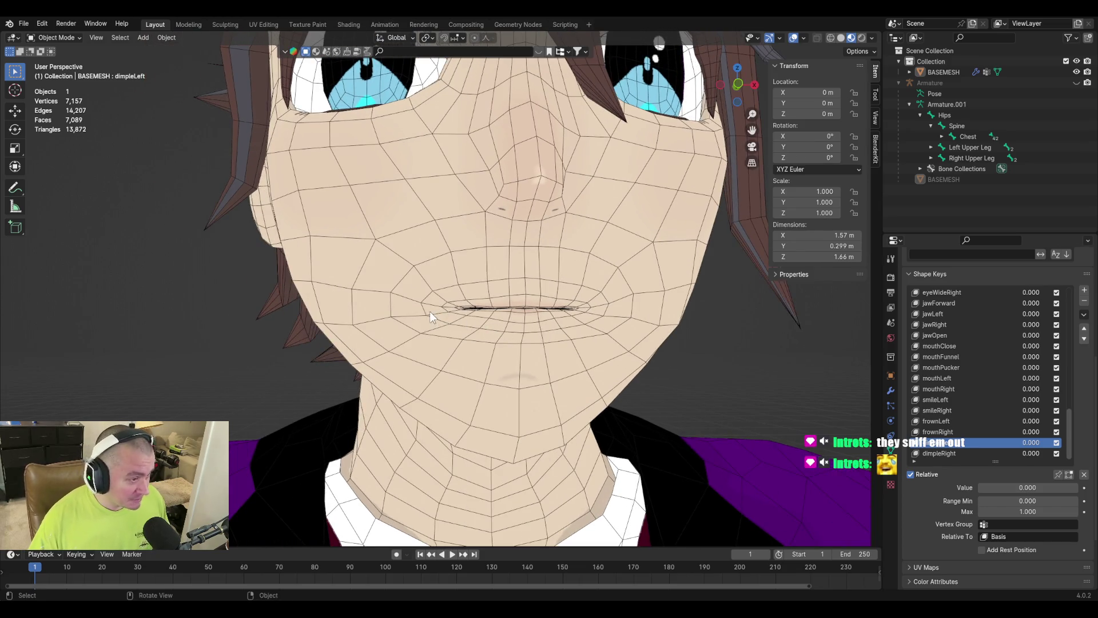
Make Basis the active shape key and enter Edit Mode on it.
key("Tab")
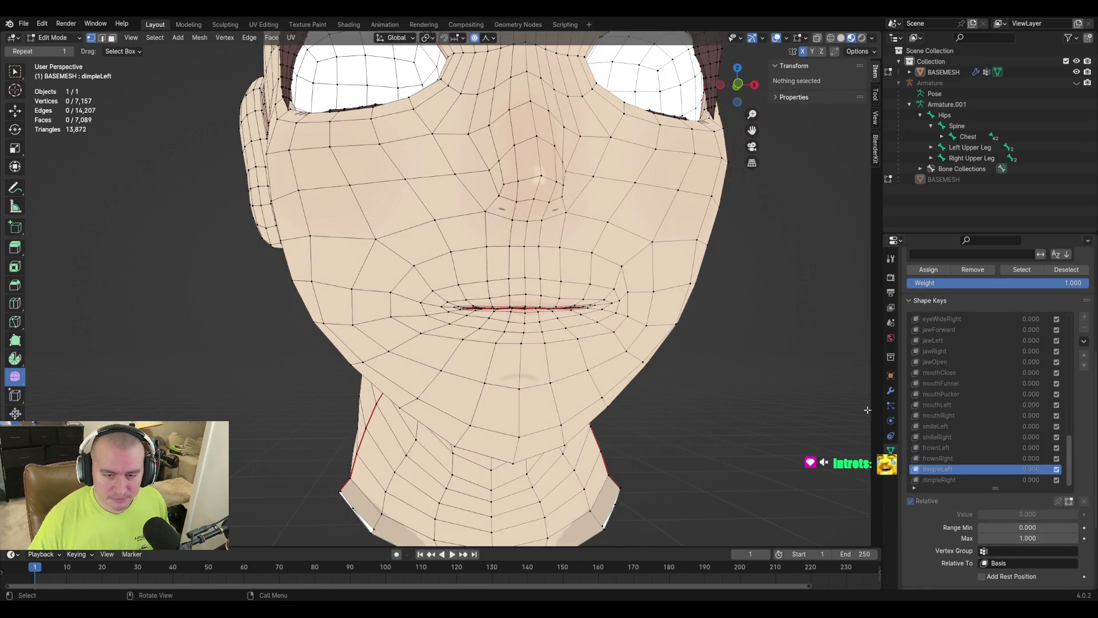
key("Tab")
scroll(997, 408, "up", 15)
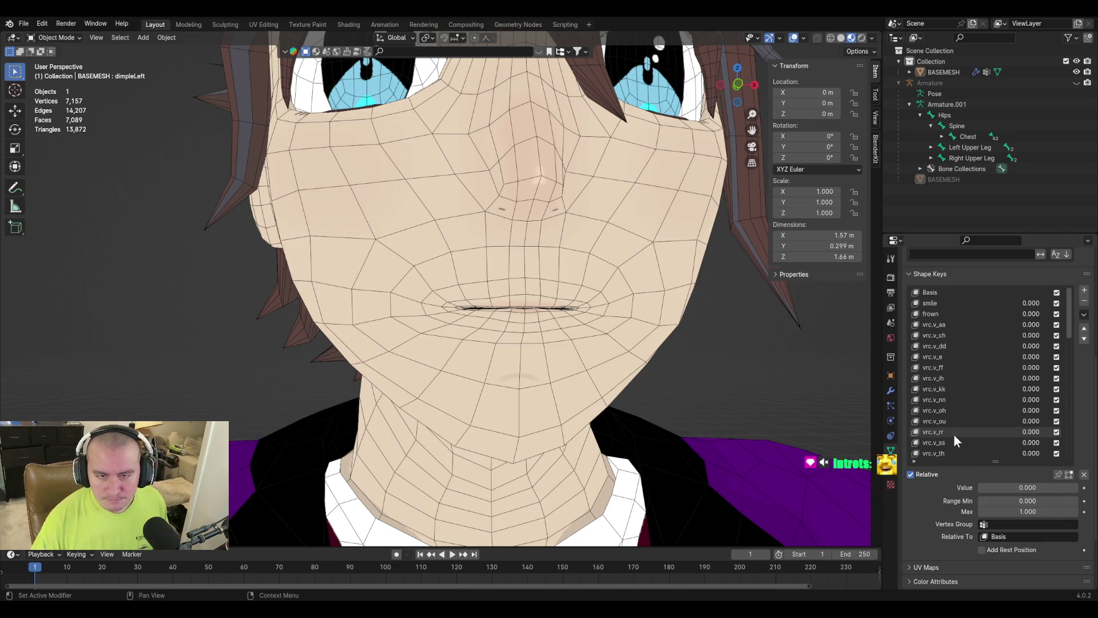
left_click(946, 294)
key("Tab")
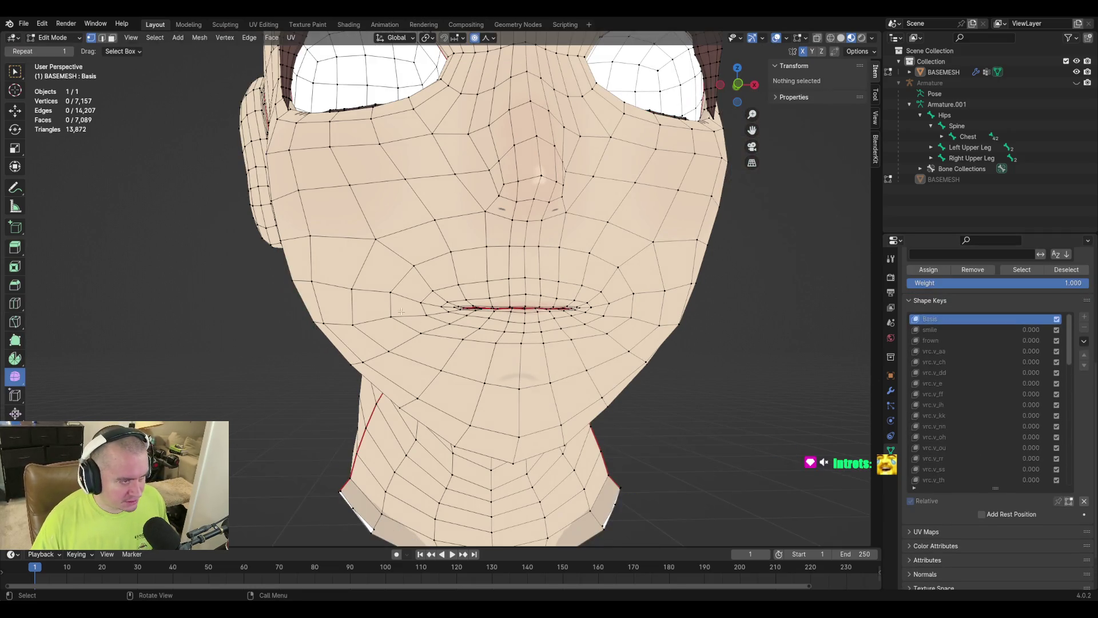
Move a cheek vertex beside the mouth in Basis, then select dimpleRight.
left_click(392, 317)
key("g")
key("g")
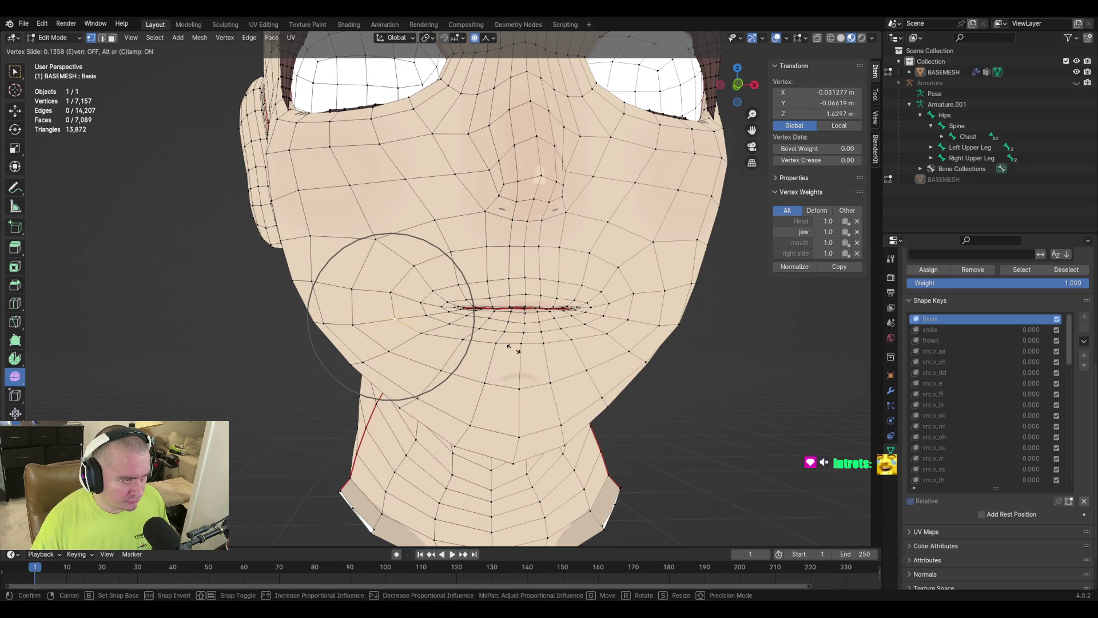
left_click(513, 350)
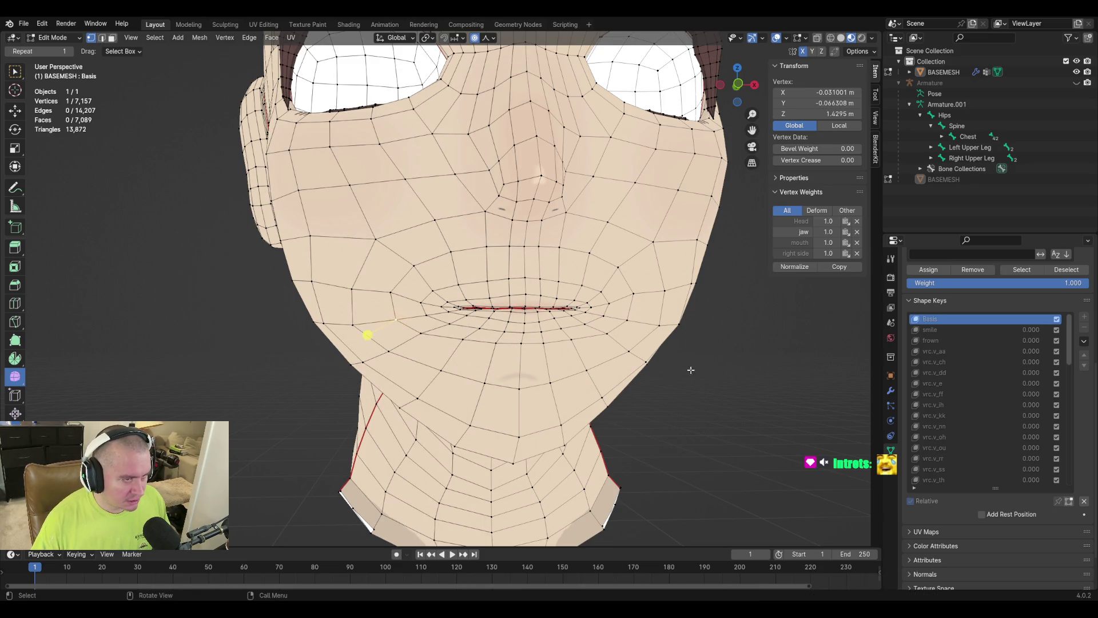
key("Tab")
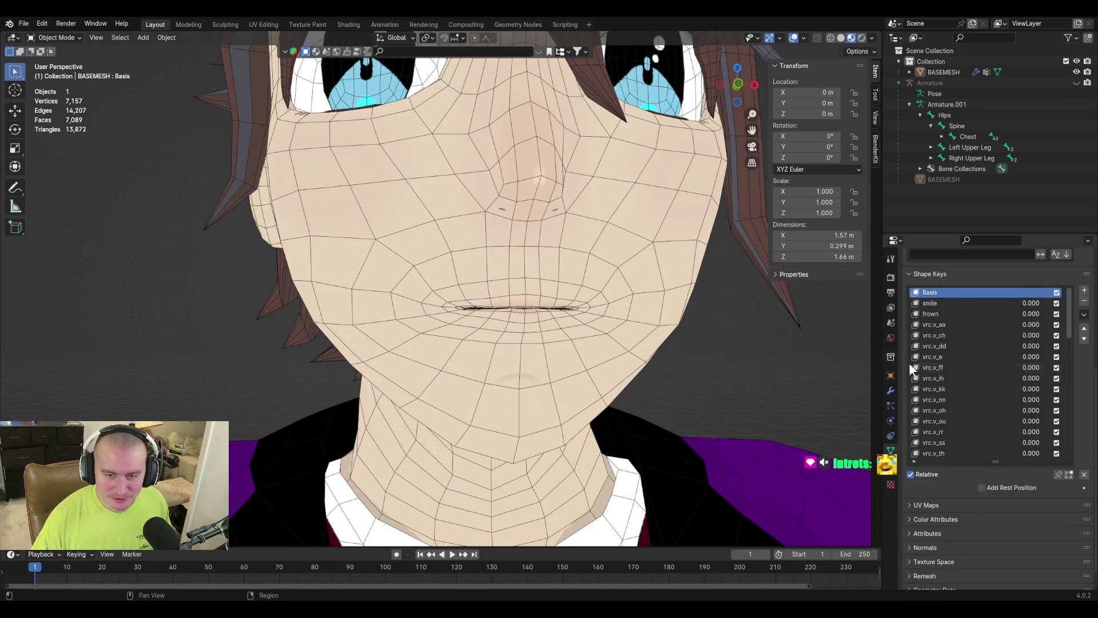
scroll(973, 430, "down", 10)
left_click(964, 454)
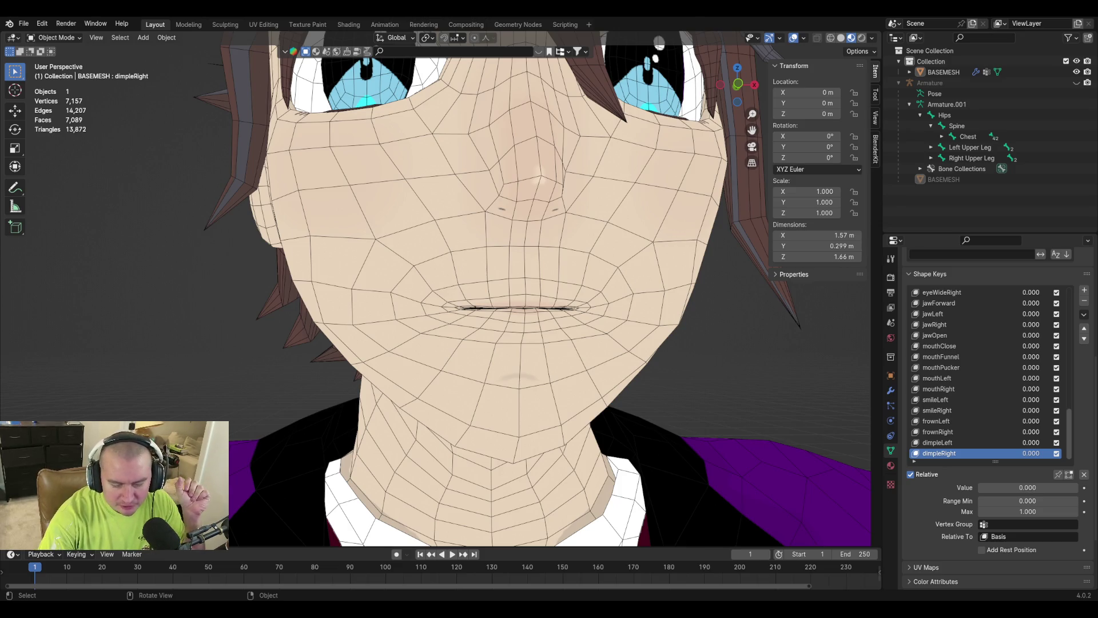
key("alt+Tab")
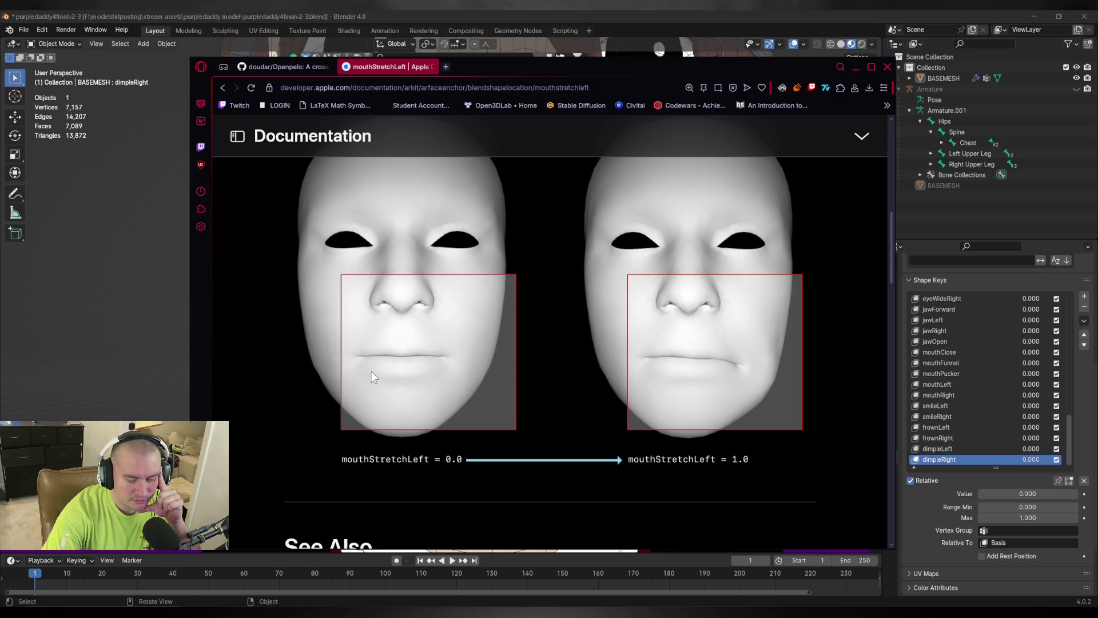
key("alt+Tab")
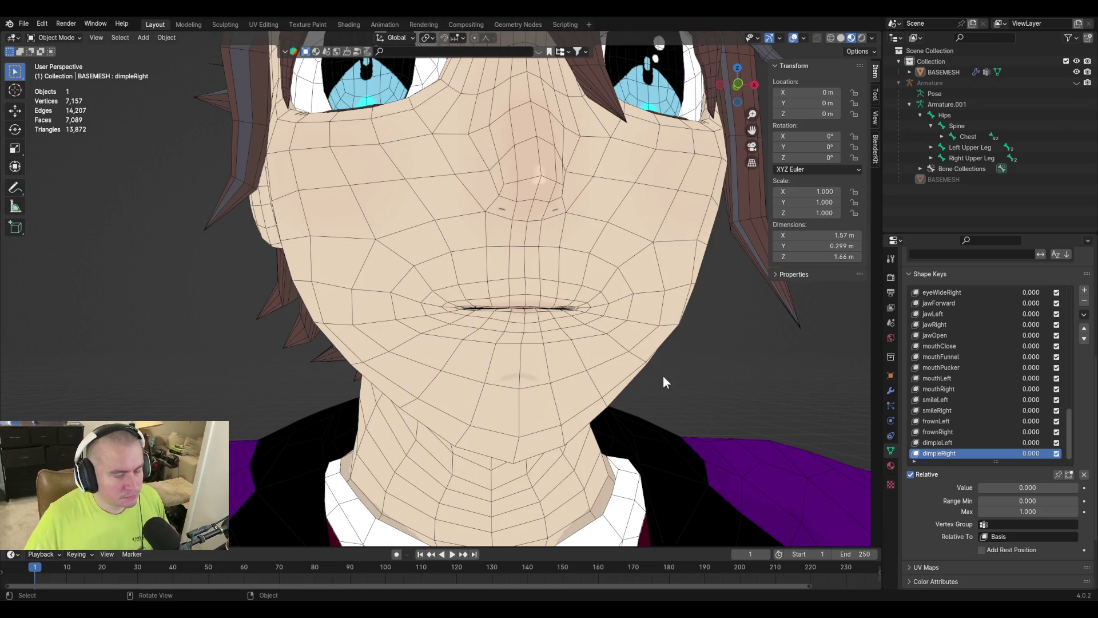
Set frownLeft and frownRight to full strength and add a new shape from the mix.
left_click(967, 422)
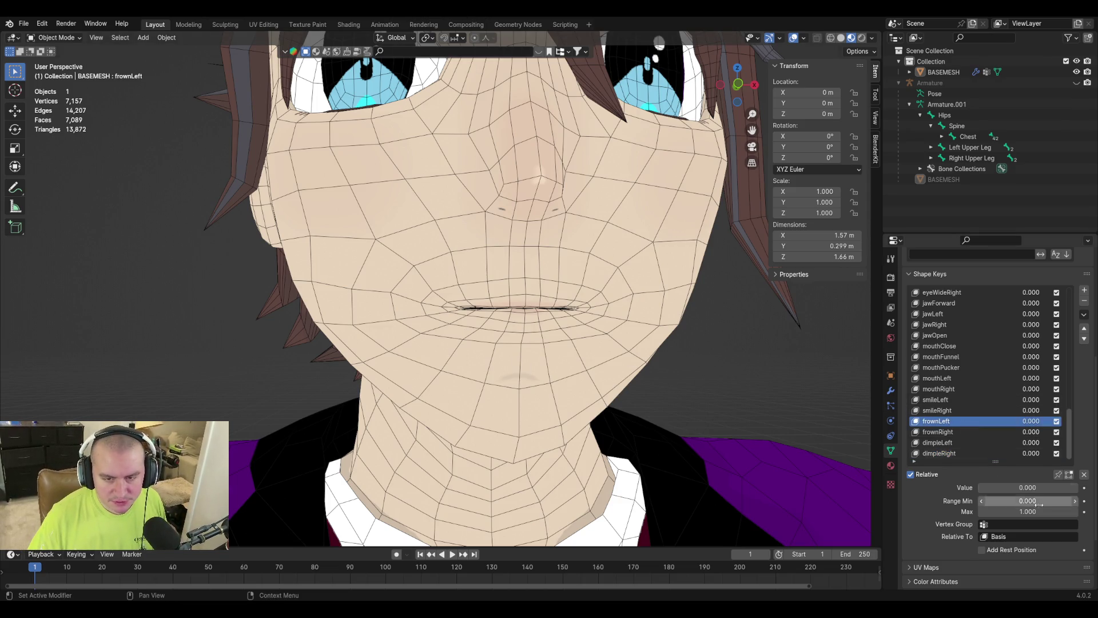
left_click_drag(1030, 487, 1079, 487)
left_click(927, 432)
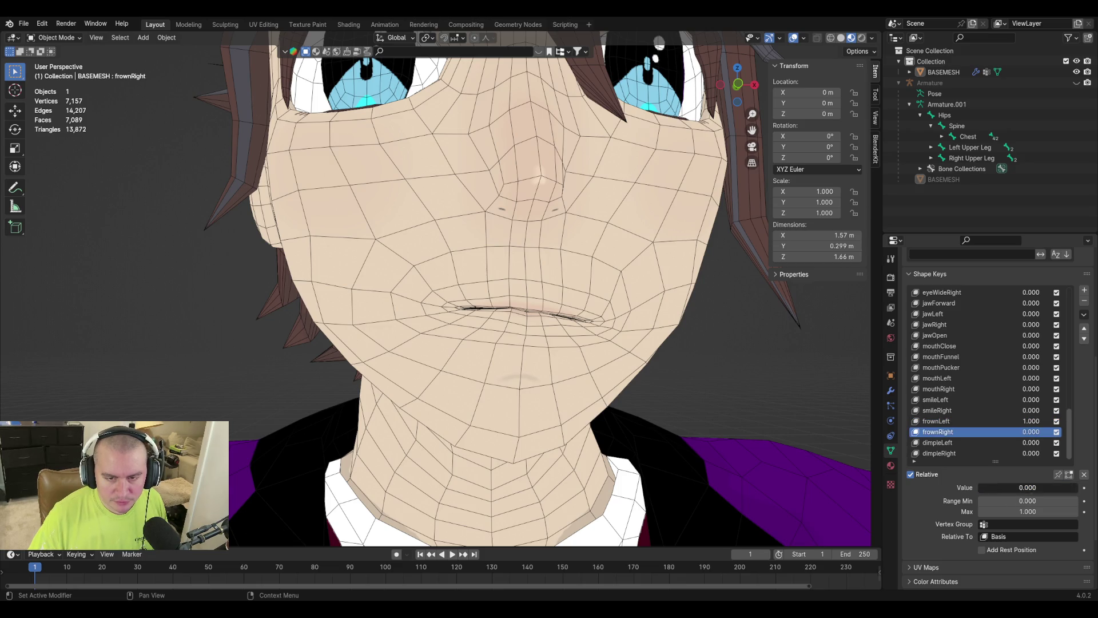
left_click_drag(1000, 489, 1079, 488)
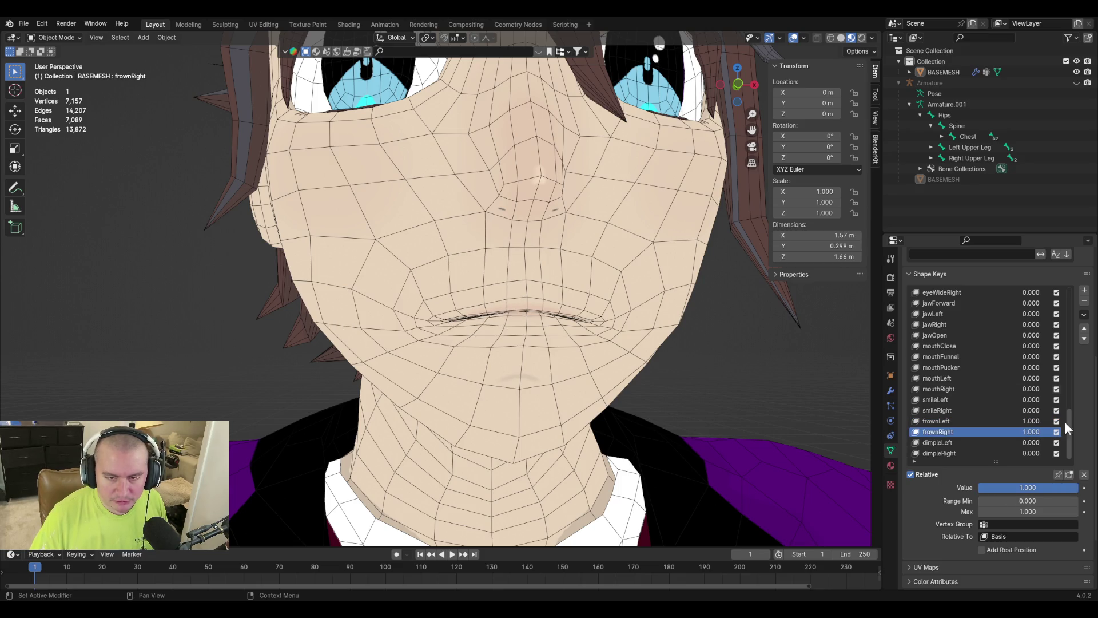
left_click(1084, 314)
left_click(1079, 327)
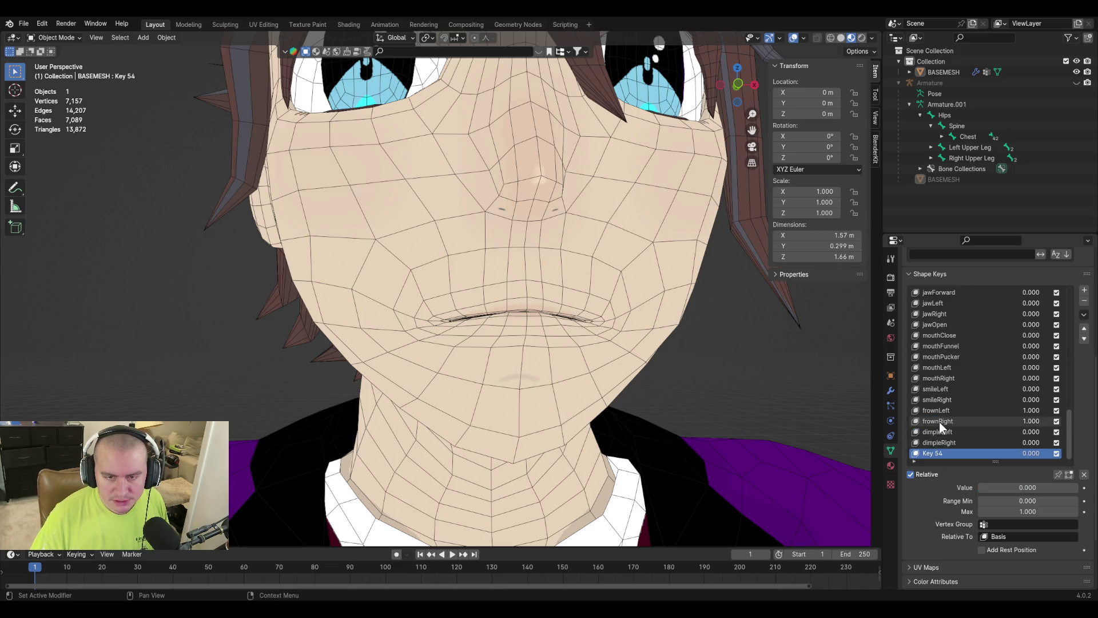
Reset both frowns to 0 and edit Key 54 from a front view.
left_click(949, 408)
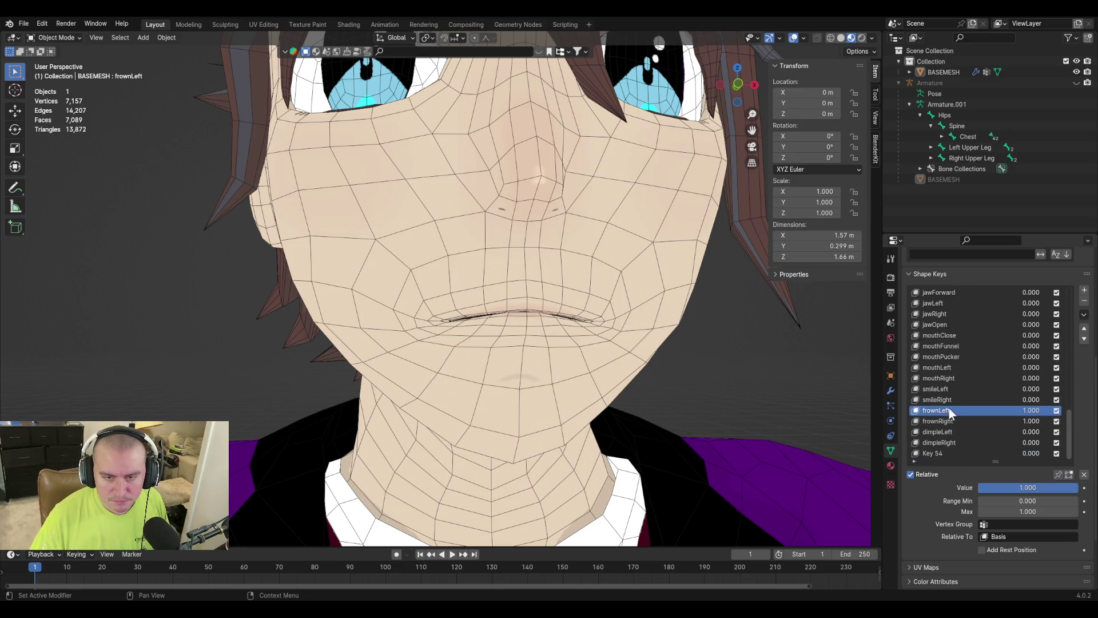
left_click_drag(1039, 488, 987, 487)
left_click(953, 421)
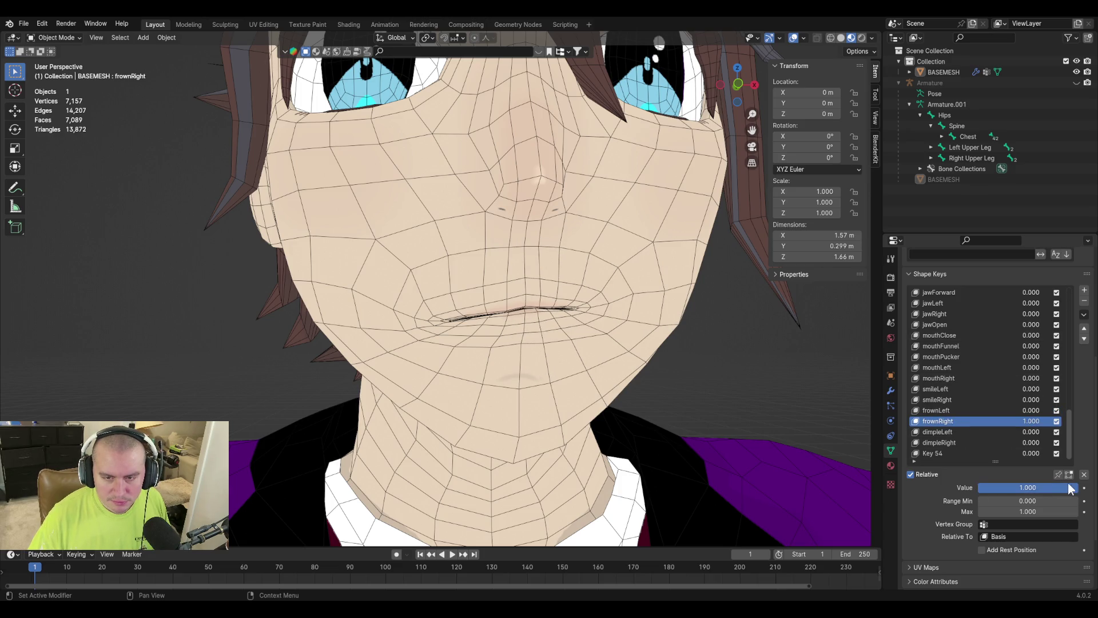
left_click_drag(1074, 489, 990, 489)
left_click(942, 453)
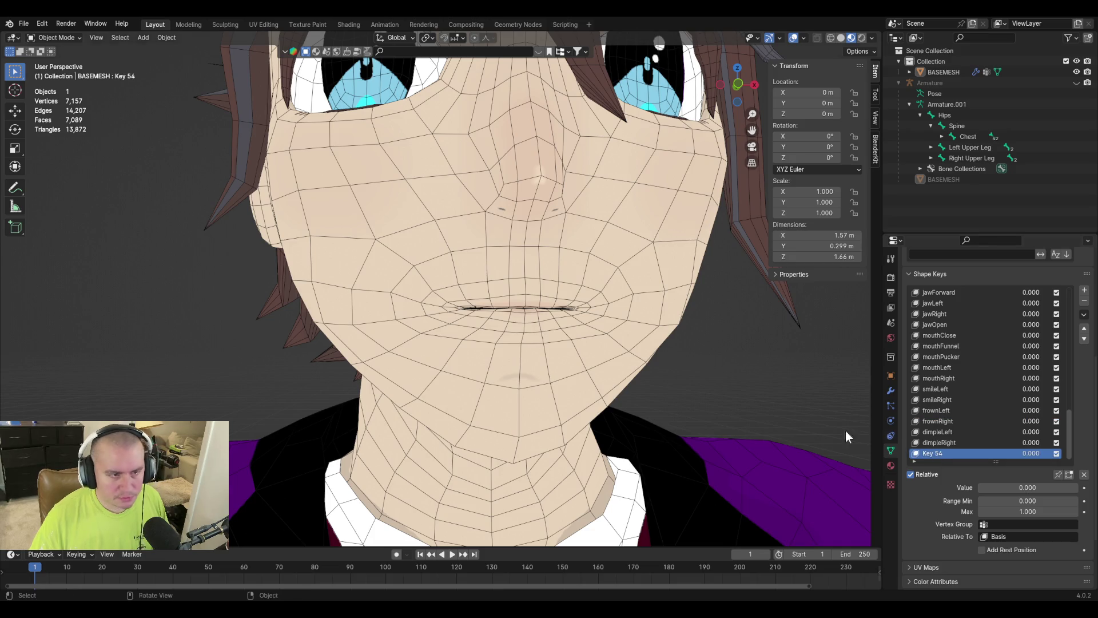
key("Tab")
middle_click_drag(647, 349, 635, 364, "alt")
Move the right mouth-corner vertex outward with proportional editing enabled.
scroll(634, 364, "up", 3)
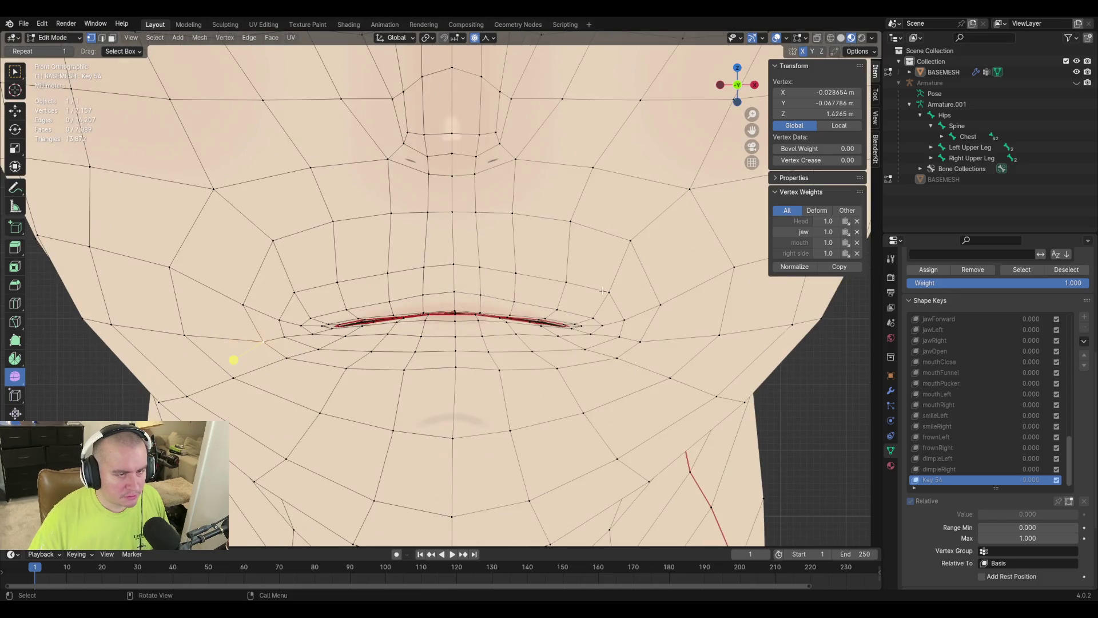
left_click(580, 330)
key("o")
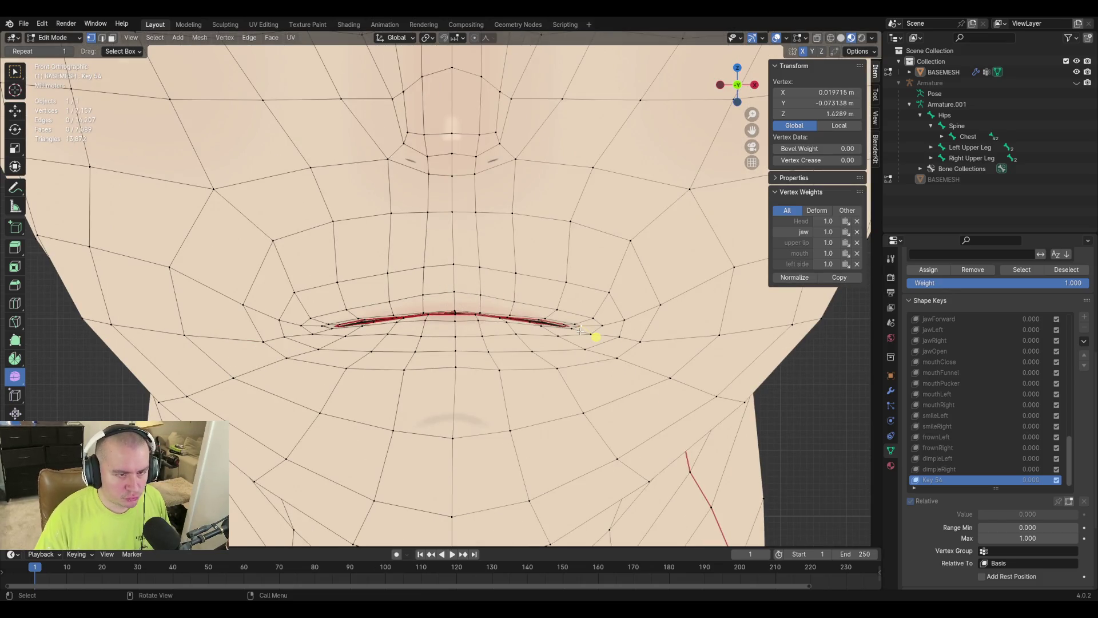
key("g")
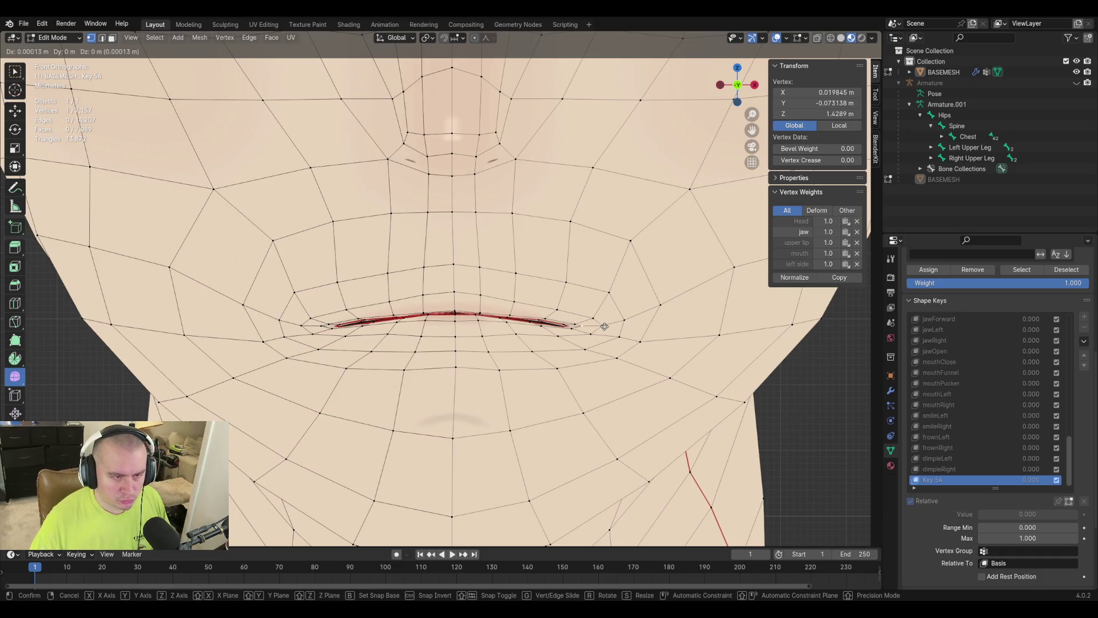
key("o")
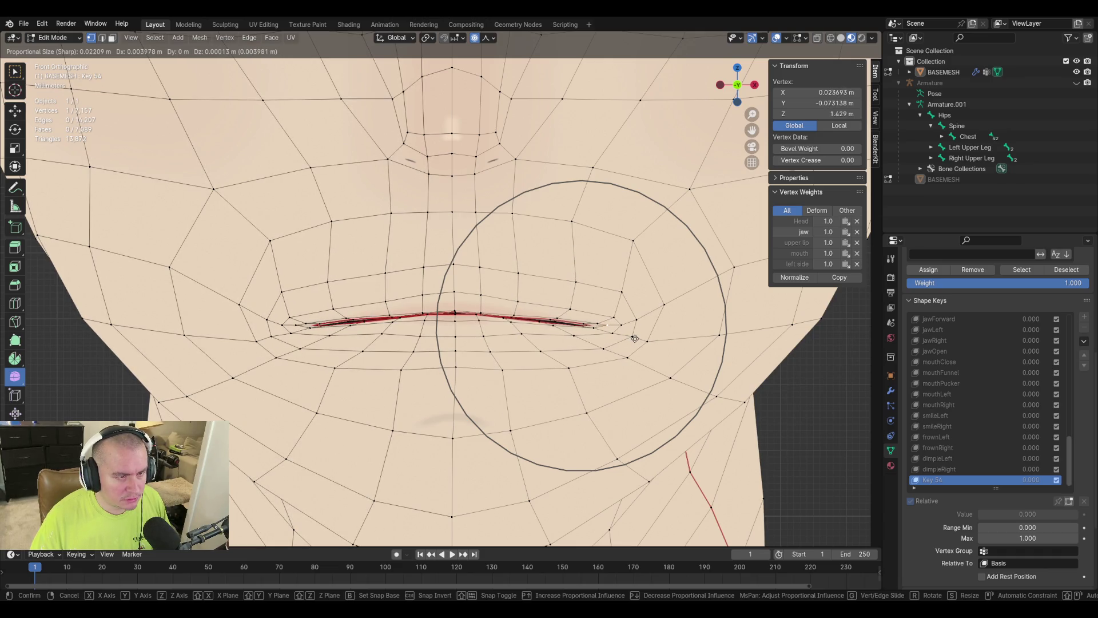
left_click(636, 337)
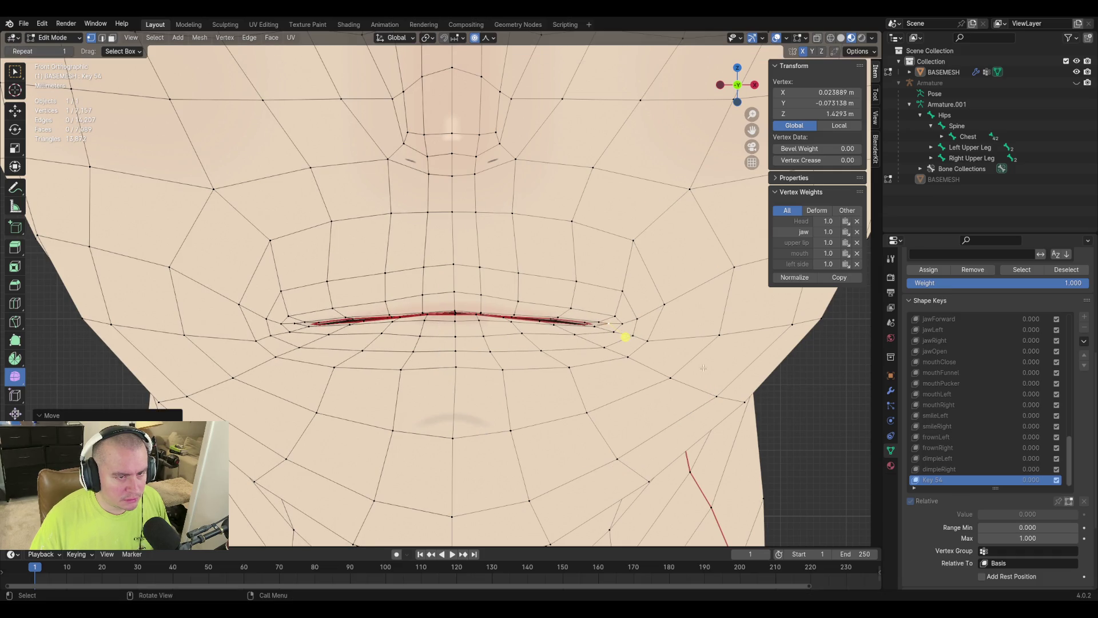
Select two cheek vertices beside the mouth and view the cheek side-on.
left_click(699, 397)
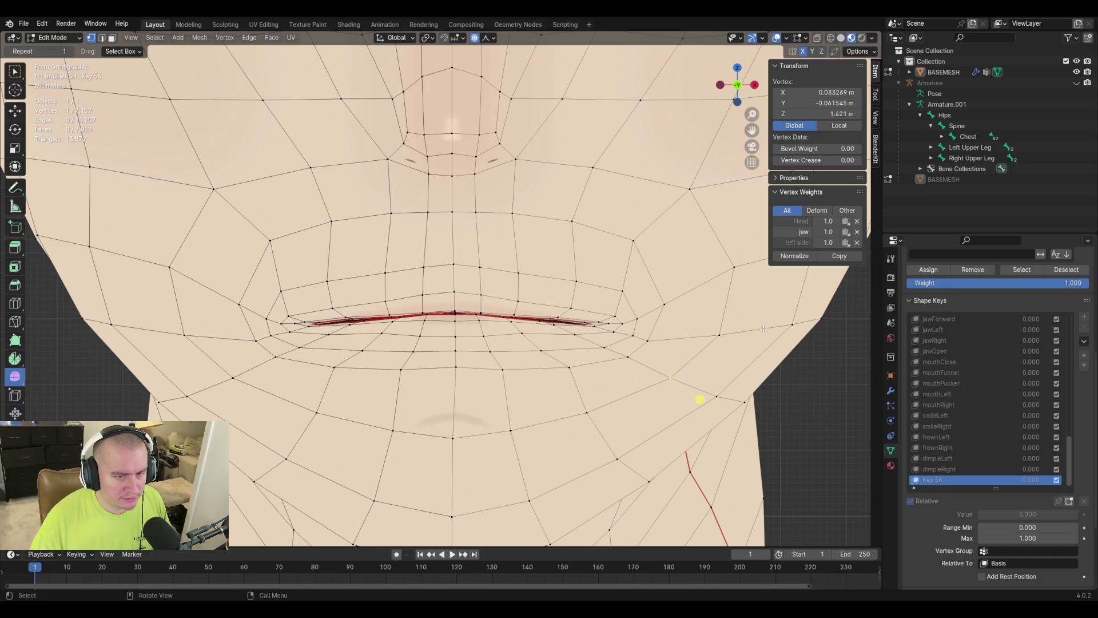
left_click(726, 377, "shift")
mouse_move(726, 378)
middle_mouse_down()
mouse_move(663, 354)
mouse_move(445, 372)
middle_mouse_up()
Switch transform orientation to Normal and push the two cheek vertices outward along their normal.
key("g")
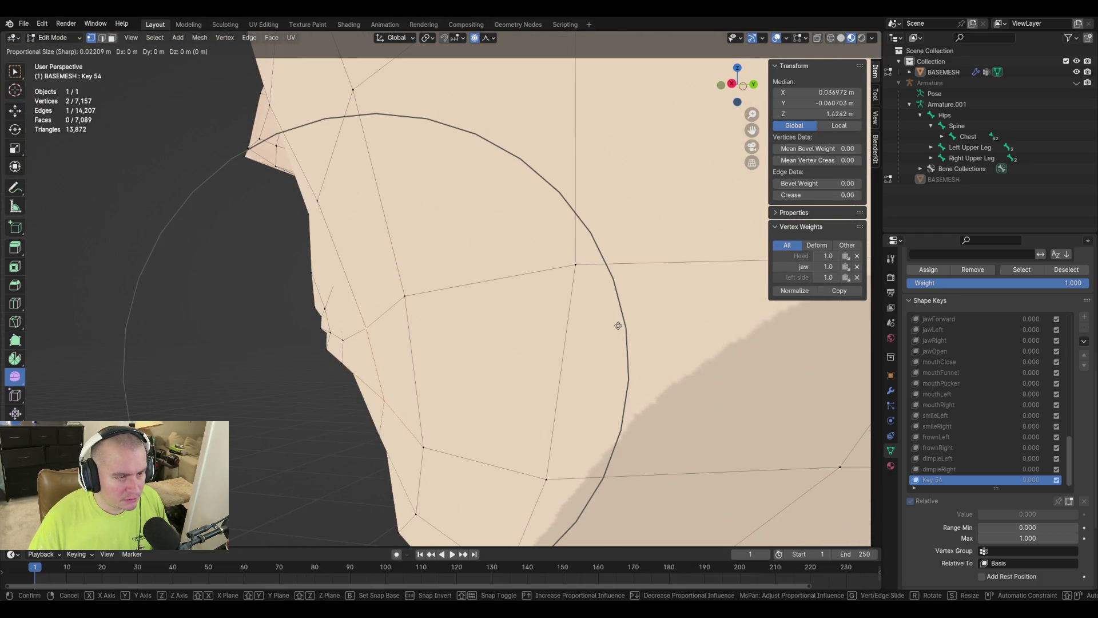
key("Escape")
left_click(395, 38)
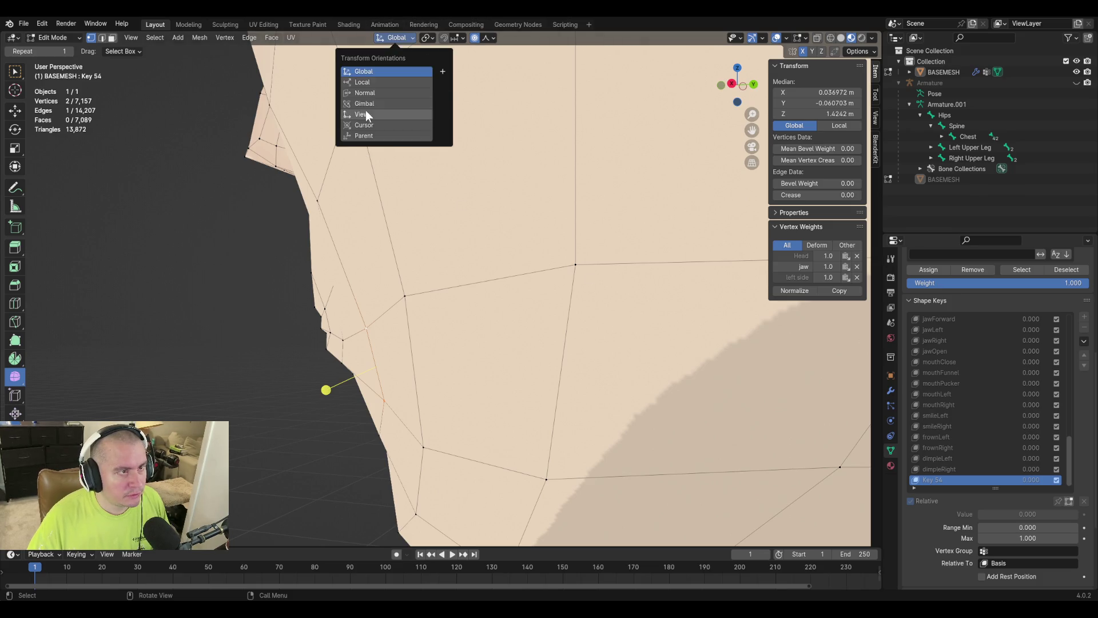
left_click(372, 92)
key("g")
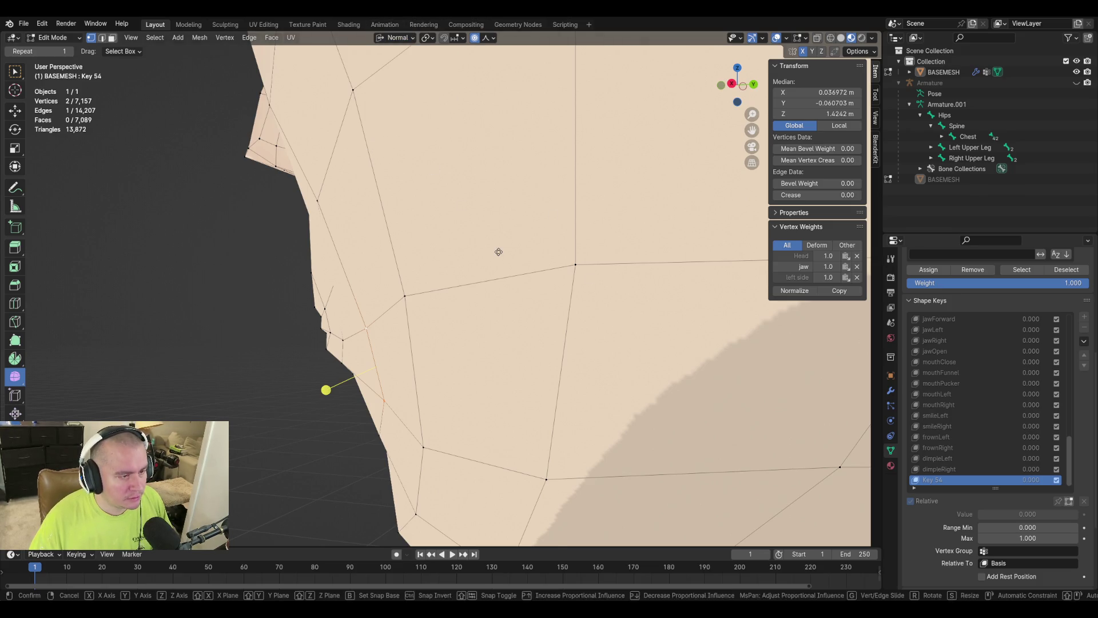
key("z")
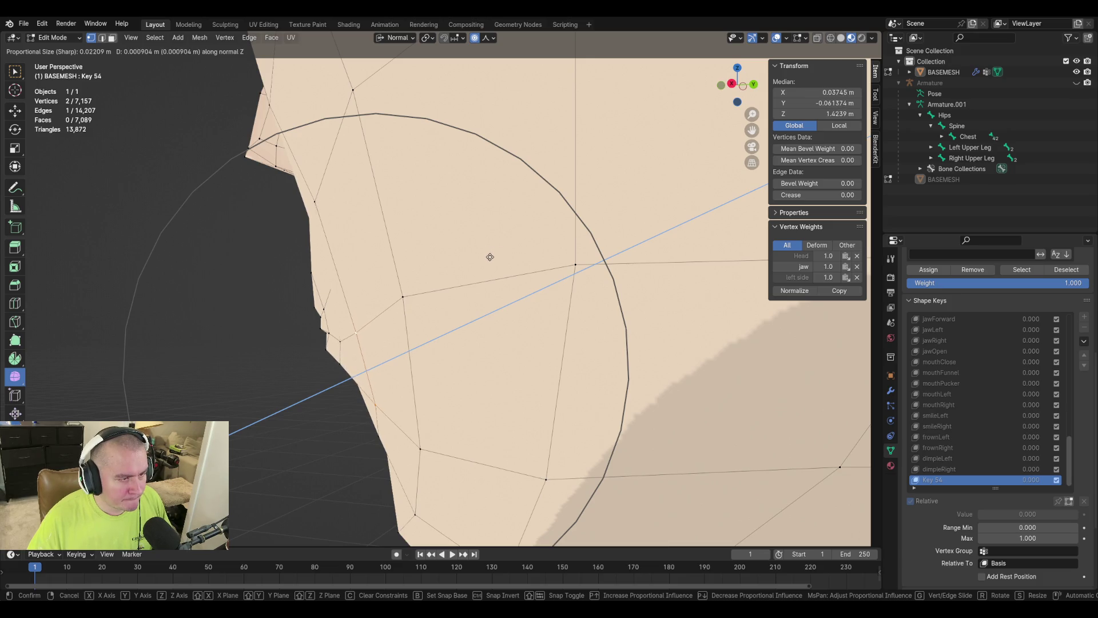
left_click(489, 258)
mouse_move(489, 258)
middle_mouse_down()
mouse_move(331, 392)
mouse_move(449, 326)
mouse_move(424, 321)
mouse_move(426, 306)
mouse_move(489, 362)
mouse_move(492, 331)
mouse_move(442, 414)
middle_mouse_up()
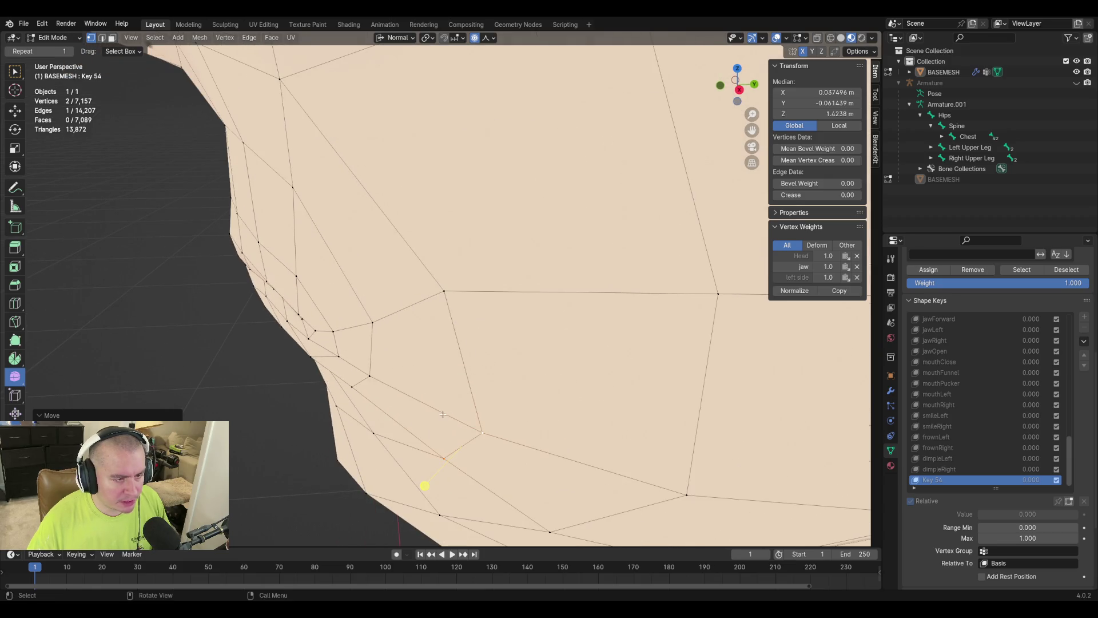
Push a single cheek vertex outward along its normal with proportional falloff.
left_click(439, 464)
key("g")
key("z")
key("z")
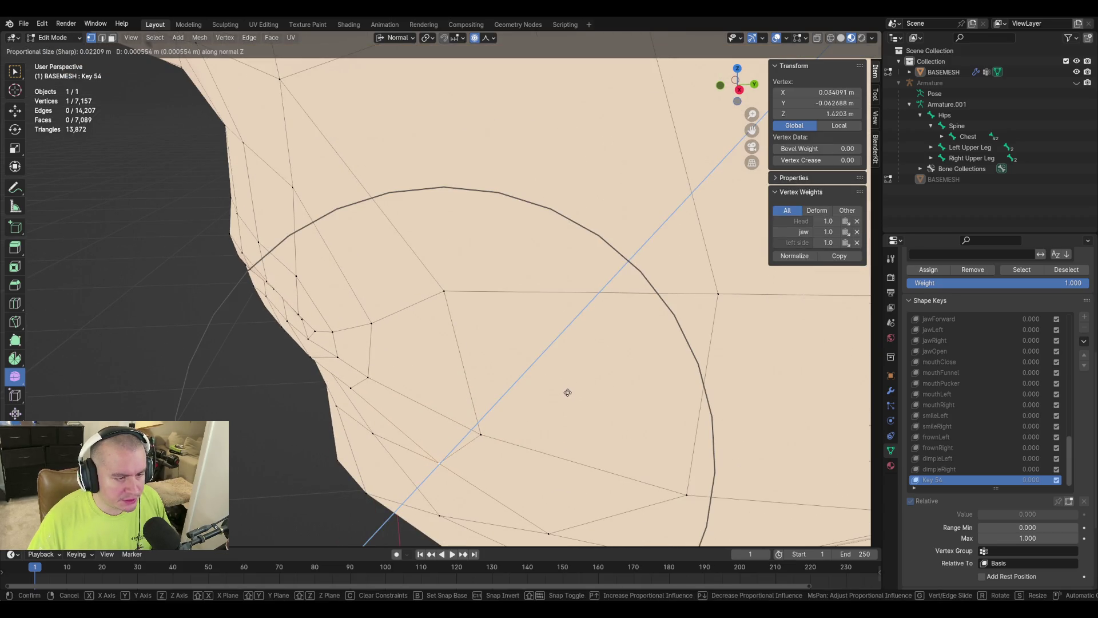
scroll(566, 391, "up", 2)
left_click(564, 392)
mouse_move(517, 400)
middle_mouse_down()
mouse_move(570, 400)
mouse_move(672, 352)
middle_mouse_up()
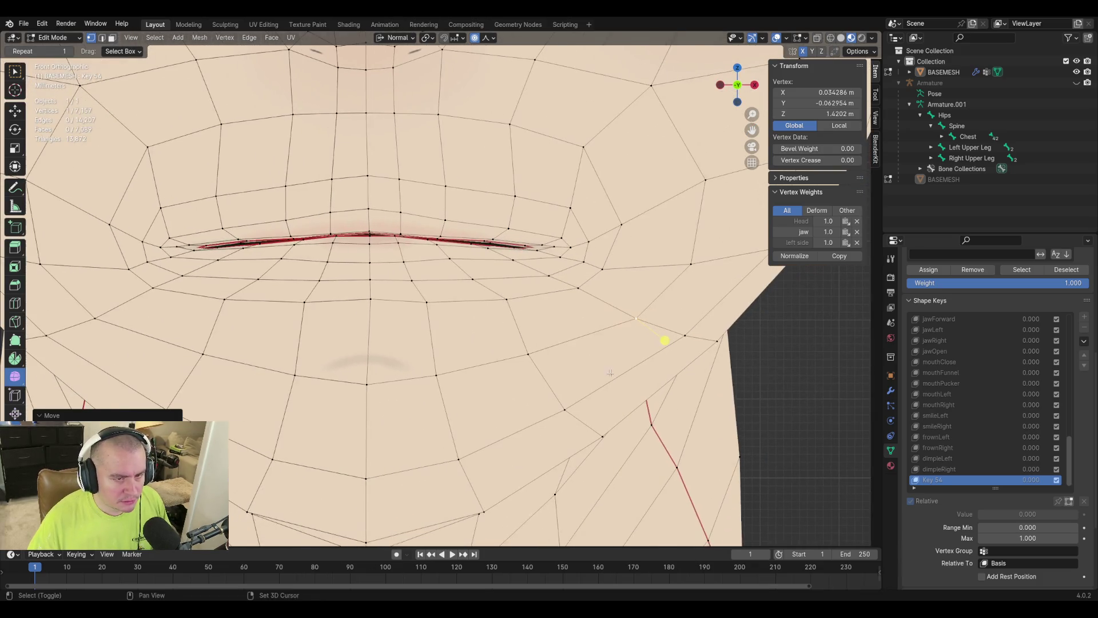
Undo the last cheek move, nudge the vertex below the mouth corner instead, then return to Object Mode.
key("ctrl+z")
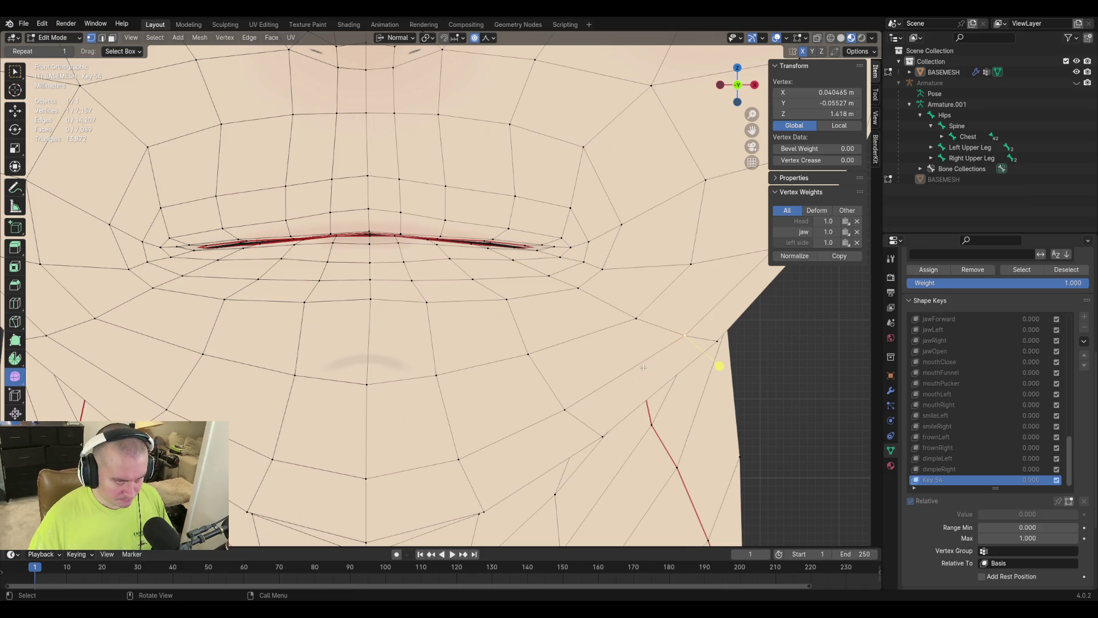
key("g")
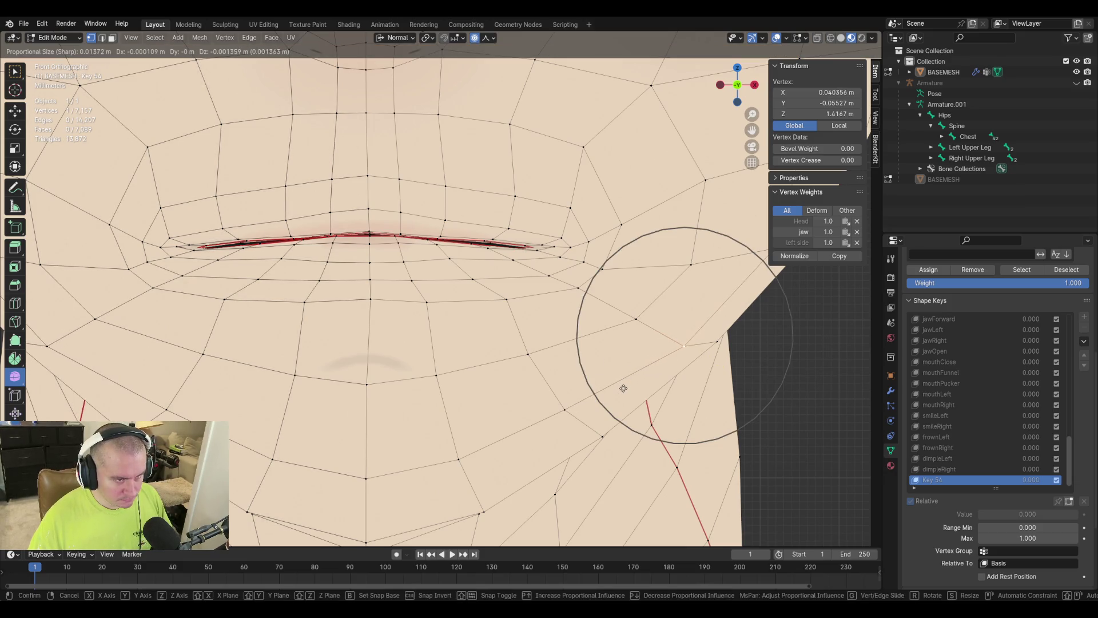
left_click(719, 377)
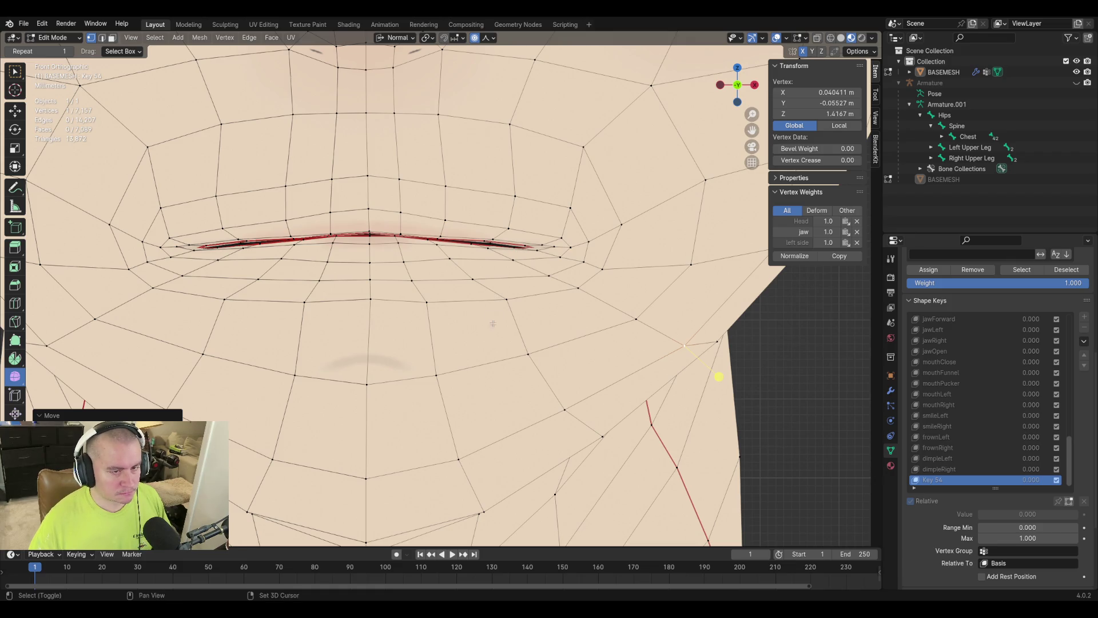
middle_click_drag(629, 322, 654, 374, "shift")
key("g")
key("g")
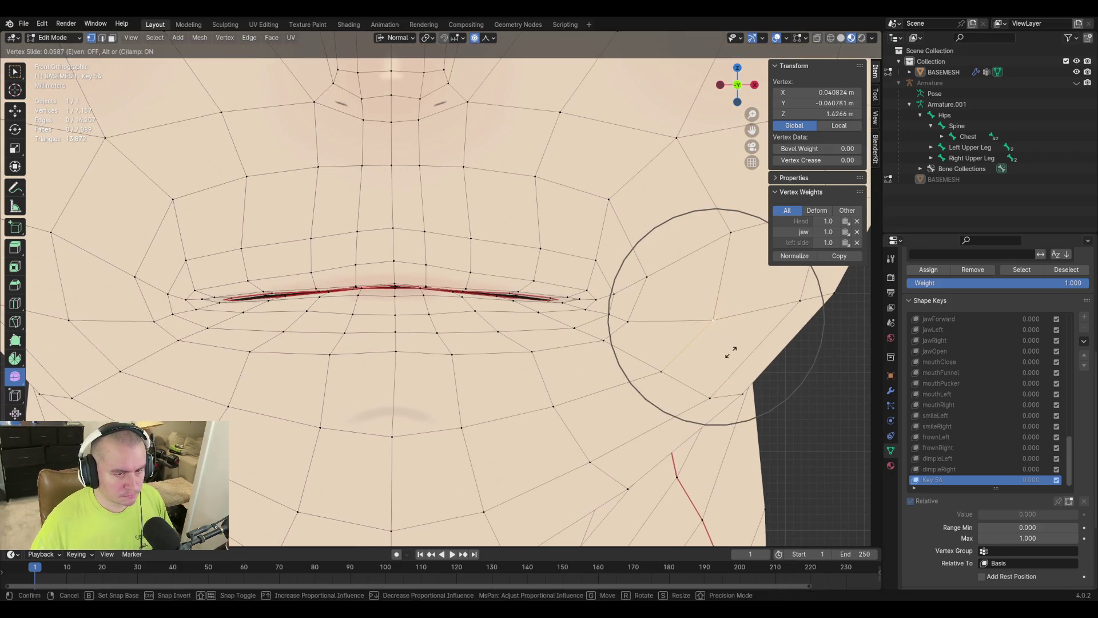
right_click(728, 355)
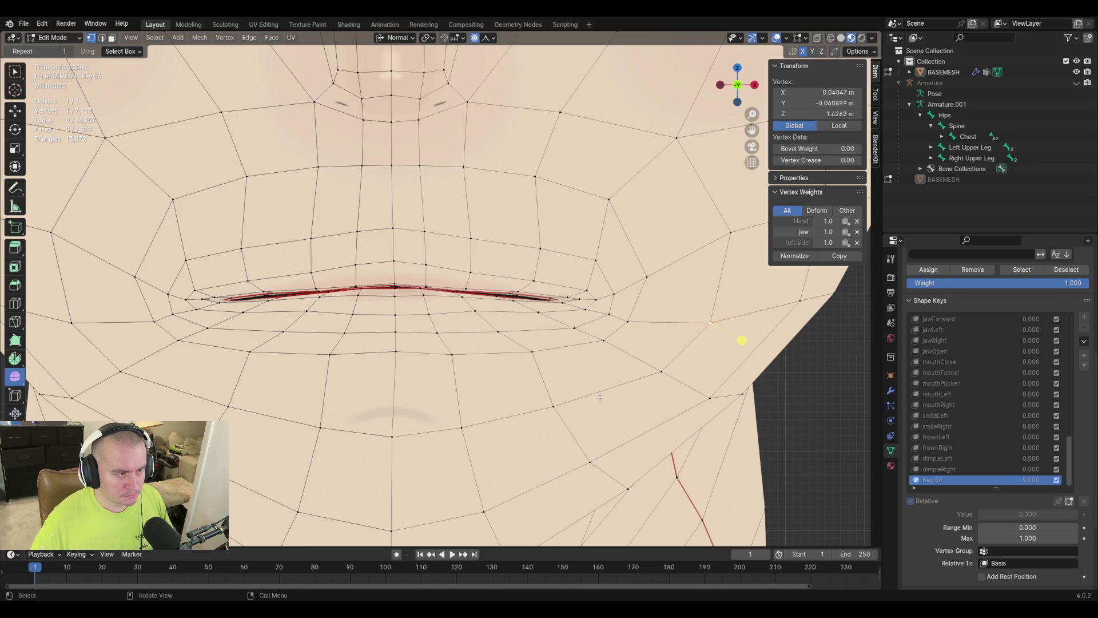
key("Tab")
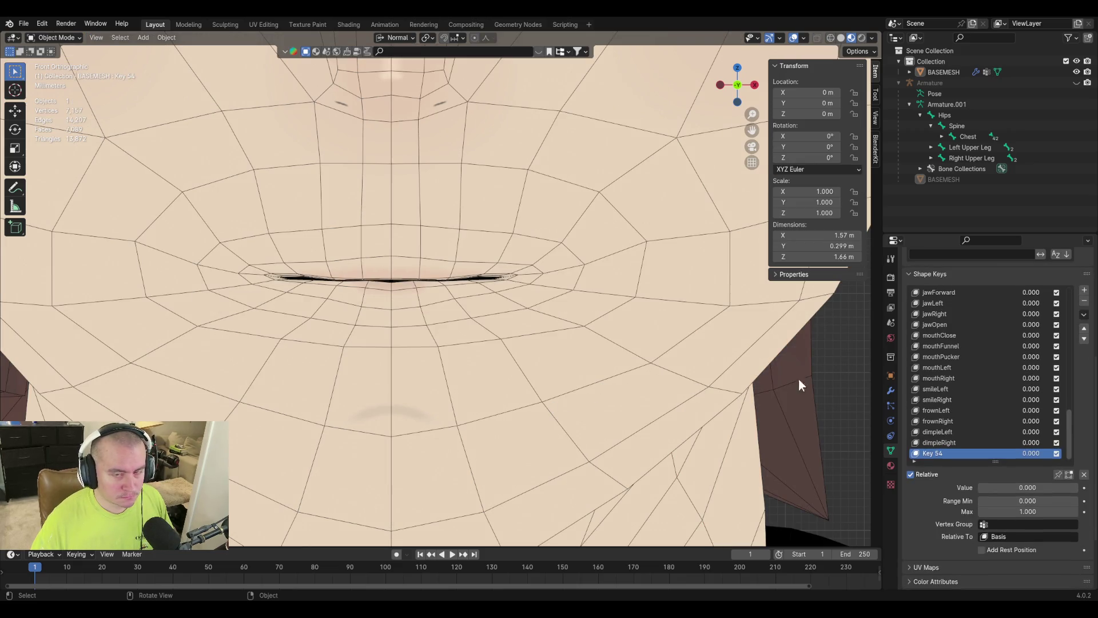
Raise Key 54 to 1.000 to preview it, then start renaming it.
mouse_move(997, 489)
left_mouse_down()
mouse_move(1078, 489)
mouse_move(979, 489)
mouse_move(1075, 494)
left_mouse_up()
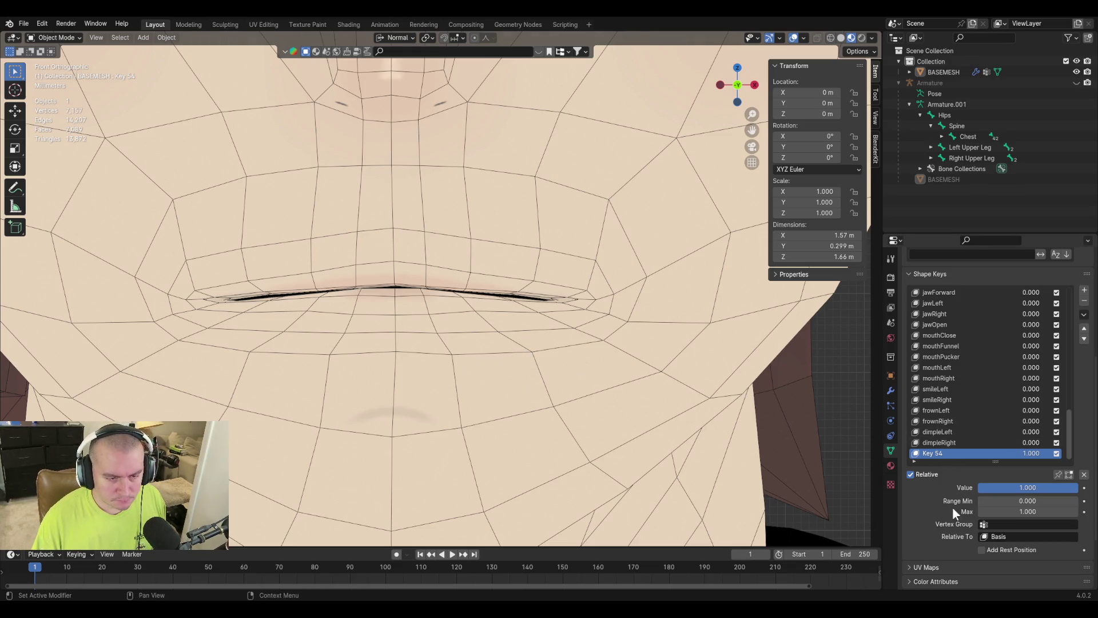
double_click(939, 452)
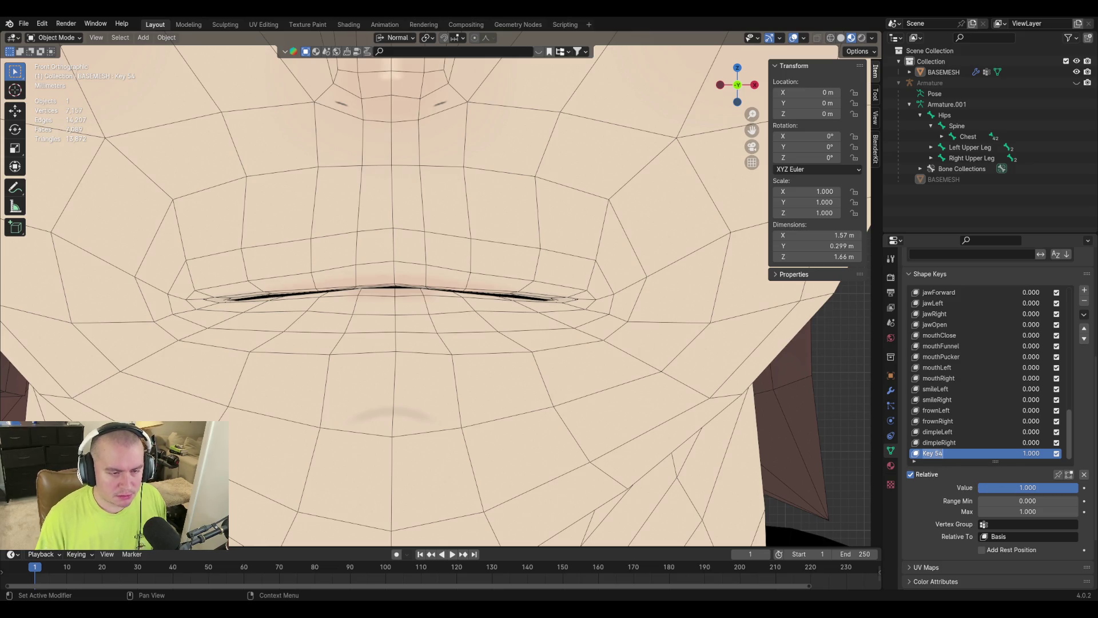
Name the Key 54 shape key 'mouth stretch'.
type("mo")
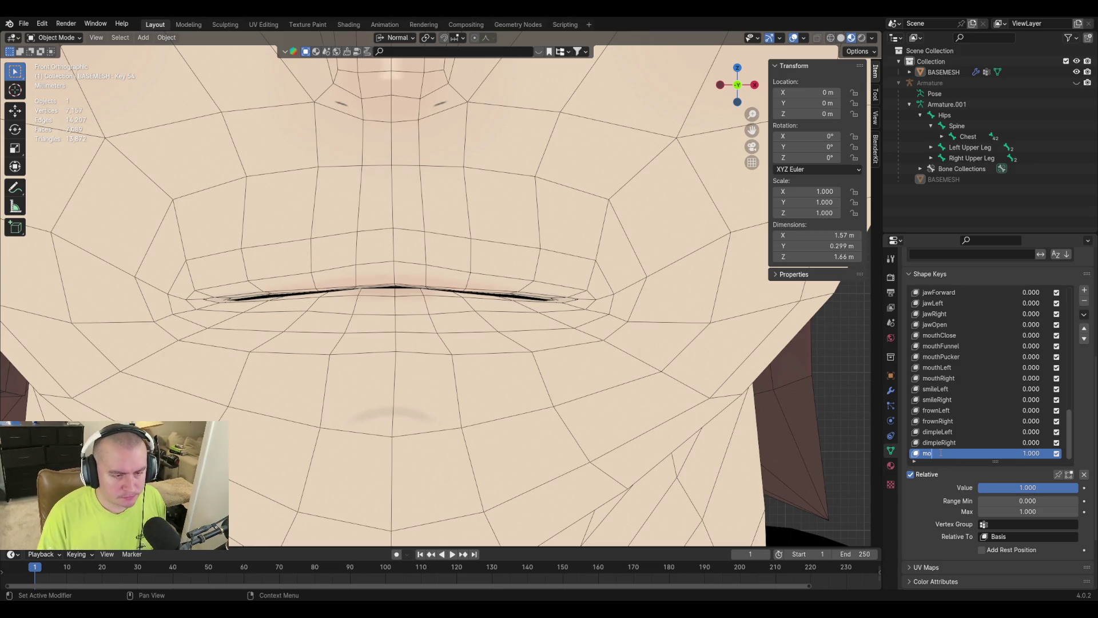
type("uth stretch")
key("Return")
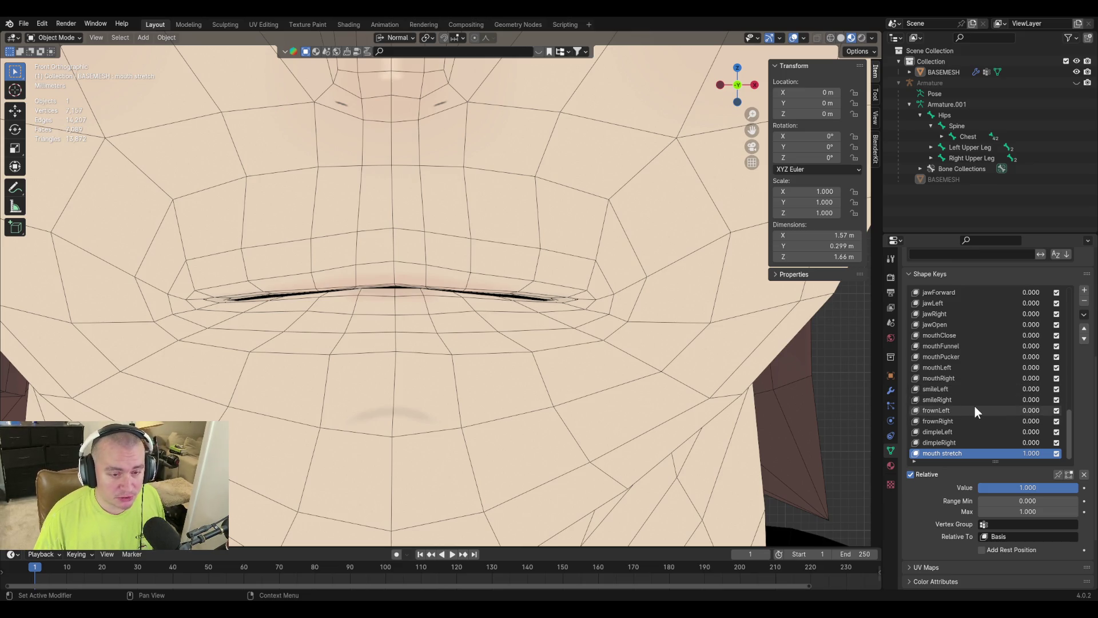
Preview mouth stretch at different strengths, then add and delete a temporary Key 55.
mouse_move(1037, 488)
left_mouse_down()
mouse_move(996, 487)
mouse_move(1064, 488)
left_mouse_up()
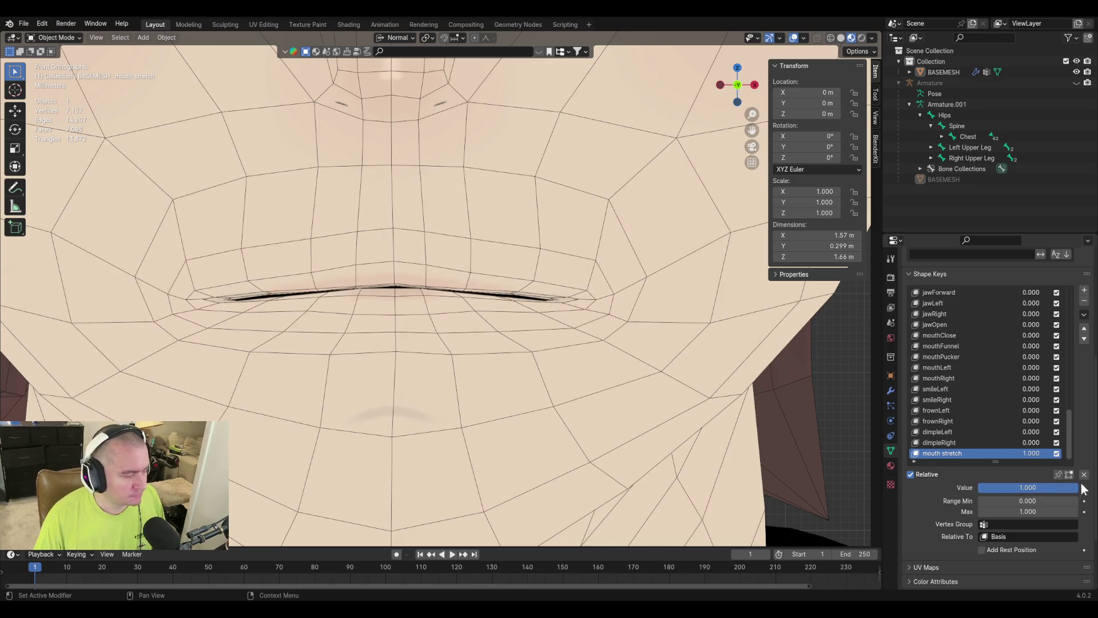
left_click(1084, 314)
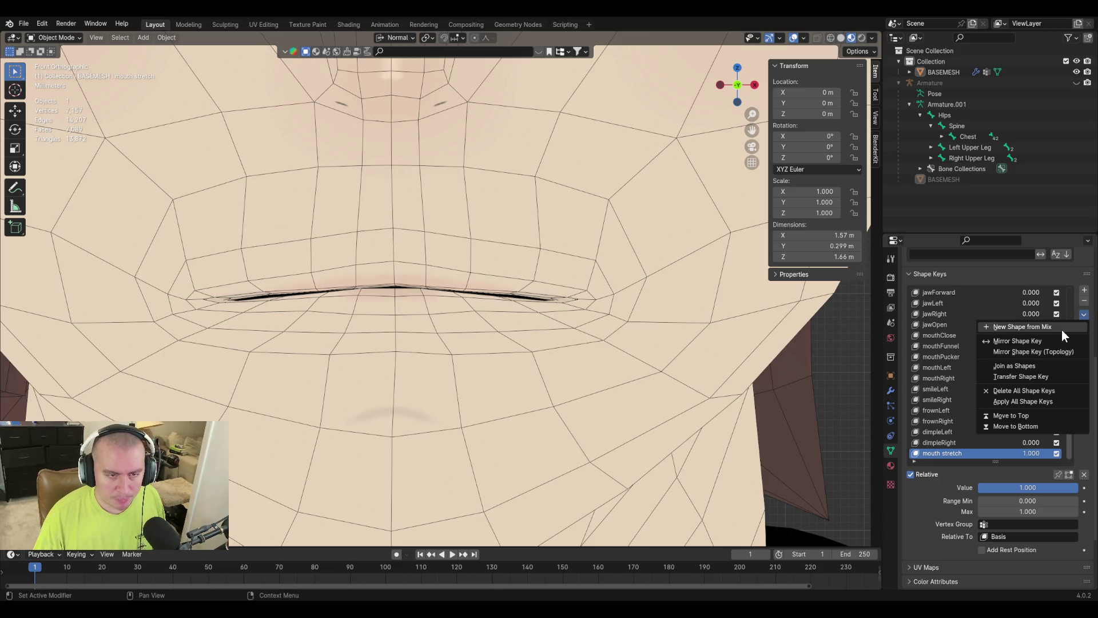
left_click(1062, 330)
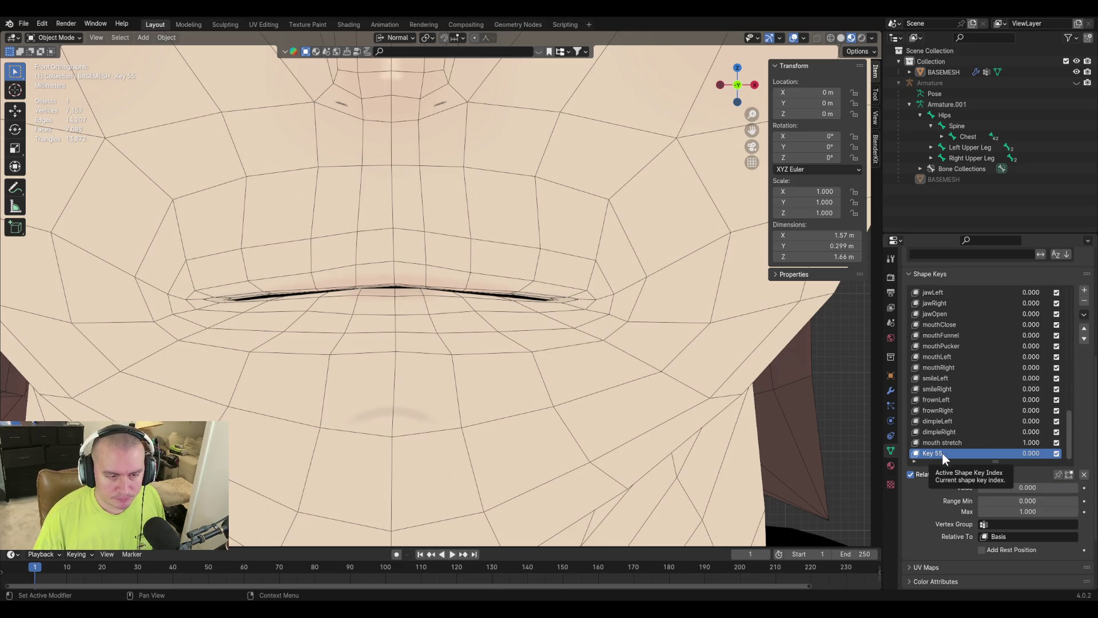
left_click(1084, 302)
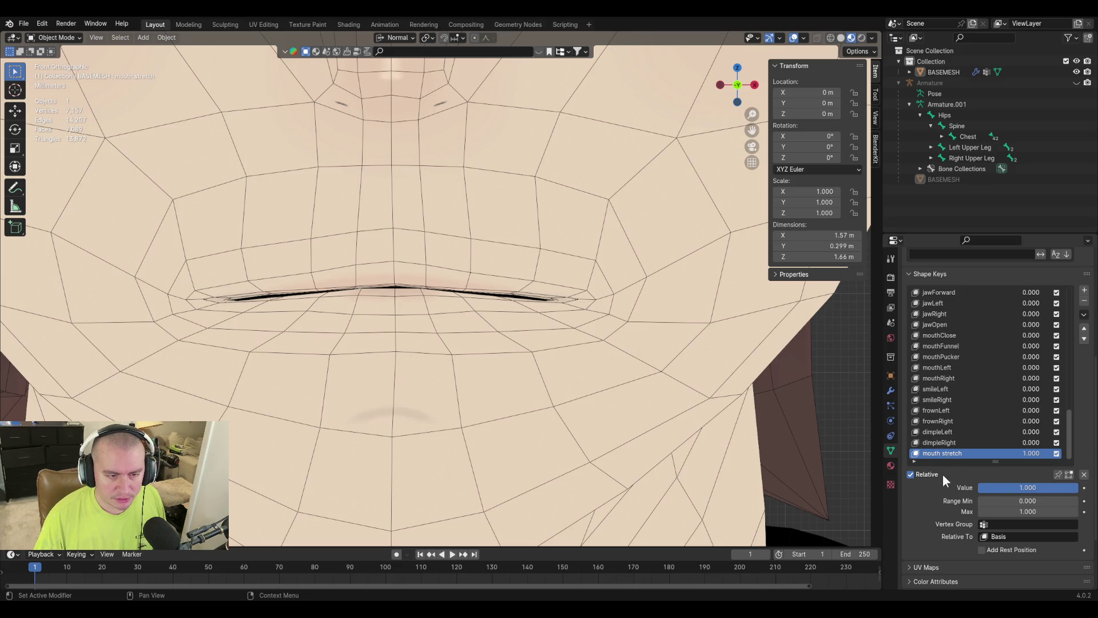
Limit mouth stretch to the 'left side' vertex group and enter Edit Mode.
left_click(1019, 522)
type("le")
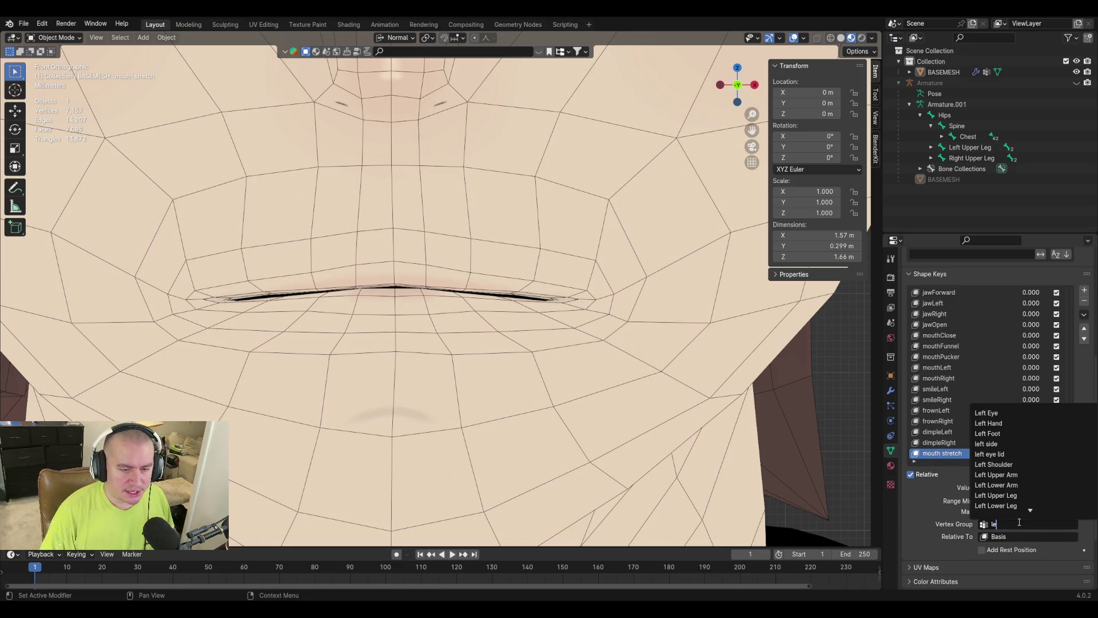
type("ft side")
key("Return")
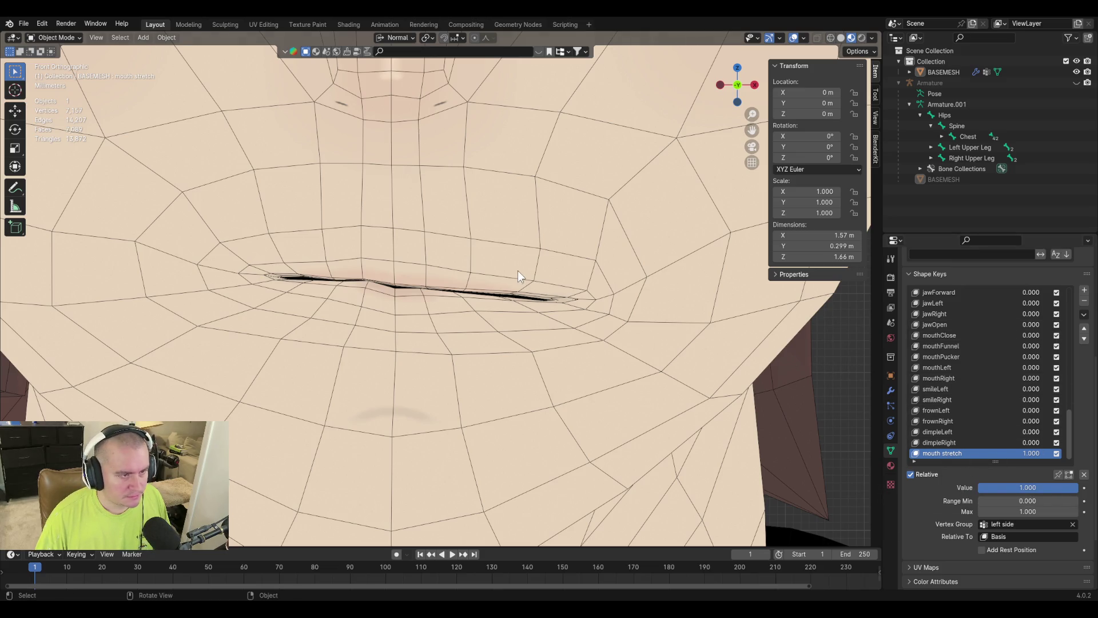
key("Tab")
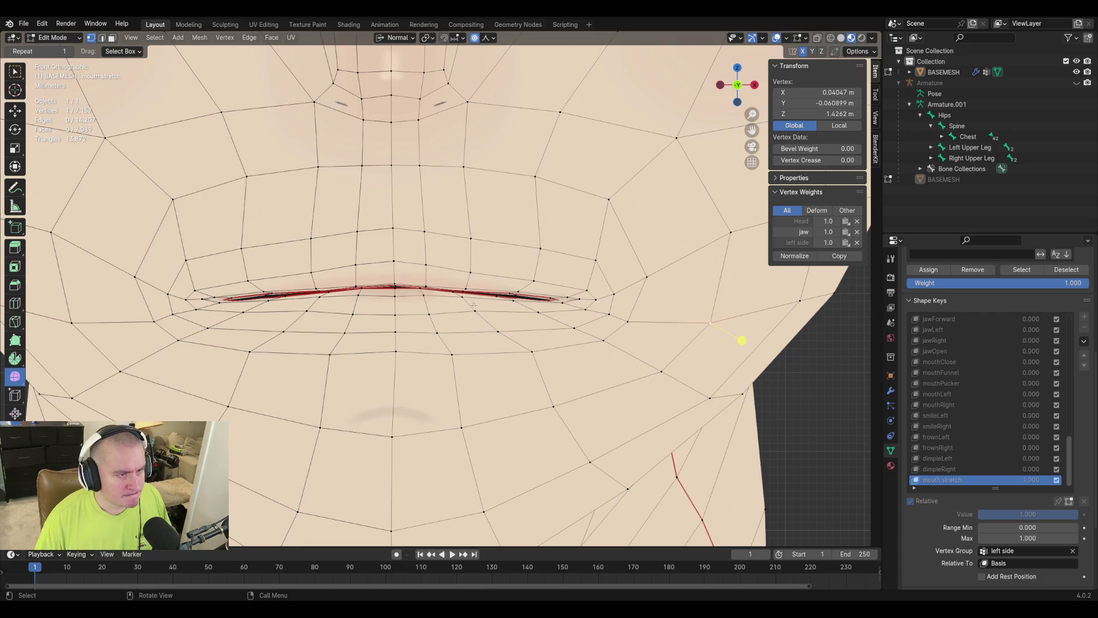
Switch orientation to Global and move an upper-lip vertex vertically.
left_click(315, 289)
key("g")
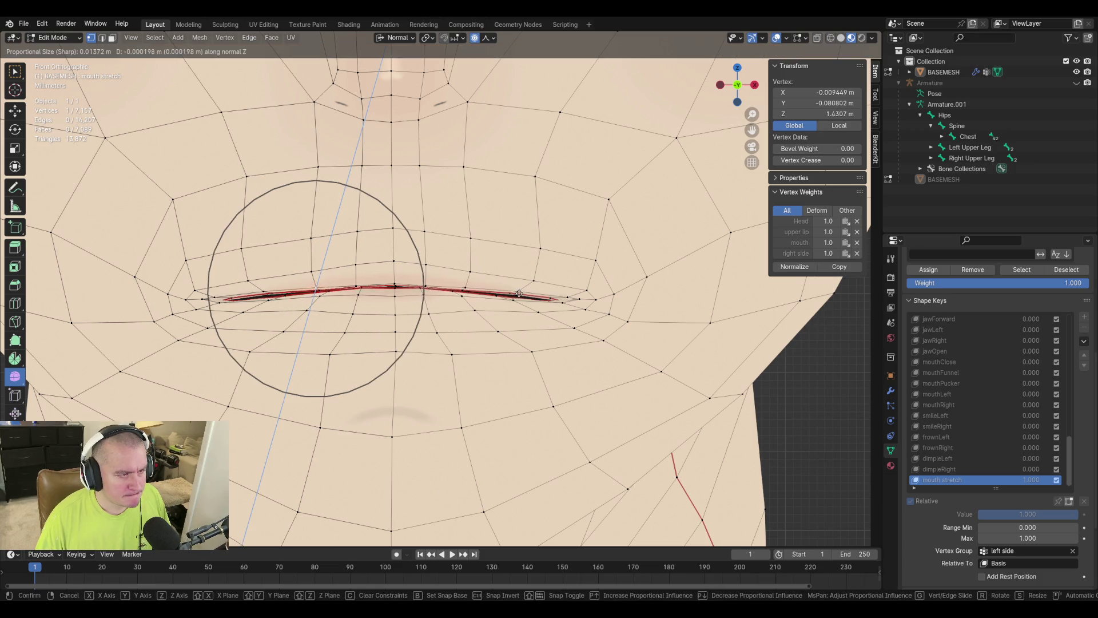
key("Escape")
left_click(402, 38)
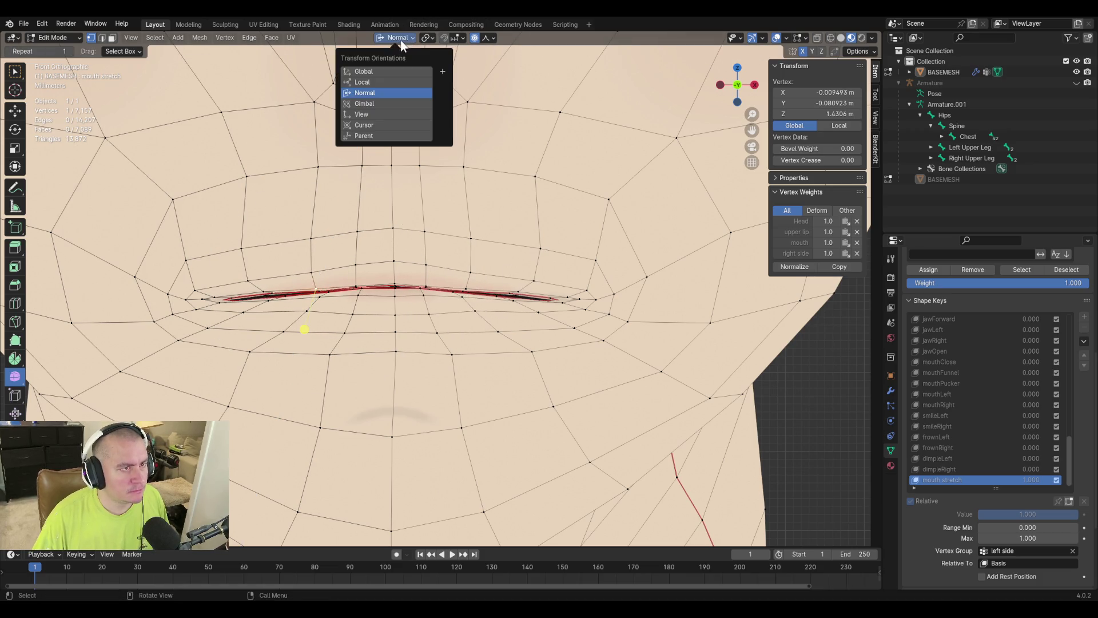
left_click(393, 73)
key("g")
key("z")
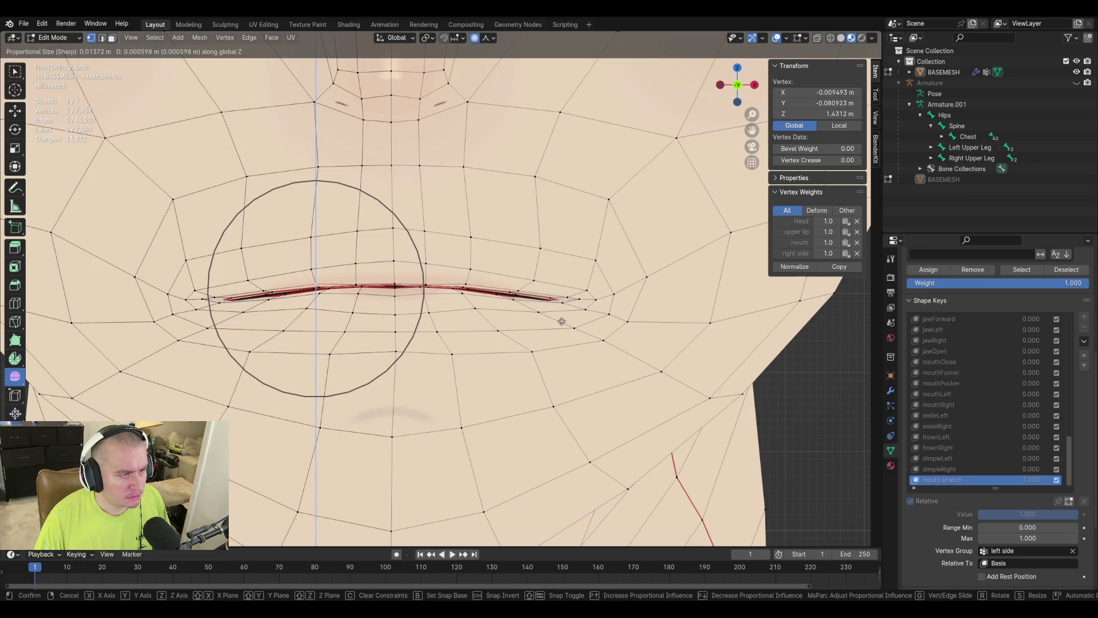
left_click(562, 321)
Adjust two more lip vertices, moving them vertically and along X.
left_click(355, 285)
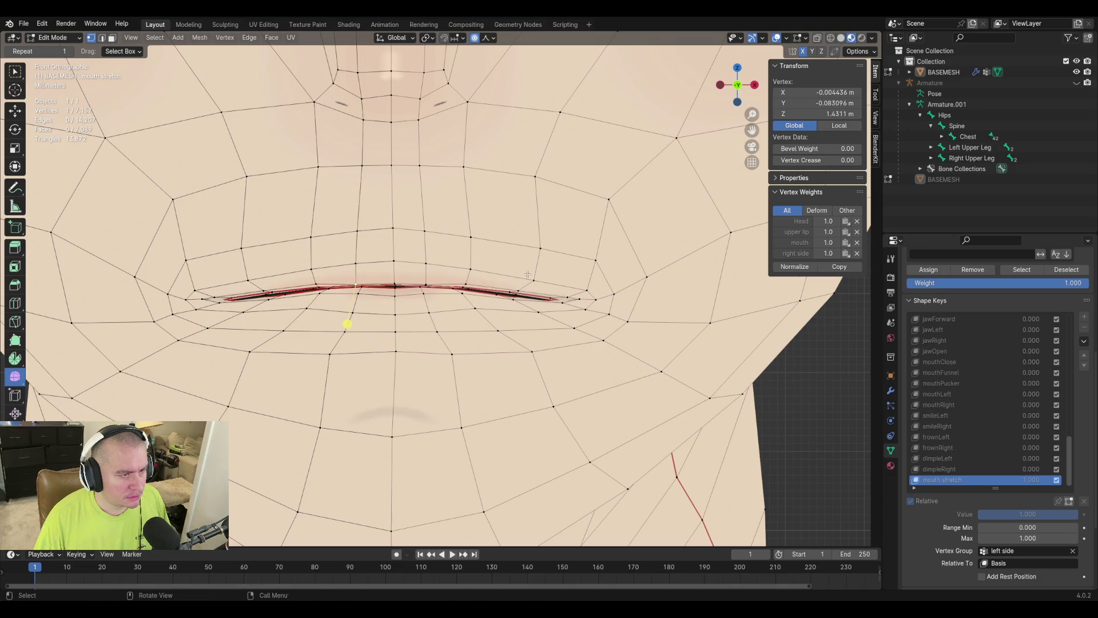
key("g")
key("z")
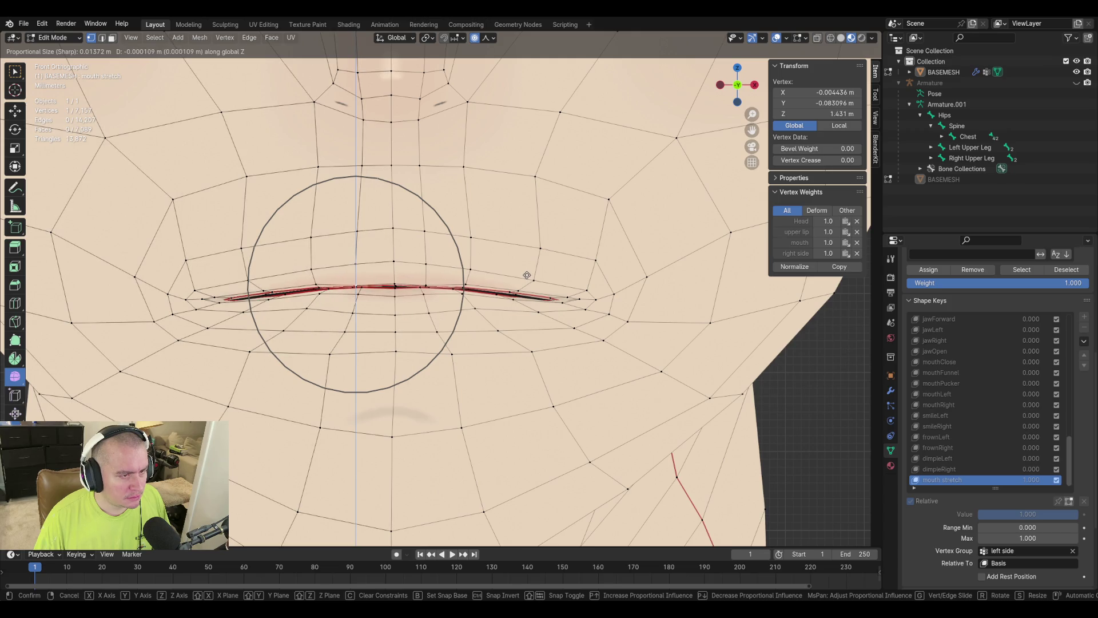
left_click(527, 276)
key("g")
key("x")
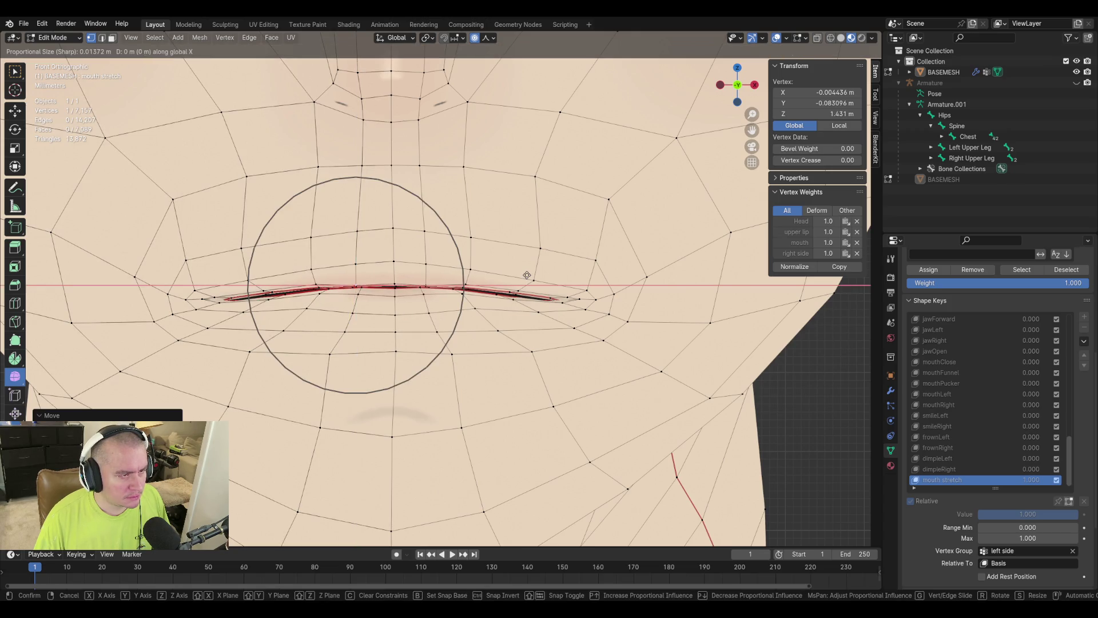
left_click(527, 275)
left_click(317, 286)
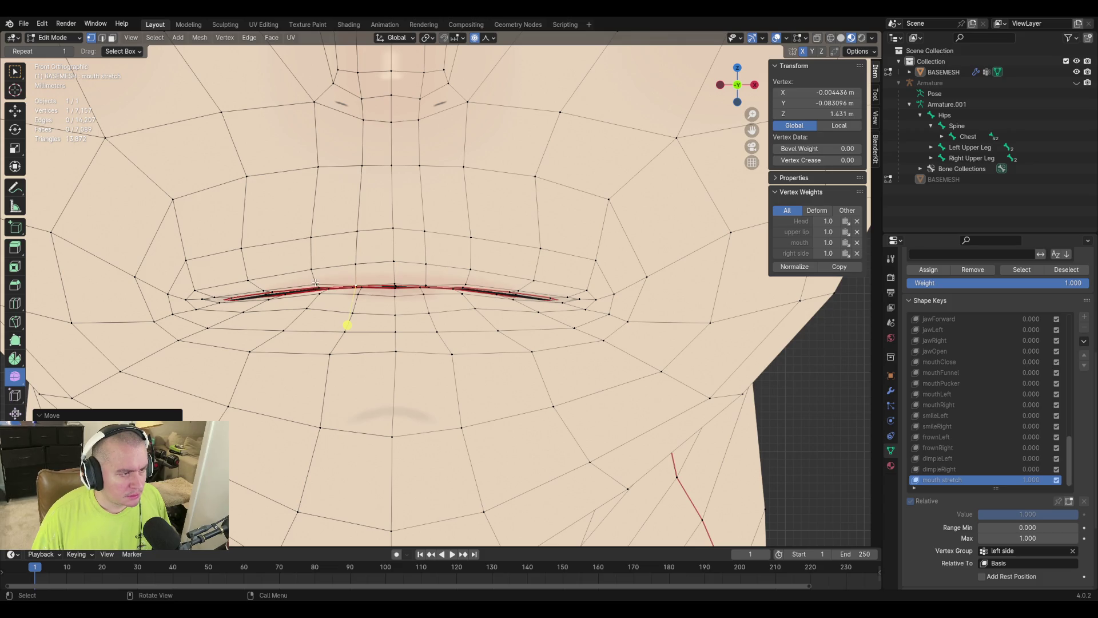
key("g")
key("x")
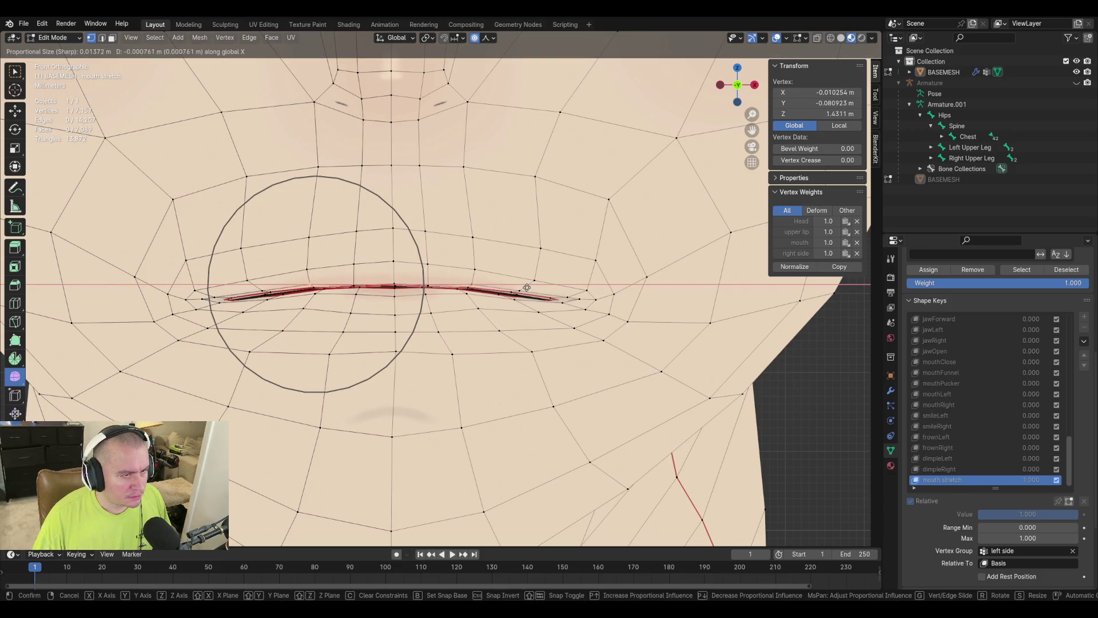
left_click(523, 289)
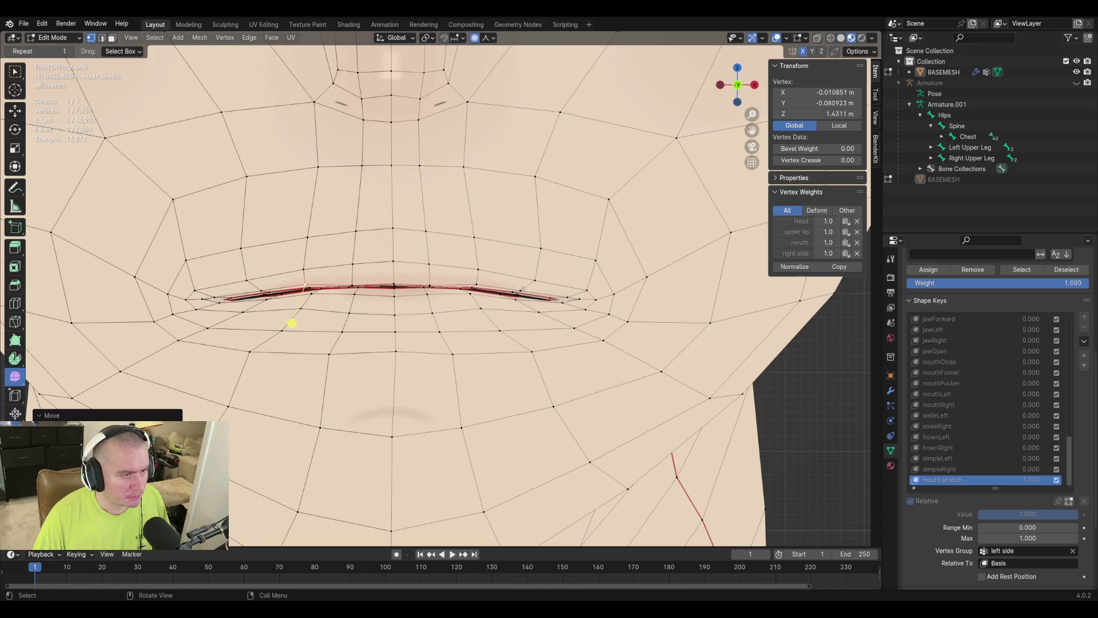
Review the lip shape in Object Mode, clear the 'left side' vertex group, and add Key 55.
key("Tab")
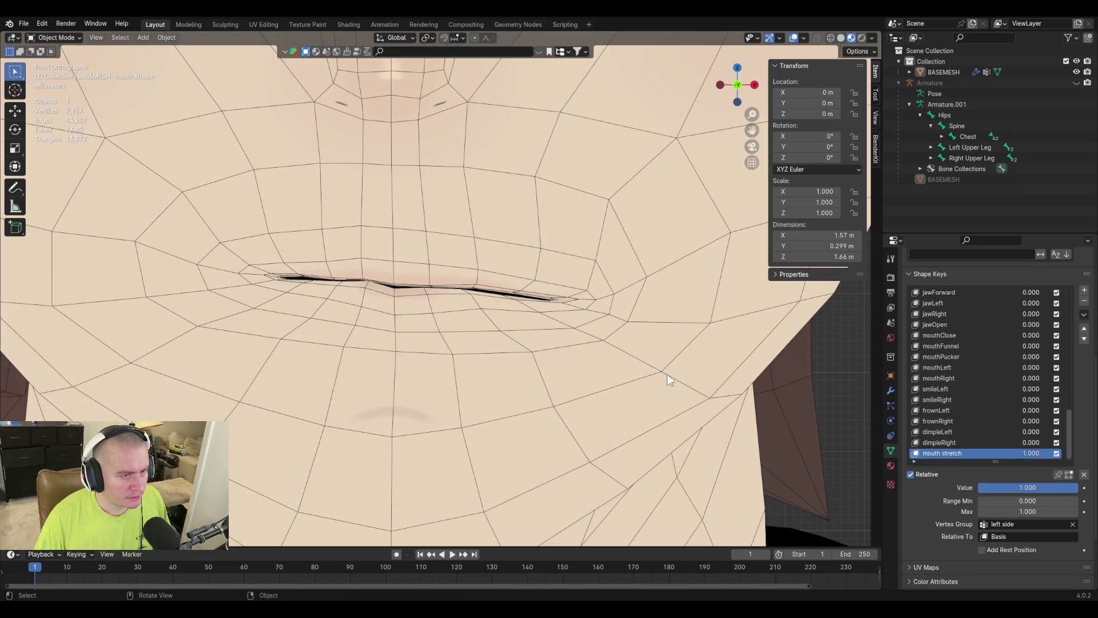
key("Tab")
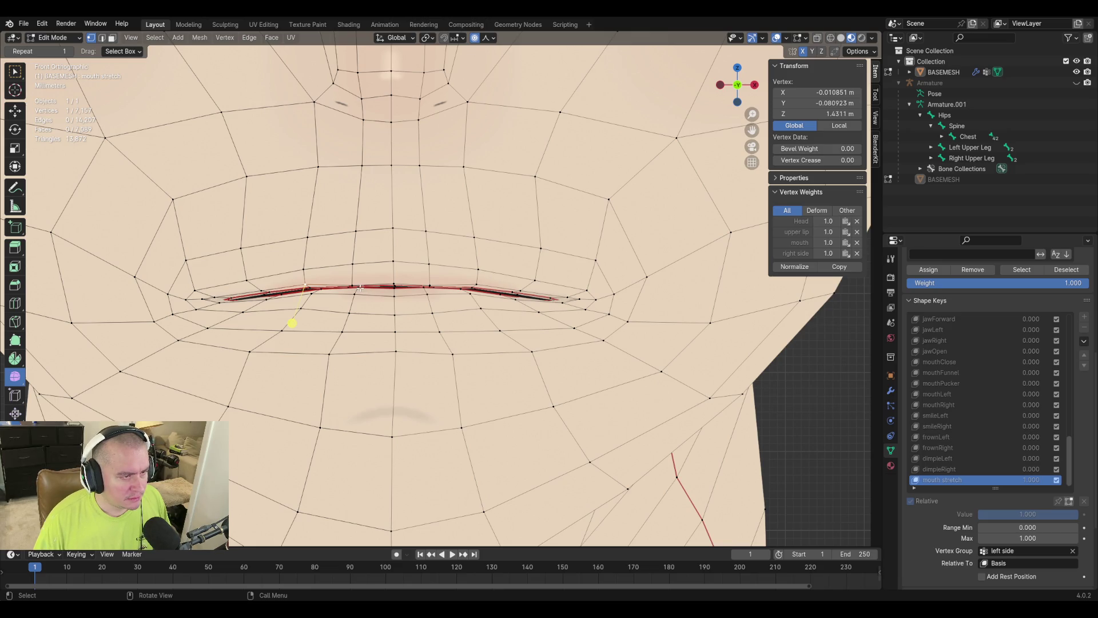
key("Tab")
scroll(666, 422, "down", 6)
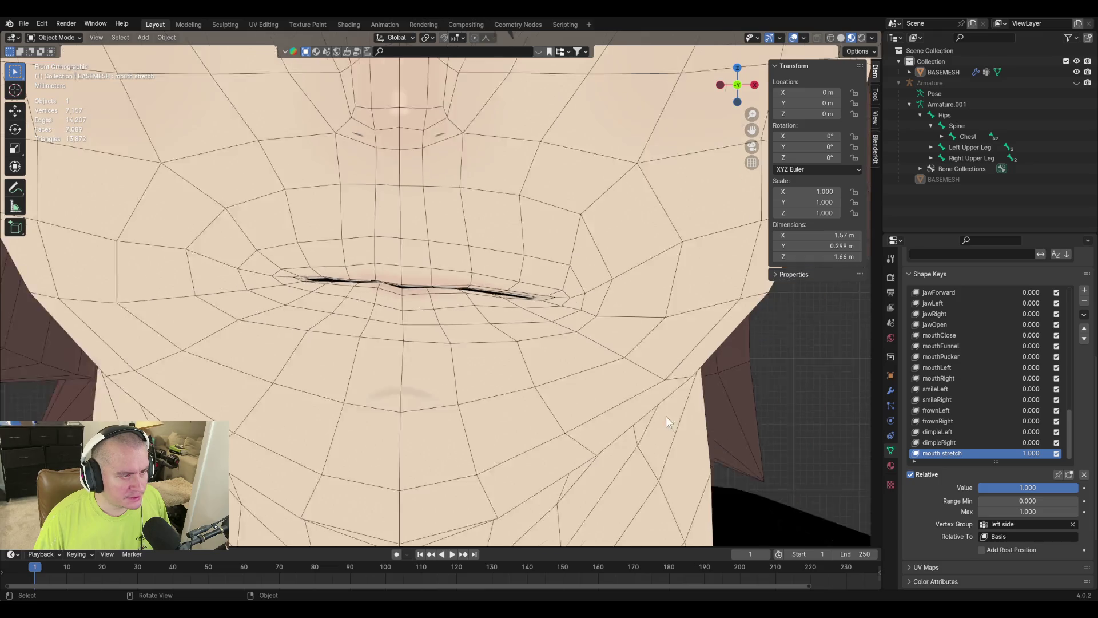
scroll(607, 375, "up", 5)
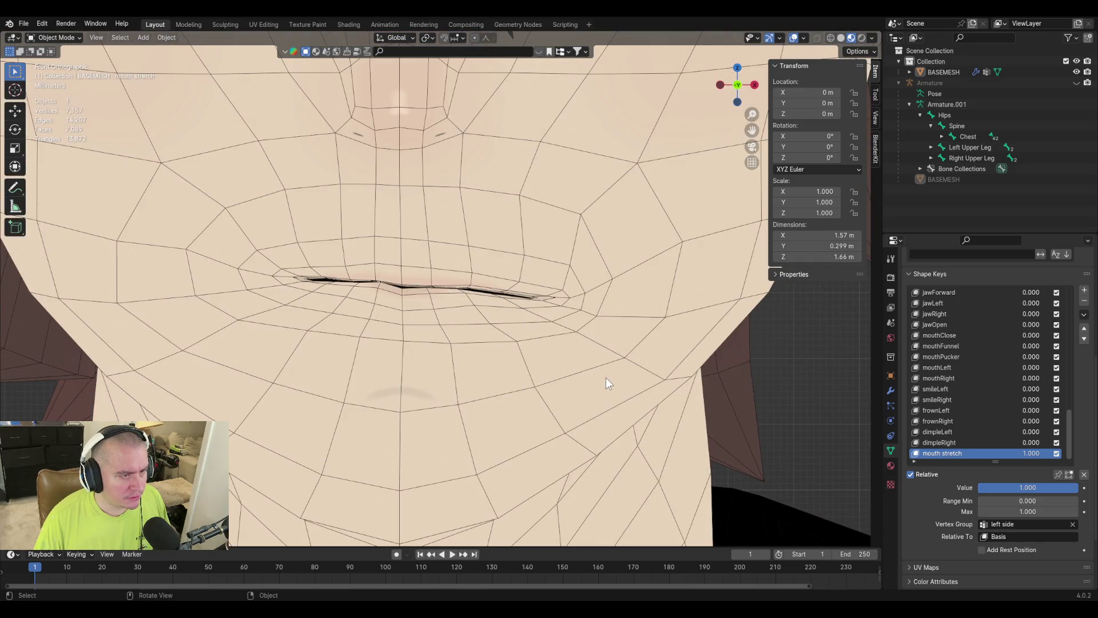
scroll(457, 319, "up", 2)
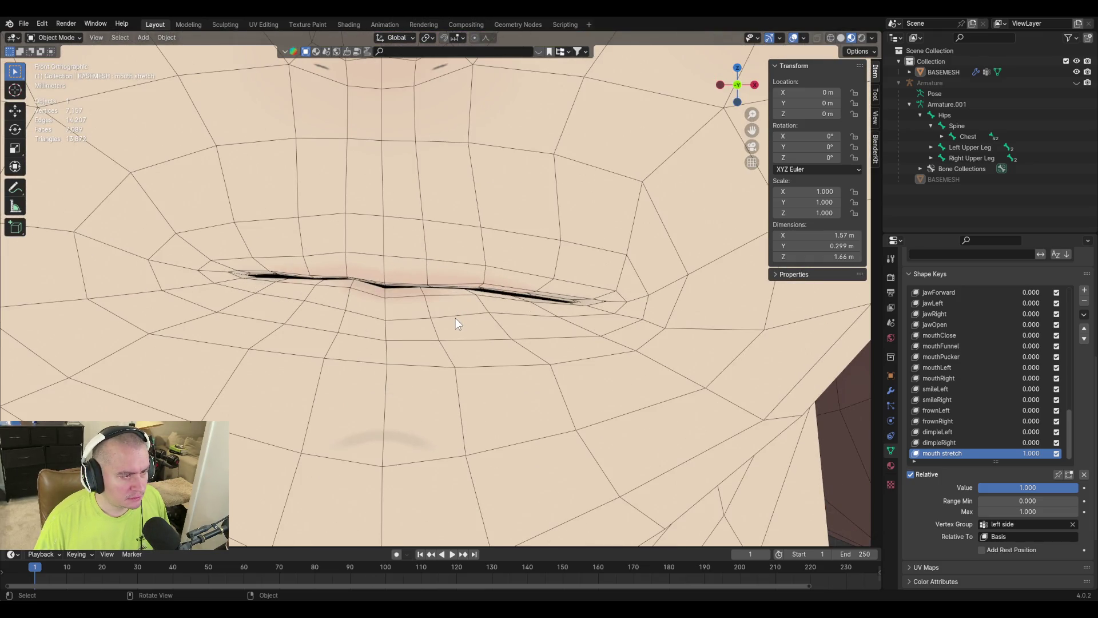
key("Tab")
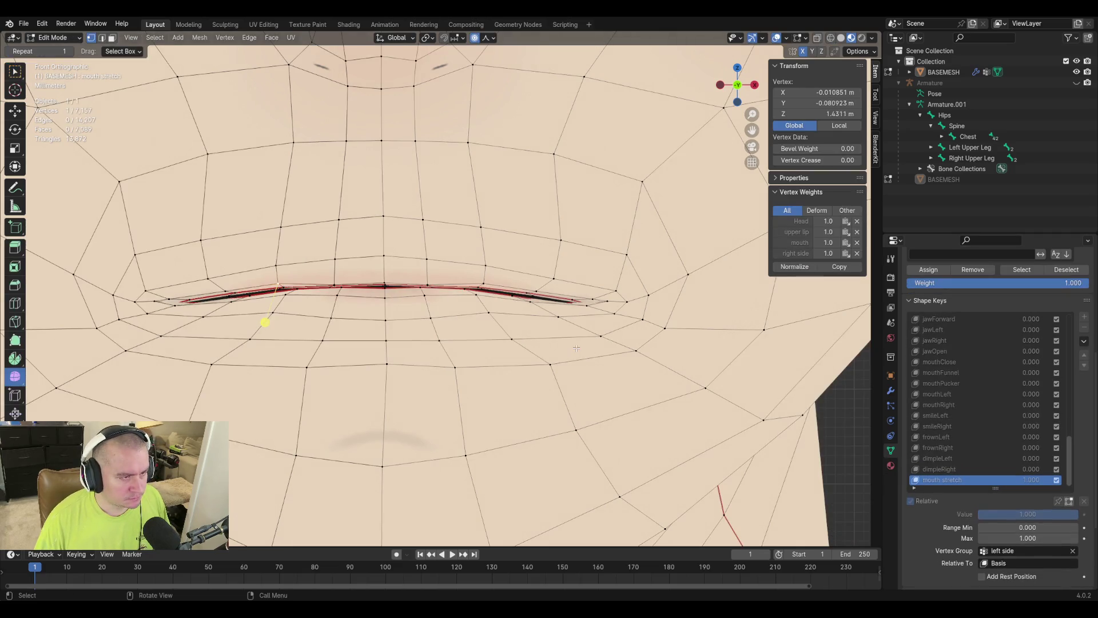
key("Tab")
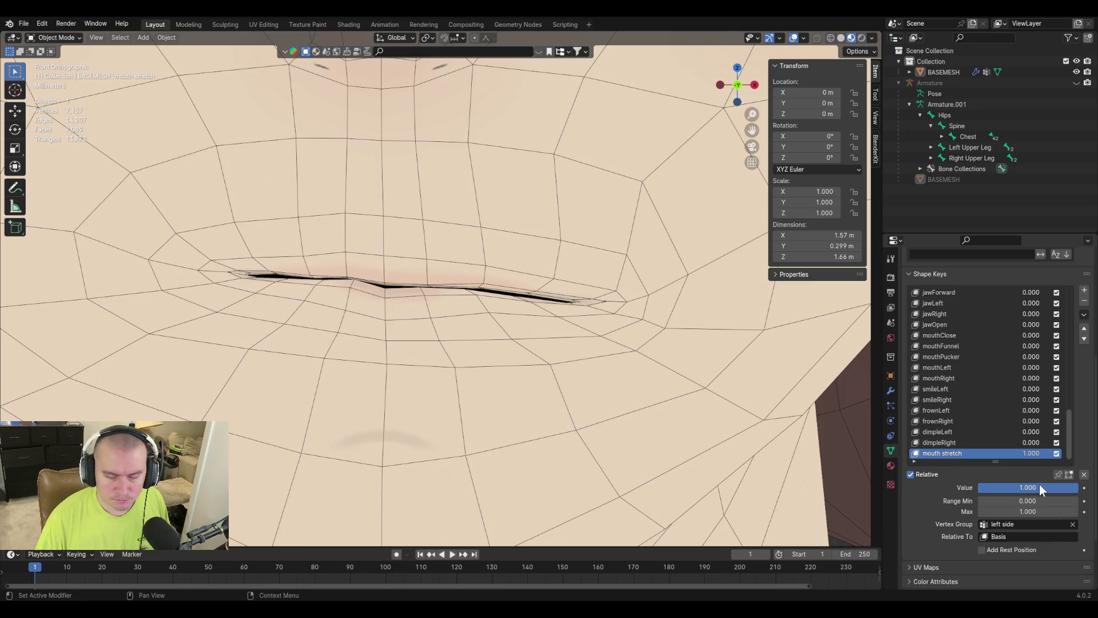
left_click(1073, 524)
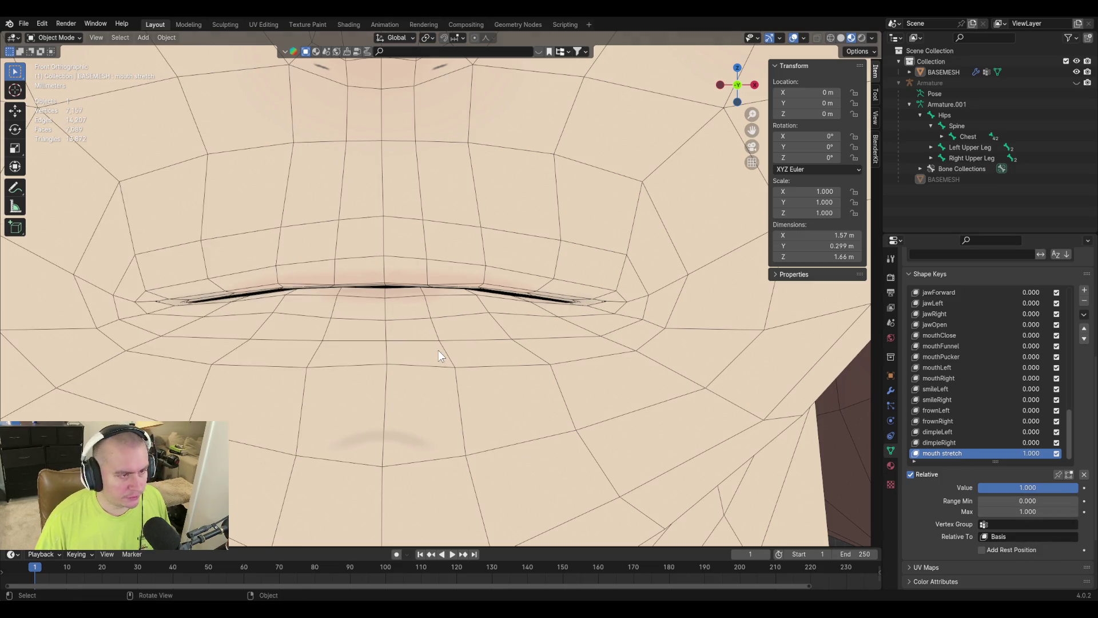
left_click(1085, 290)
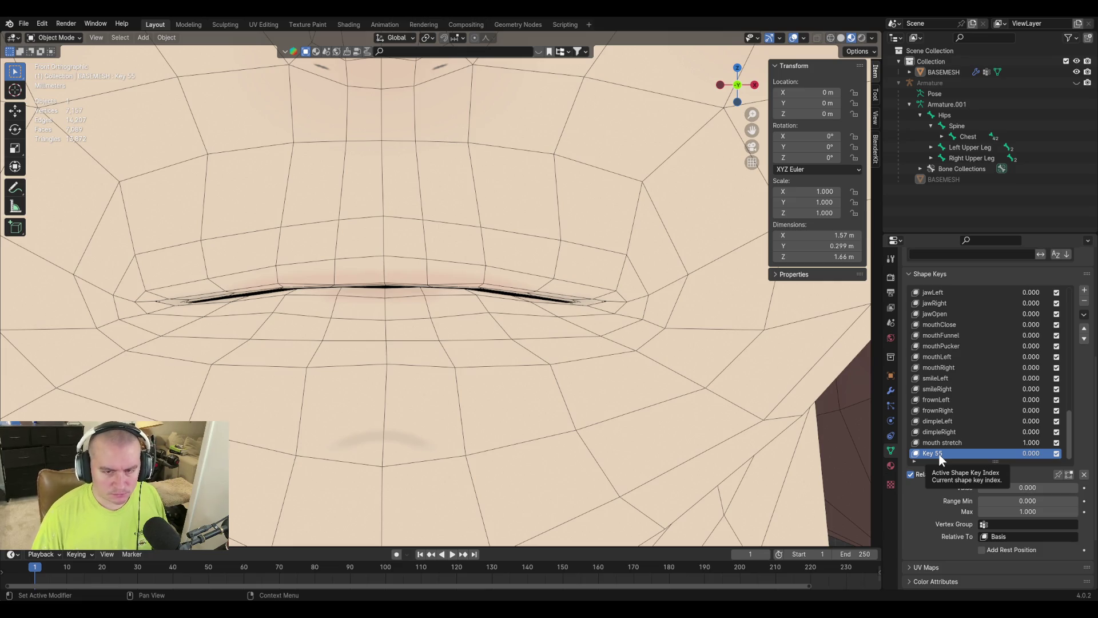
Replace Key 55 with a new shape key from the mix named 'fix'.
left_click(1085, 302)
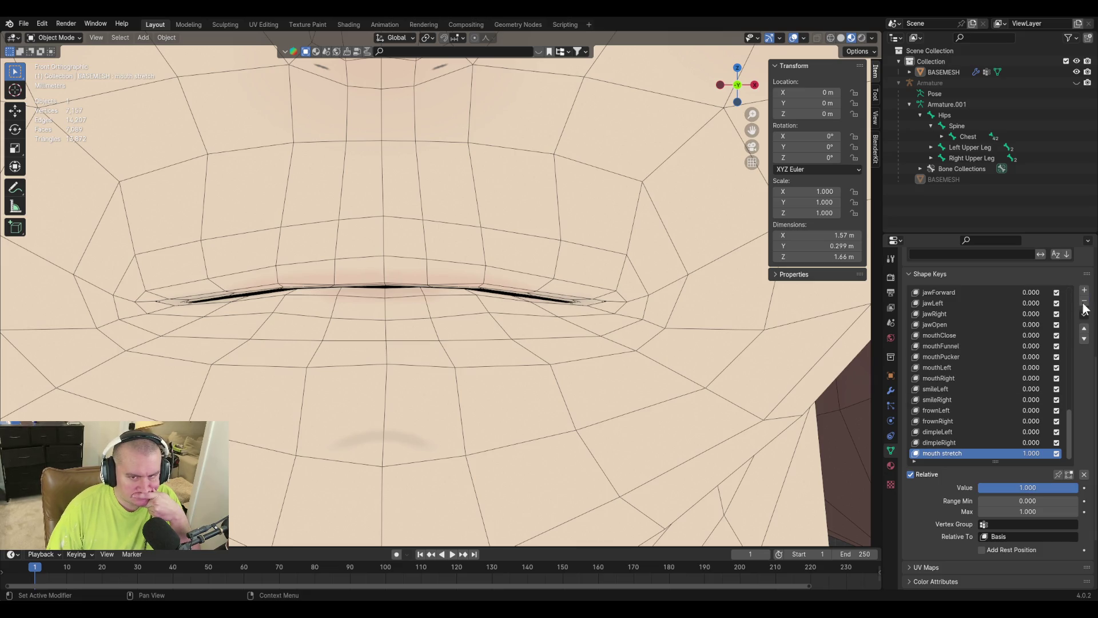
left_click(1084, 315)
left_click(1052, 327)
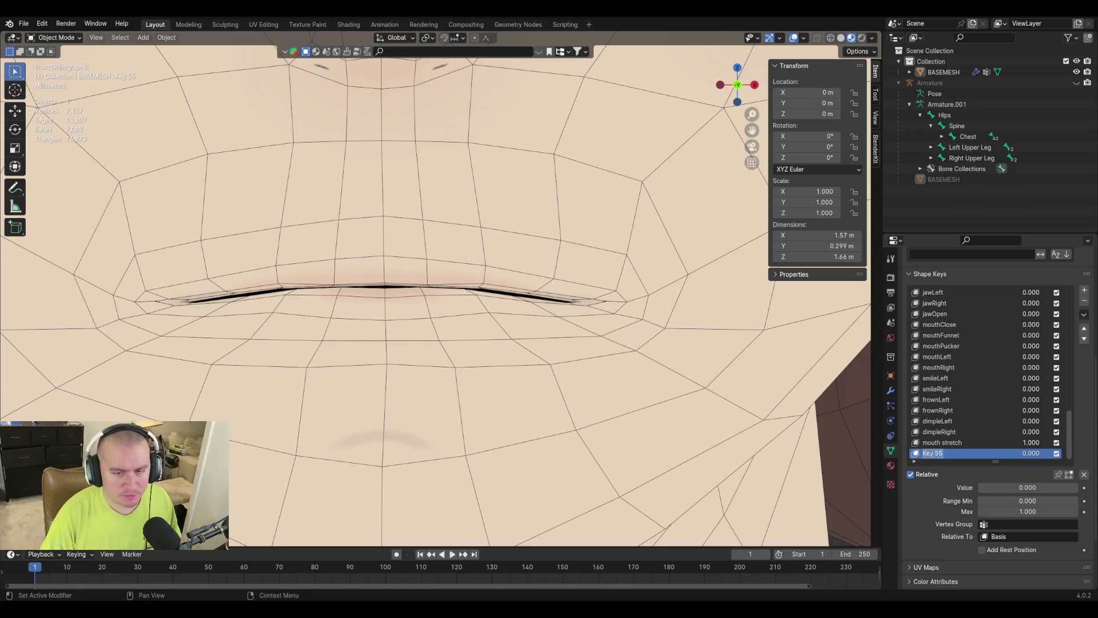
type("fix")
key("Return")
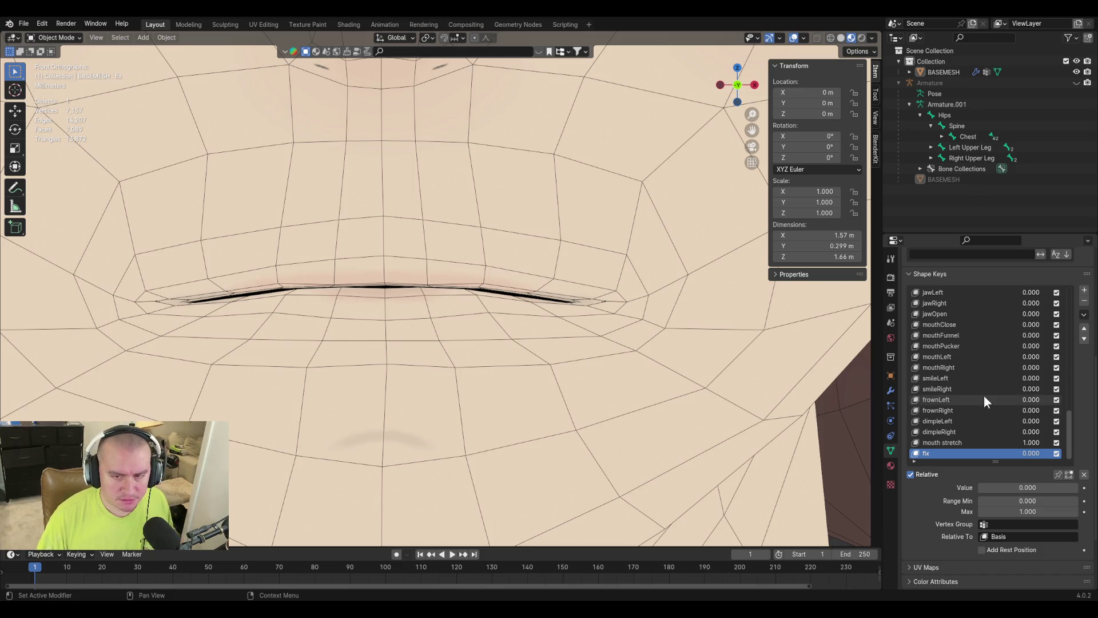
Set mouth stretch to 0 with a range minimum of -1, then reselect fix.
left_click(960, 445)
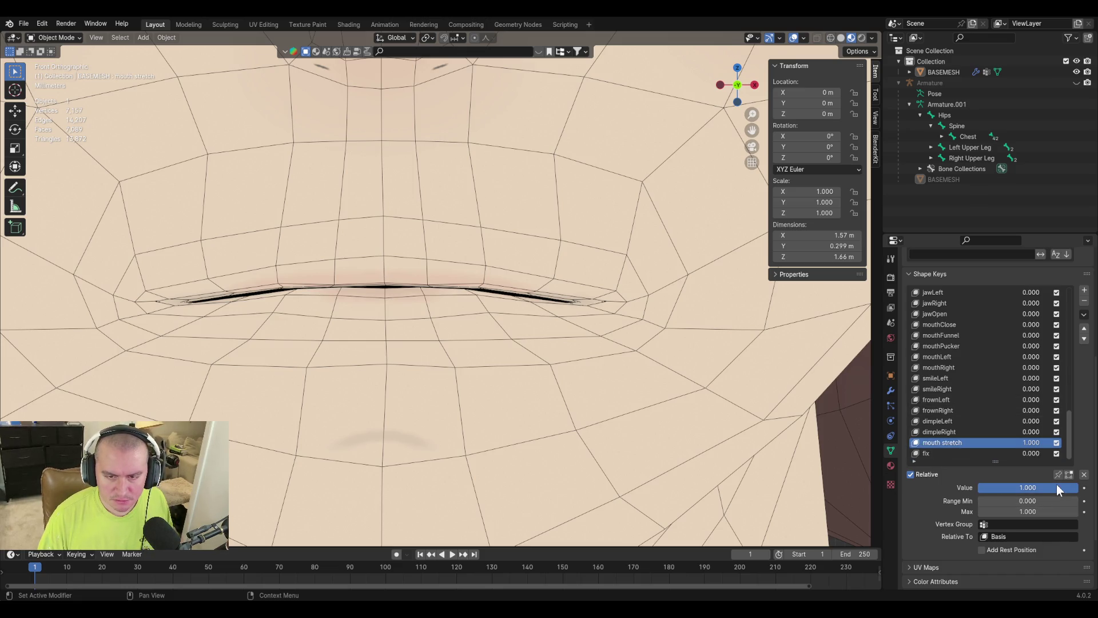
left_click_drag(1056, 484, 977, 488)
left_click(1056, 501)
type("-1")
key("Return")
left_click(936, 453)
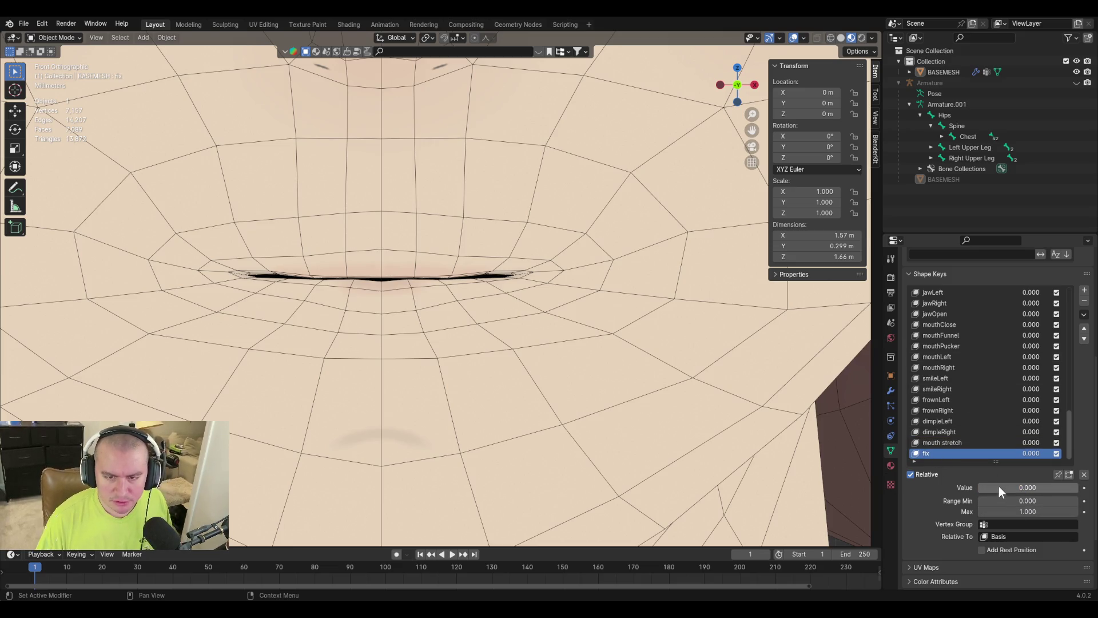
In the fix key, raise an upper-lip vertex along Z in Edit Mode.
key("Tab")
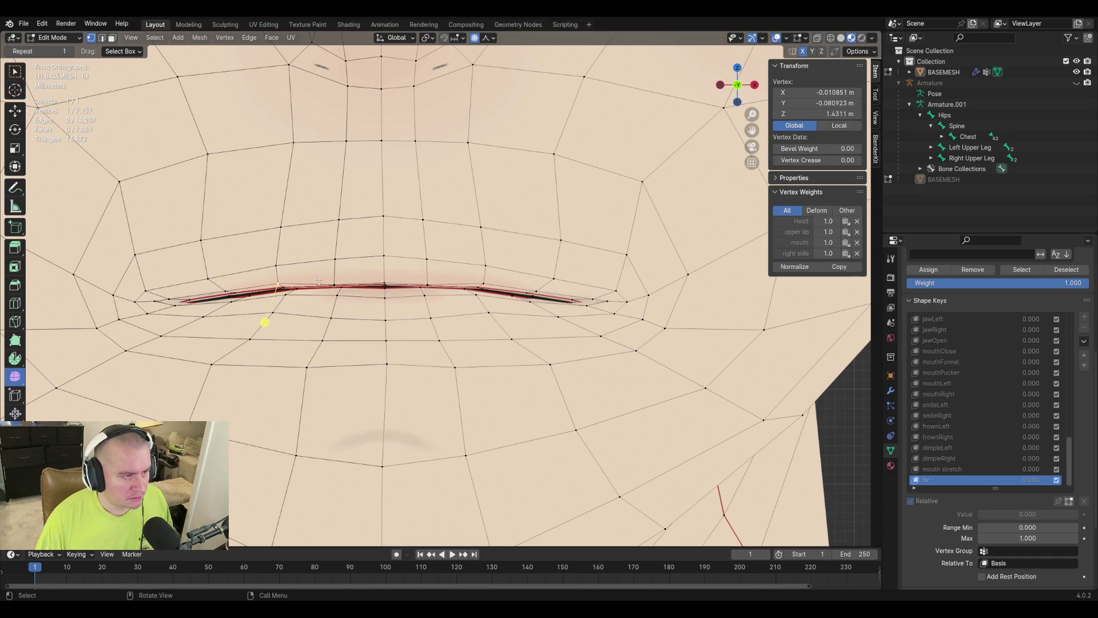
left_click(334, 283)
key("g")
key("z")
key("Escape")
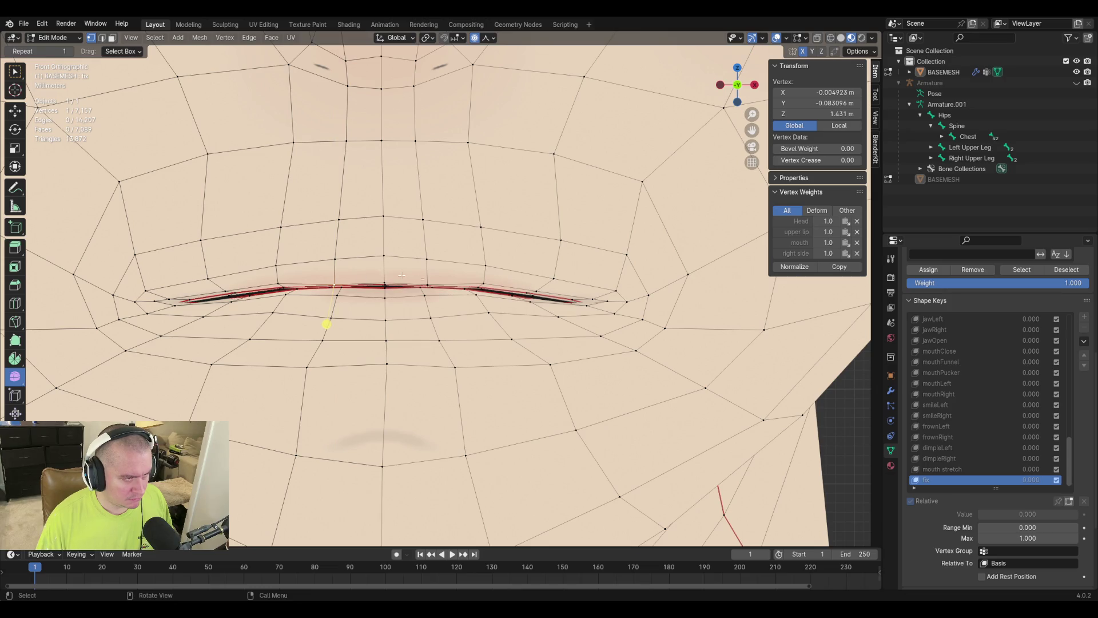
key("g")
key("z")
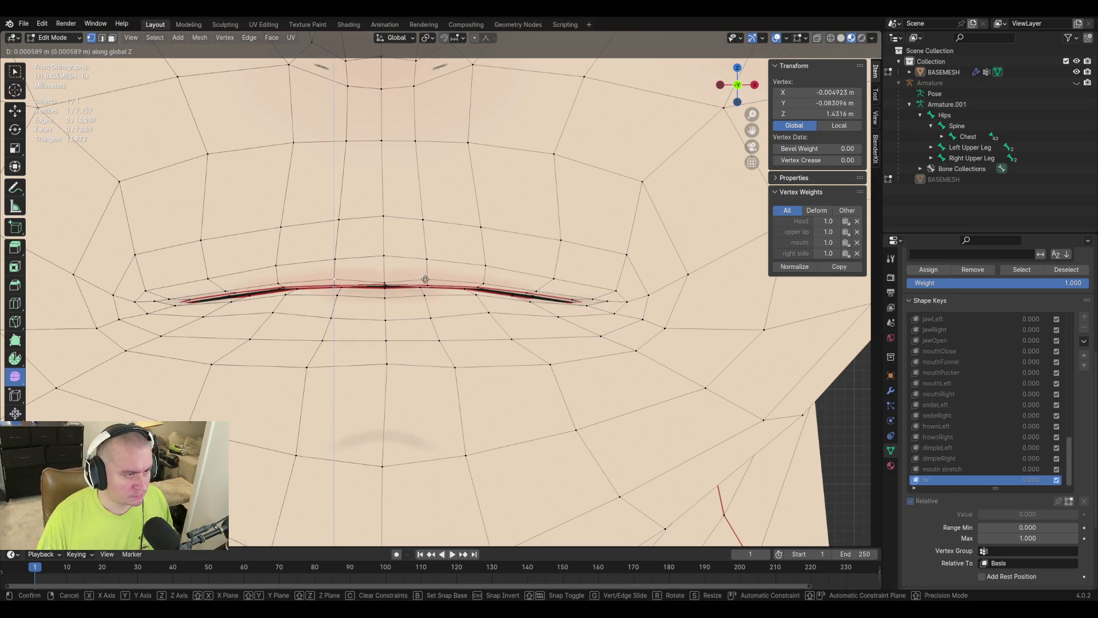
key("Escape")
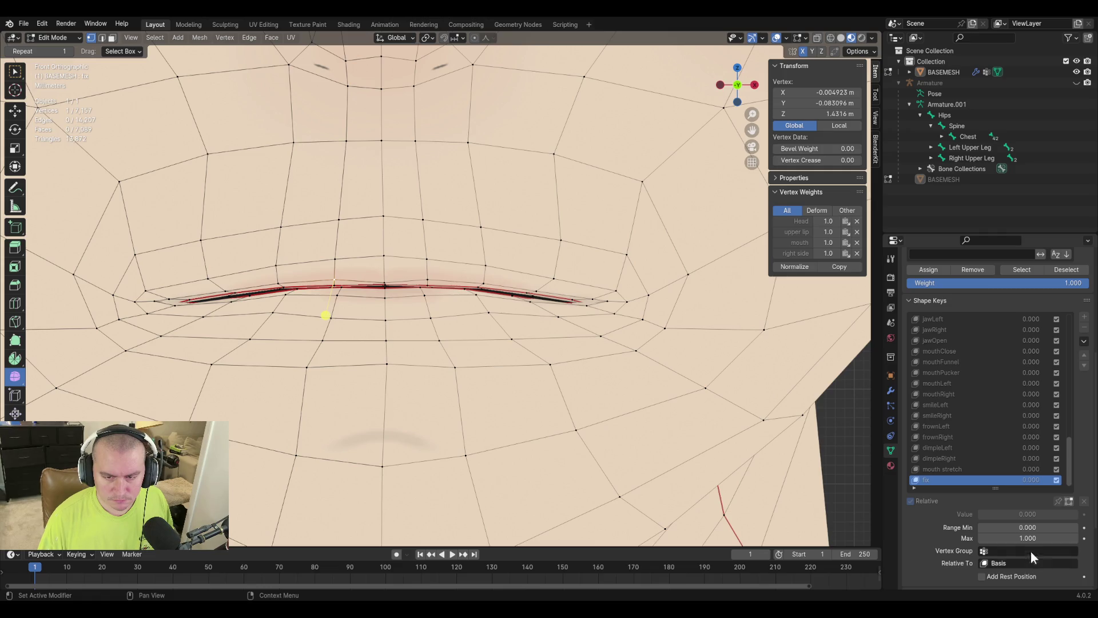
key("Tab")
Limit the fix shape key to the 'left side' vertex group.
left_click(1002, 524)
type("right")
key("BackSpace")
key("BackSpace")
key("BackSpace")
type("left side")
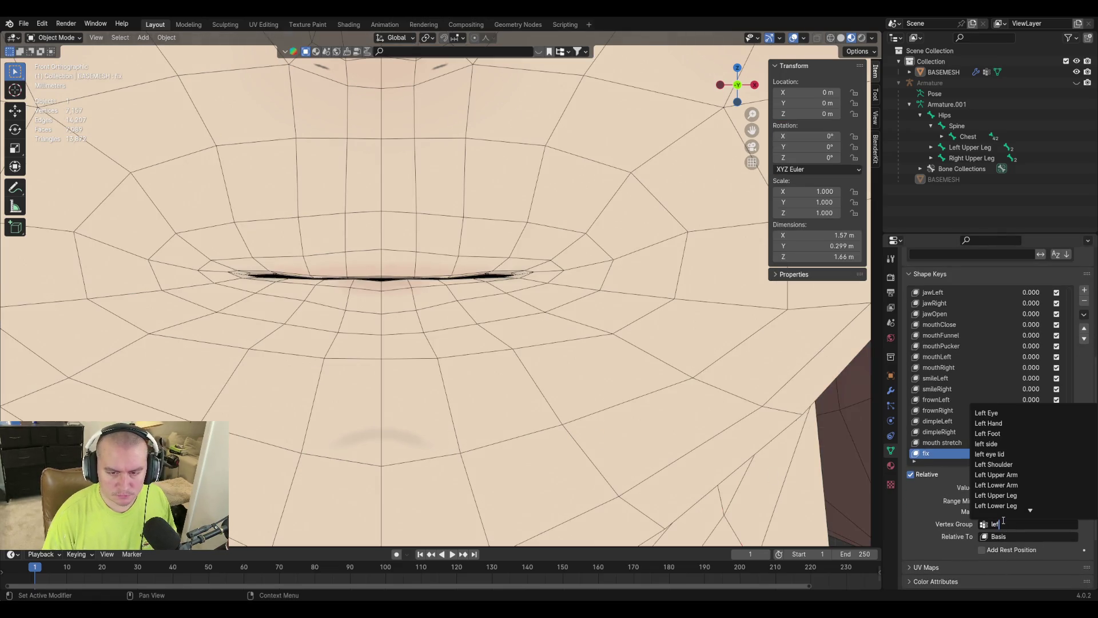
key("Return")
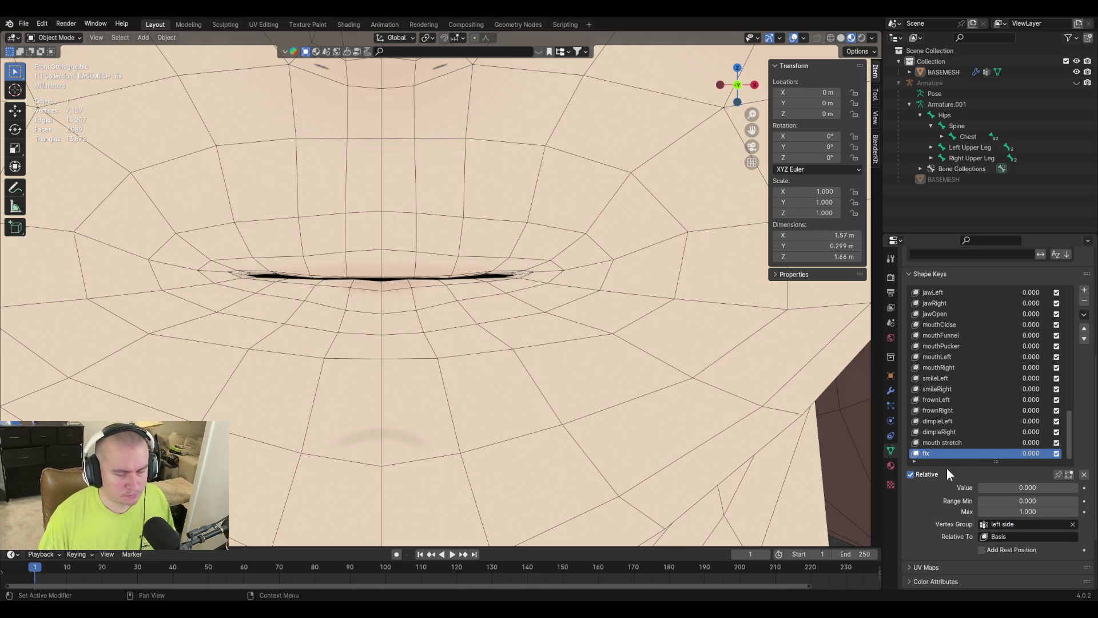
Raise the vertex just above the lip along Z in the fix key.
mouse_move(1001, 488)
left_mouse_down()
mouse_move(1053, 487)
mouse_move(979, 487)
left_mouse_up()
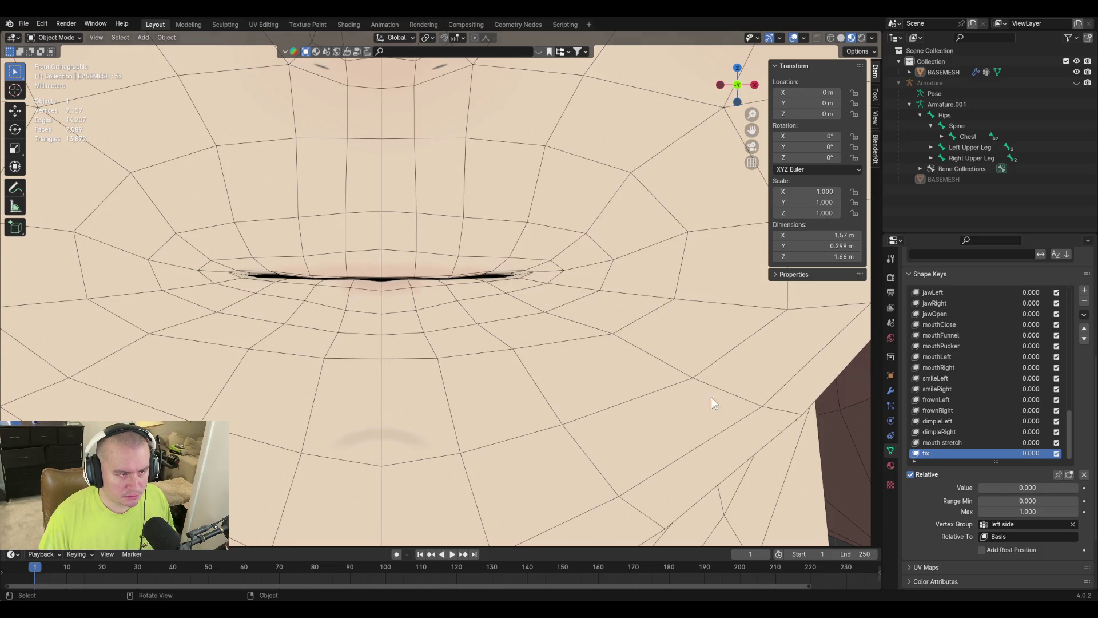
key("Tab")
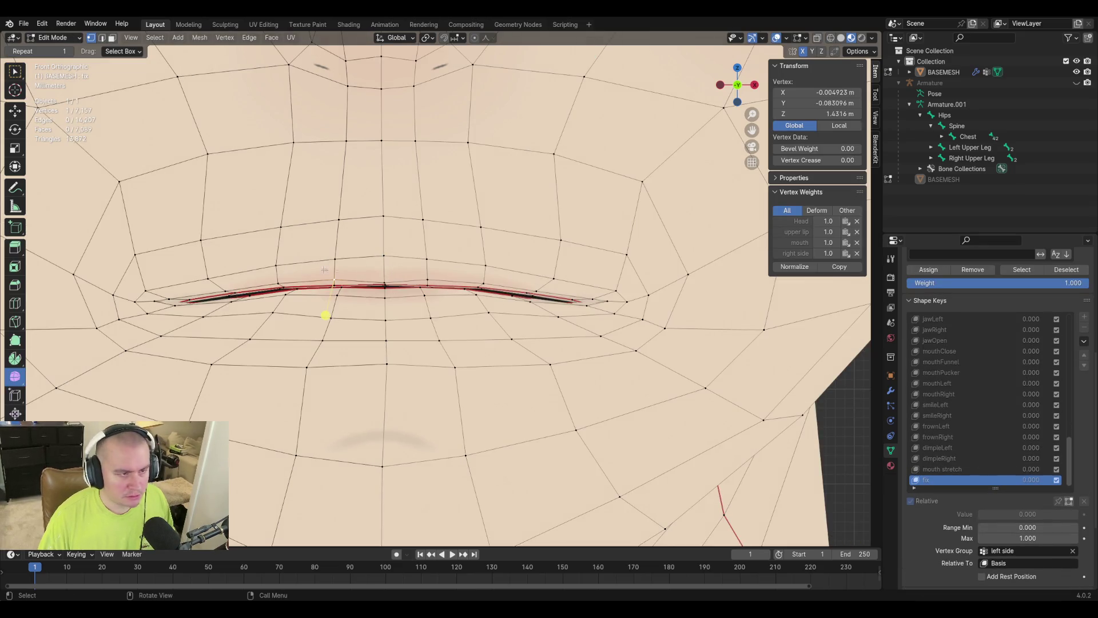
left_click(342, 286)
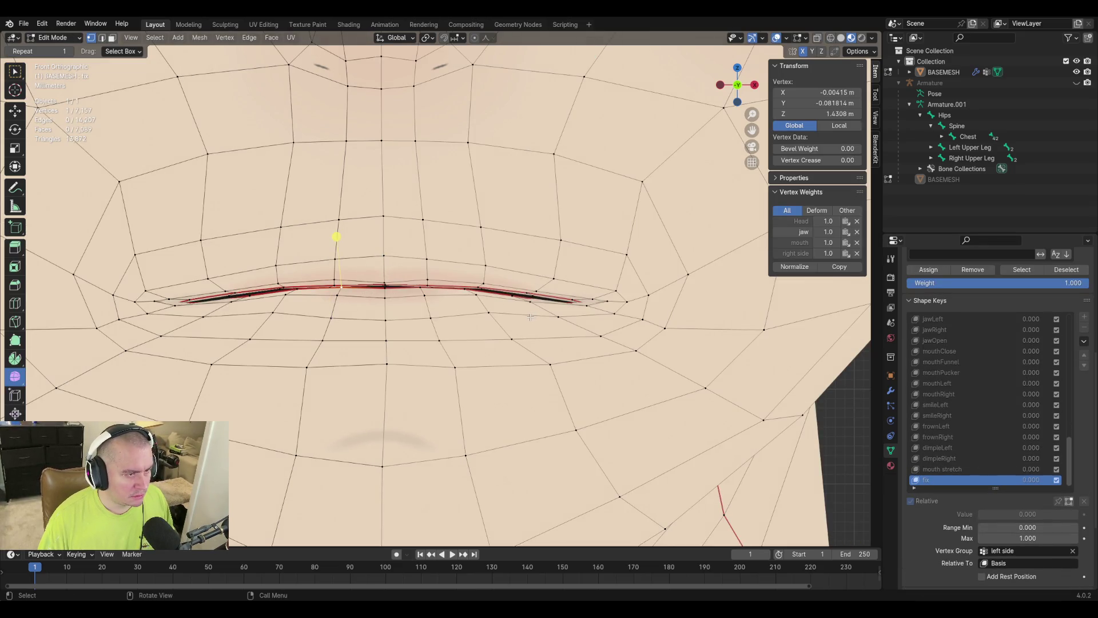
key("g")
key("z")
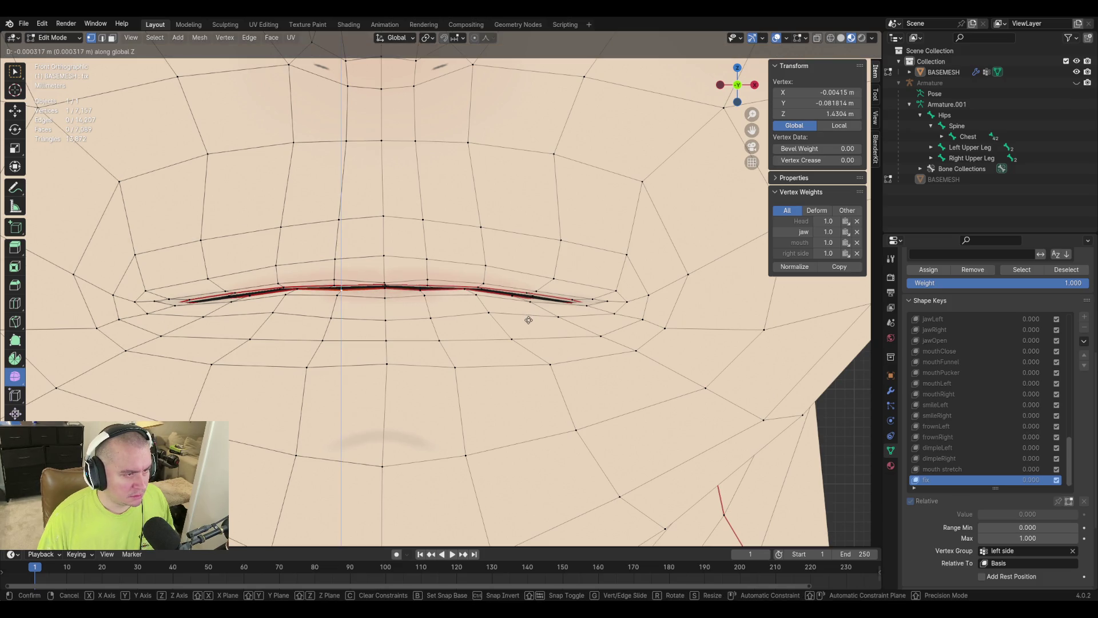
left_click(528, 320)
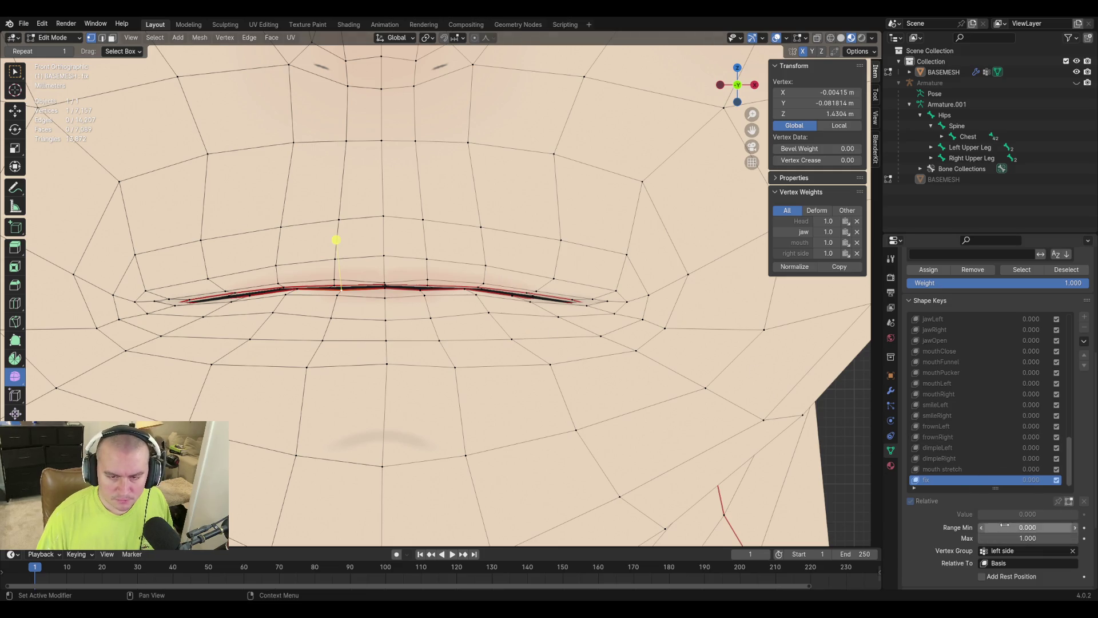
key("Tab")
Set fix to full strength and push mouth stretch to -1.
left_click_drag(987, 486, 1047, 488)
key("Tab")
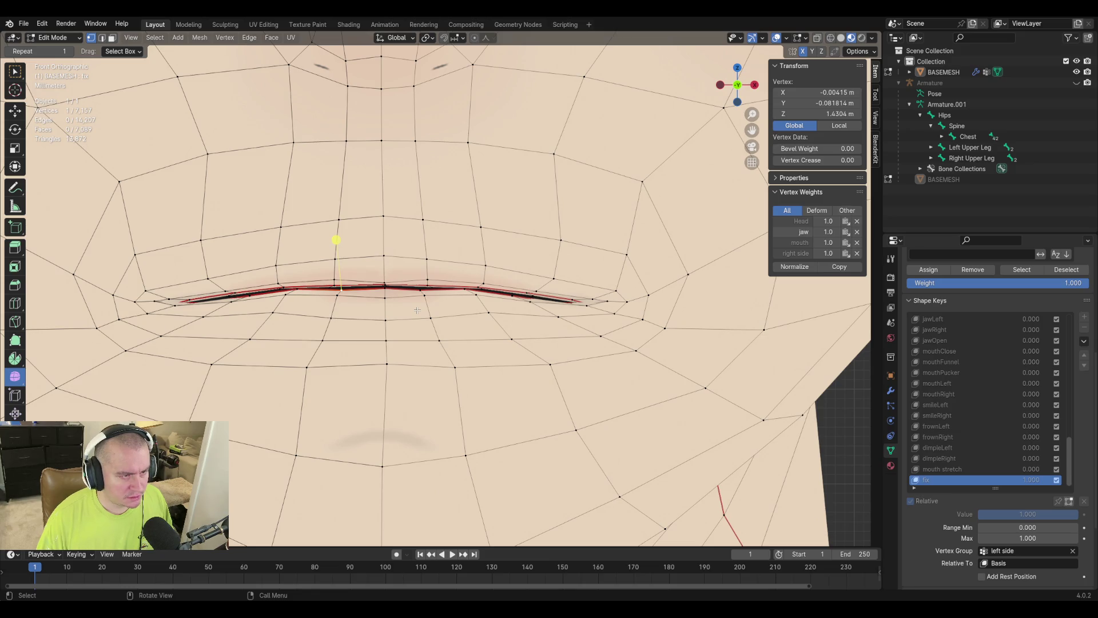
key("Tab")
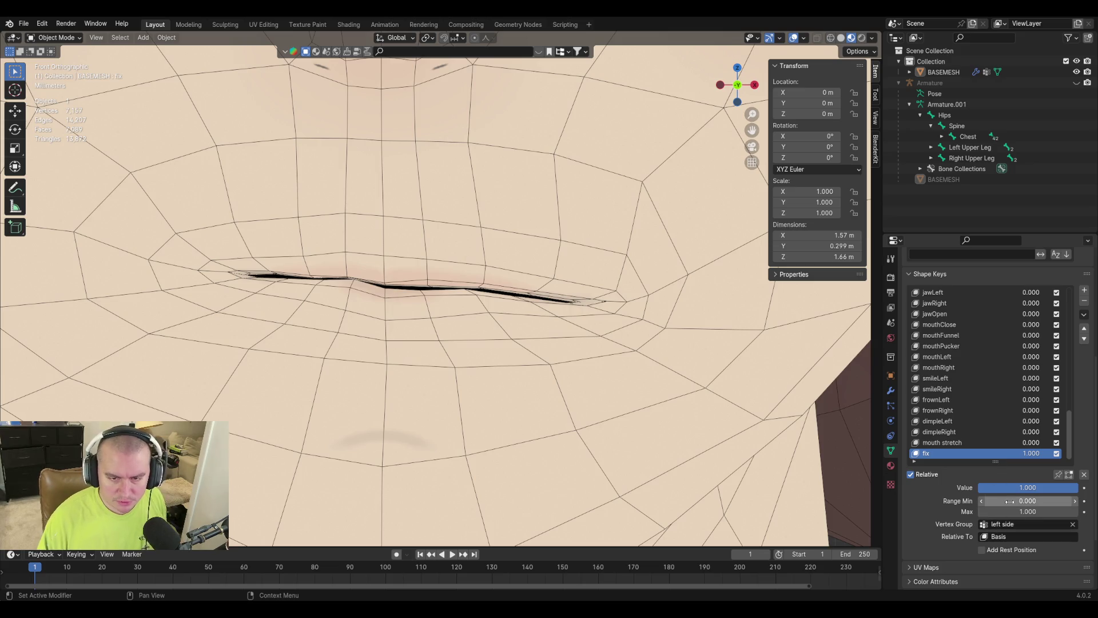
left_click(950, 438)
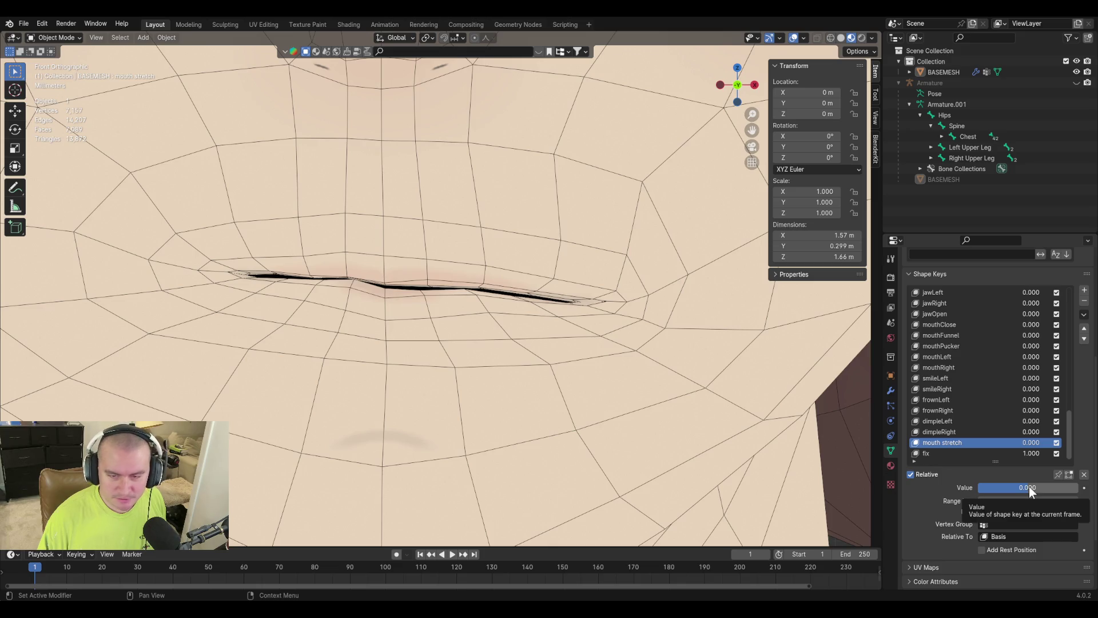
left_click_drag(1028, 488, 990, 487)
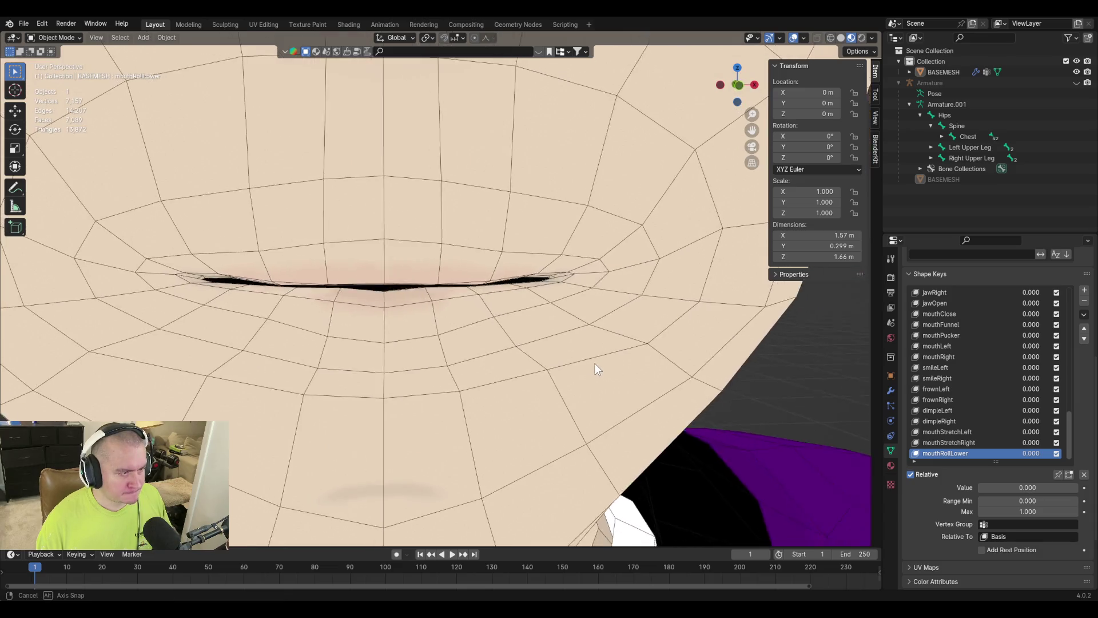
In face select mode, circle-select the faces just below the lower lip.
mouse_move(617, 362)
middle_mouse_down()
mouse_move(677, 369)
mouse_move(639, 376)
mouse_move(702, 386)
middle_mouse_up()
key("Tab")
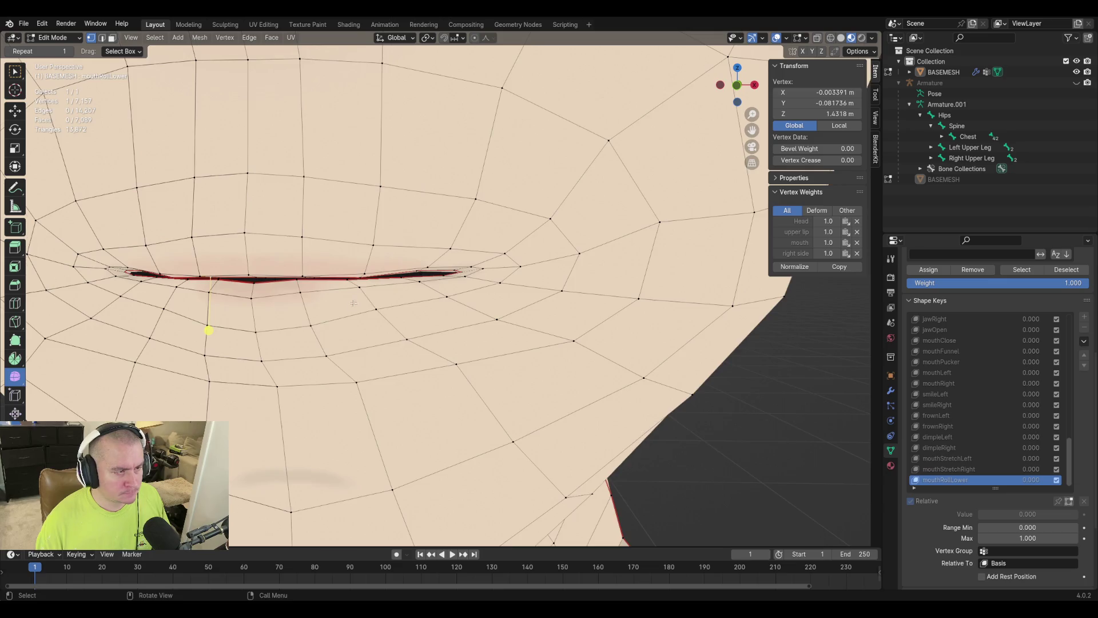
scroll(304, 355, "up", 3)
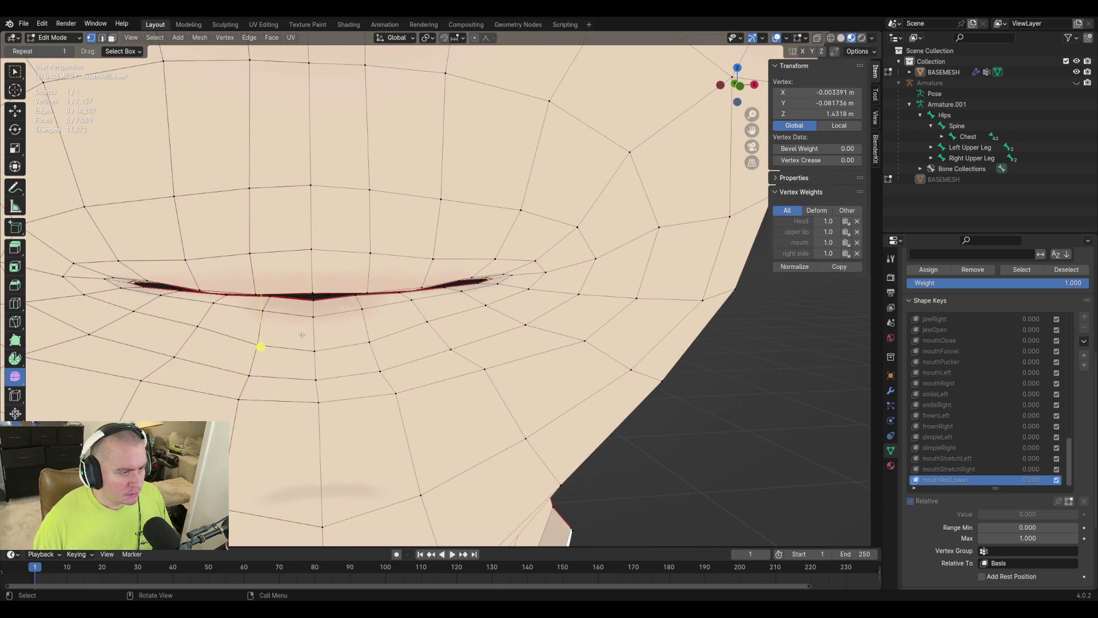
key("3")
key("c")
left_click_drag(289, 323, 322, 321)
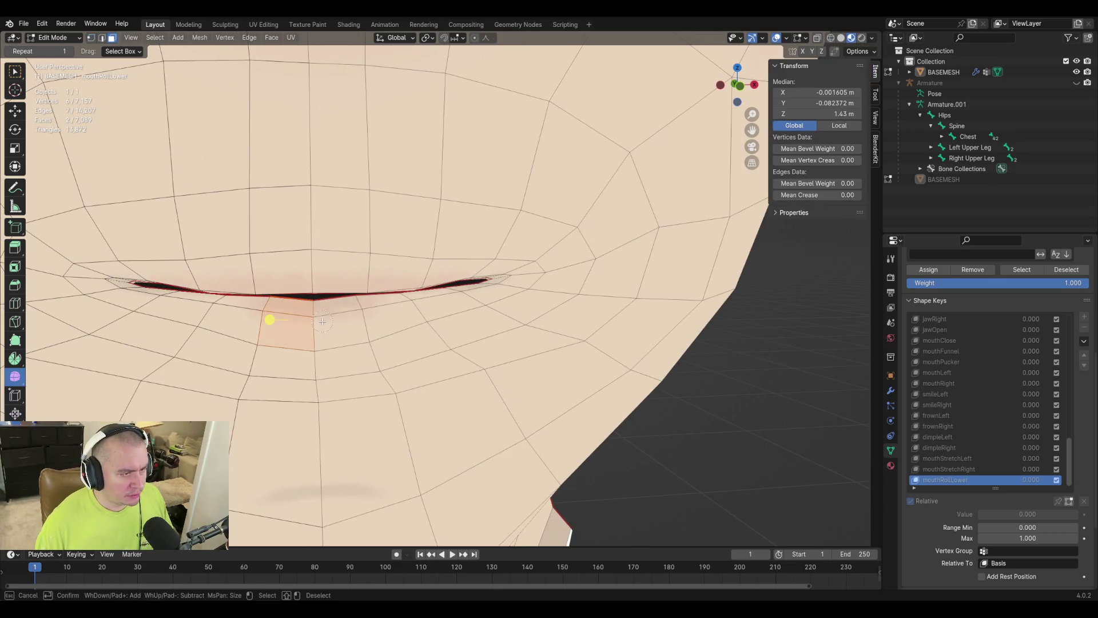
right_click(323, 312)
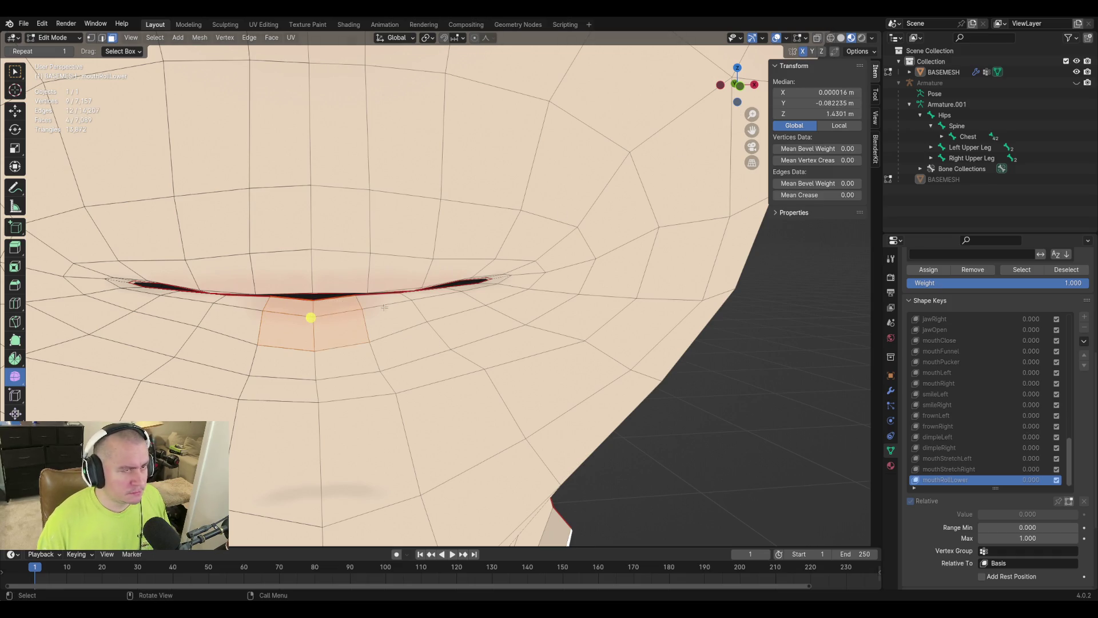
Add four more lower-lip faces to the selection and view the lips from the side.
left_click(240, 303, "shift")
left_click(234, 326, "shift")
left_click(383, 302, "shift")
left_click(389, 326, "shift")
mouse_move(389, 327)
middle_mouse_down()
mouse_move(382, 344)
mouse_move(696, 327)
mouse_move(579, 321)
mouse_move(594, 320)
middle_mouse_up()
scroll(490, 187, "up", 3)
Move the selected lower-lip faces into position instead of rotating them.
key("r")
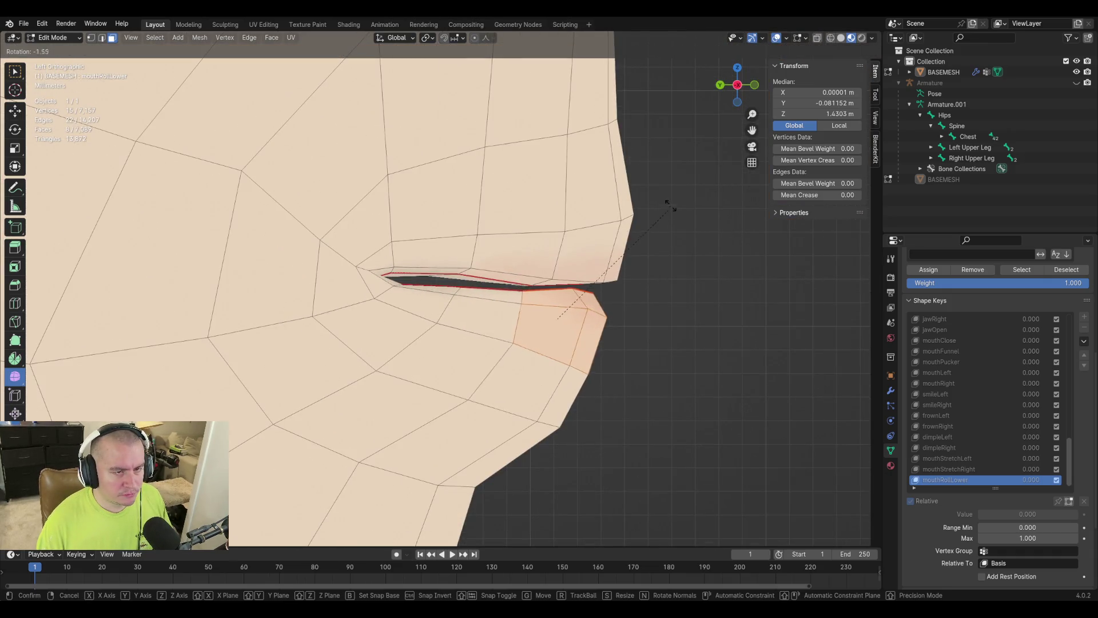
key("Escape")
key("g")
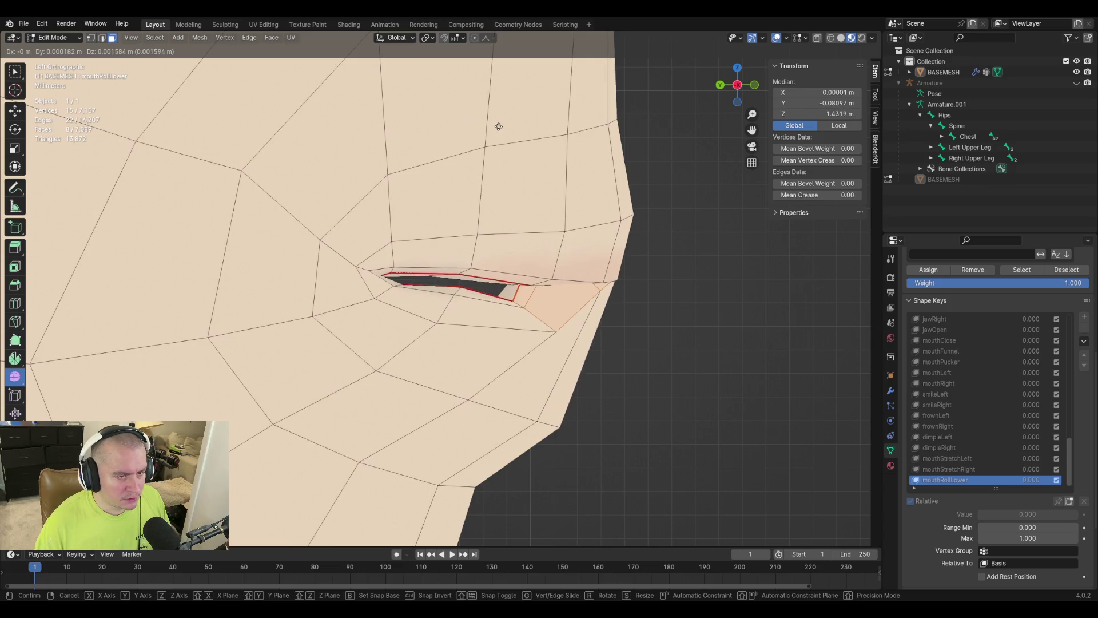
left_click(498, 128)
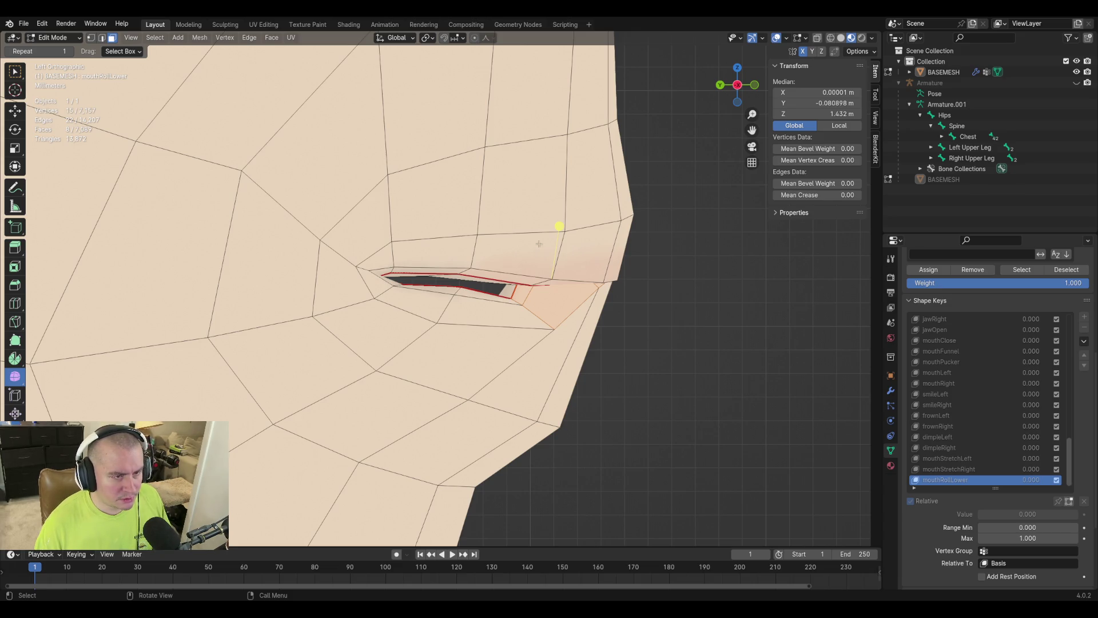
From the side view, reselect the lower-lip vertices and shift them slightly into a new placement.
middle_click_drag(541, 291, 454, 436)
key("ctrl+KP_3")
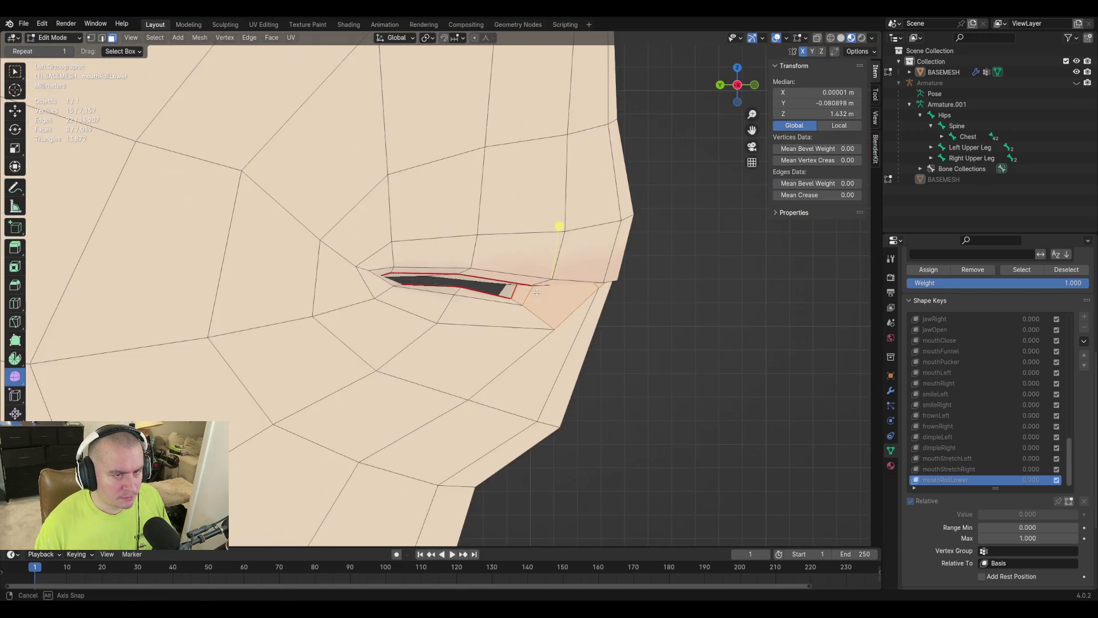
key("g")
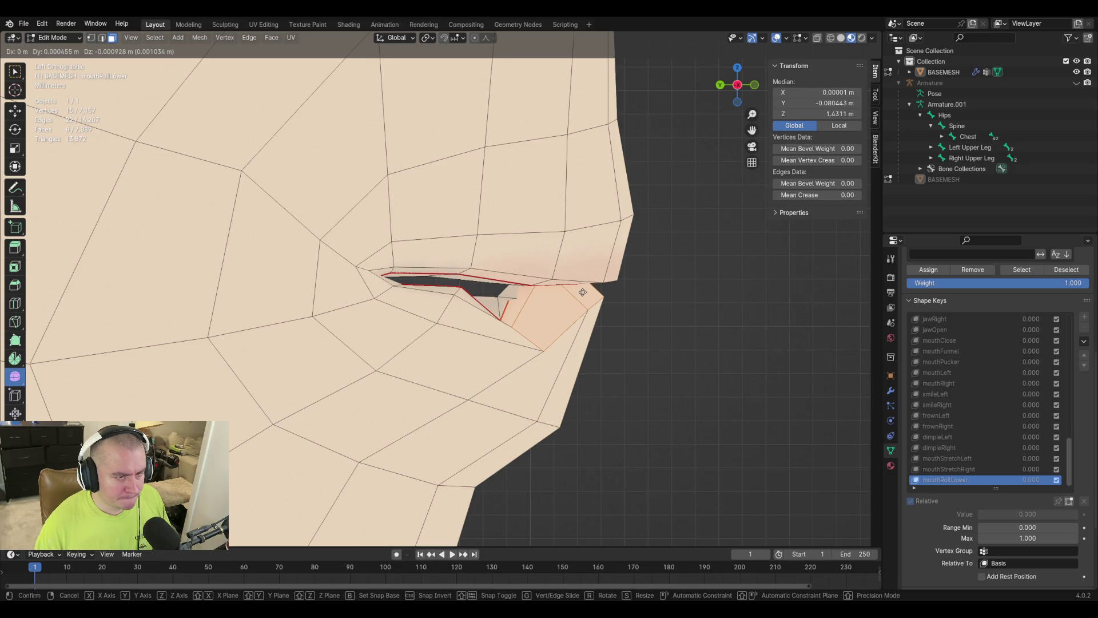
right_click(583, 292)
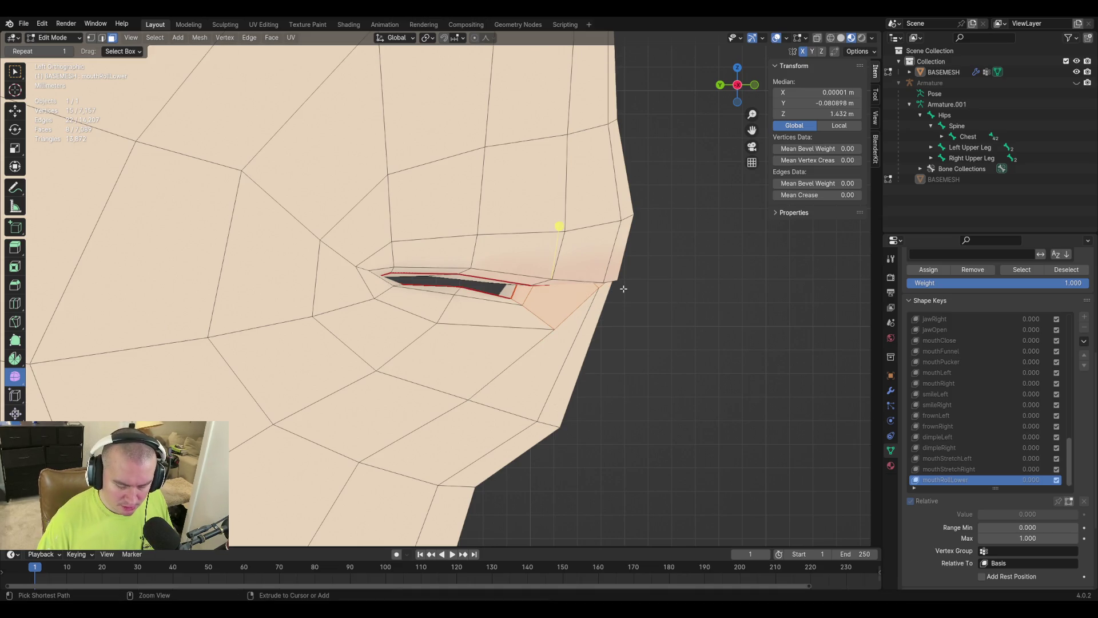
key("alt+a")
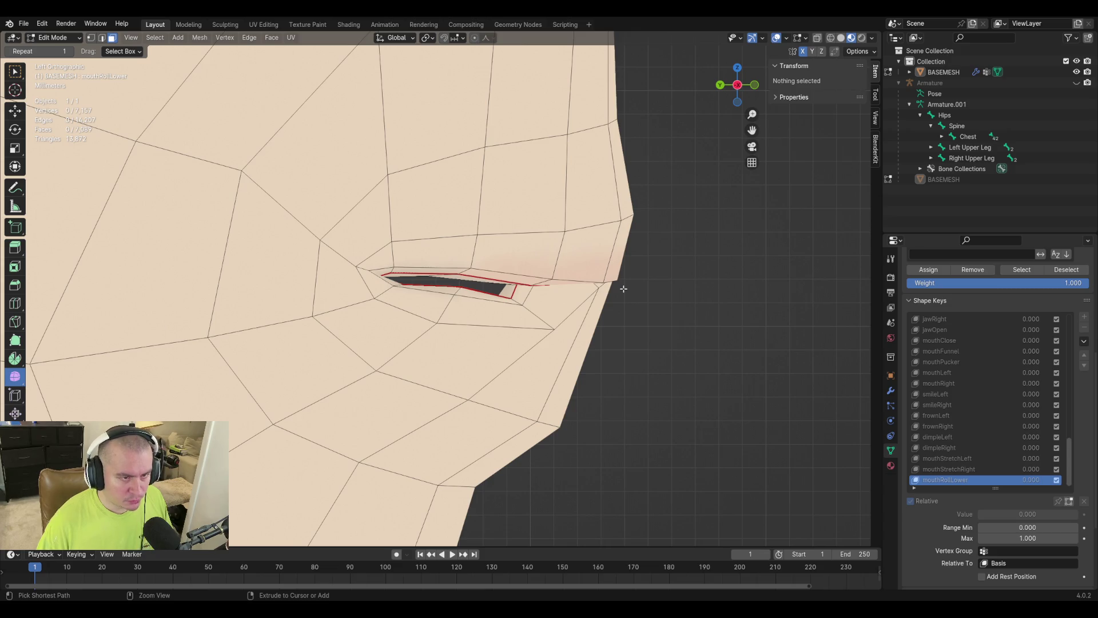
key("ctrl+z")
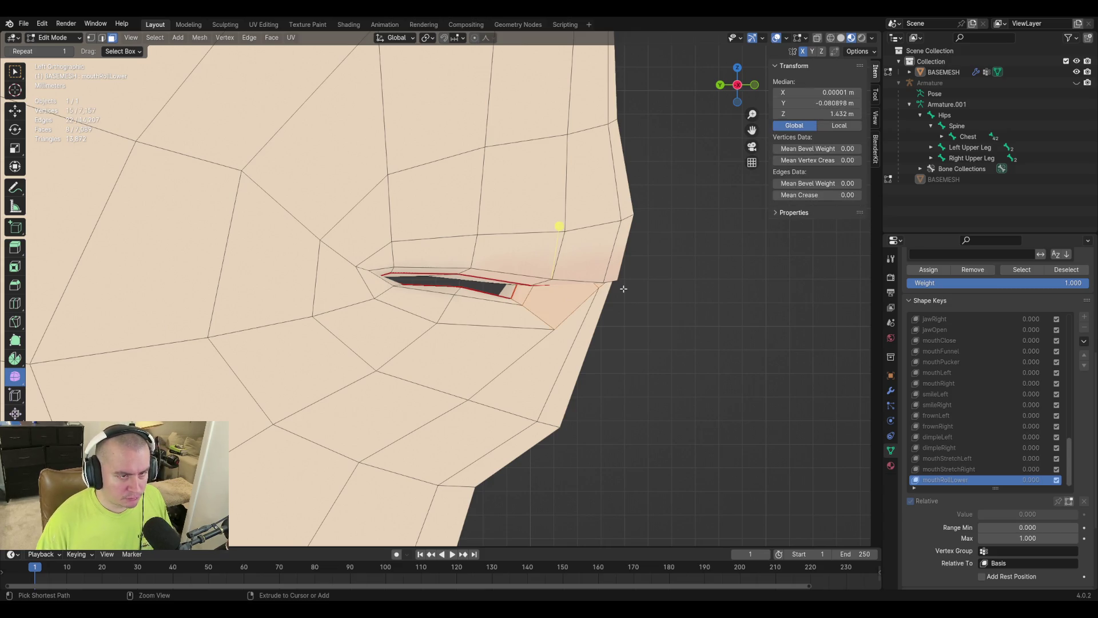
key("g")
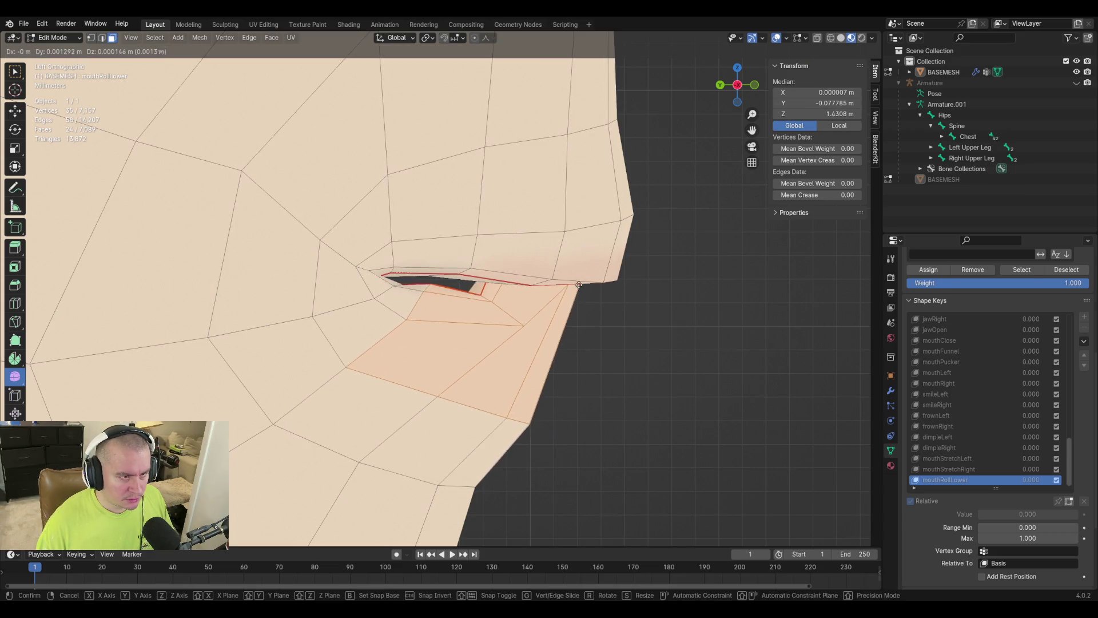
left_click(629, 251)
key("r")
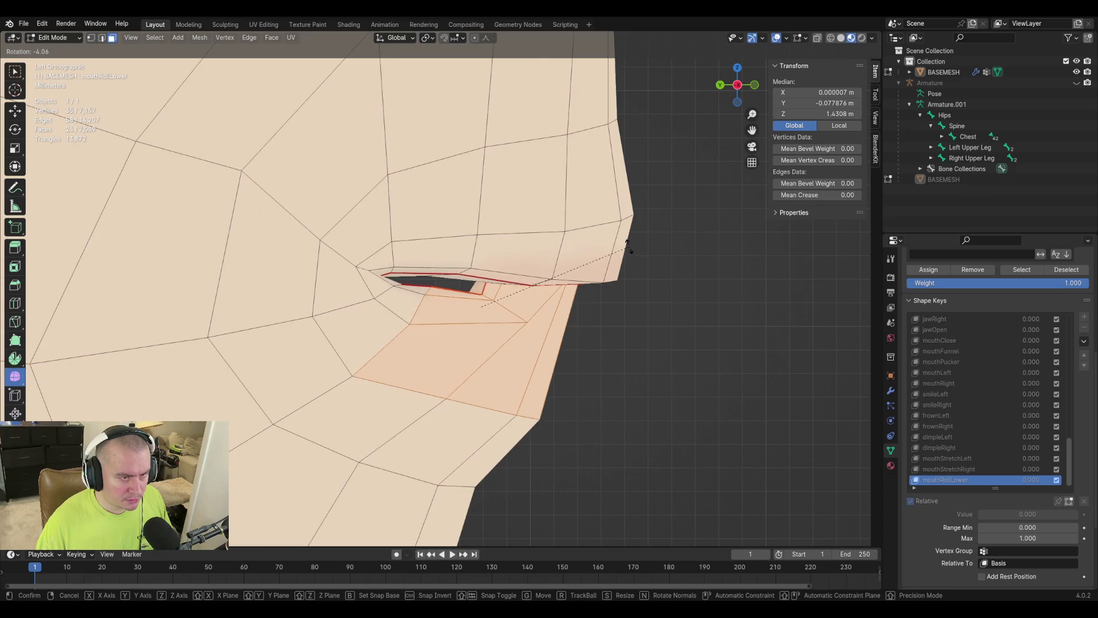
key("g")
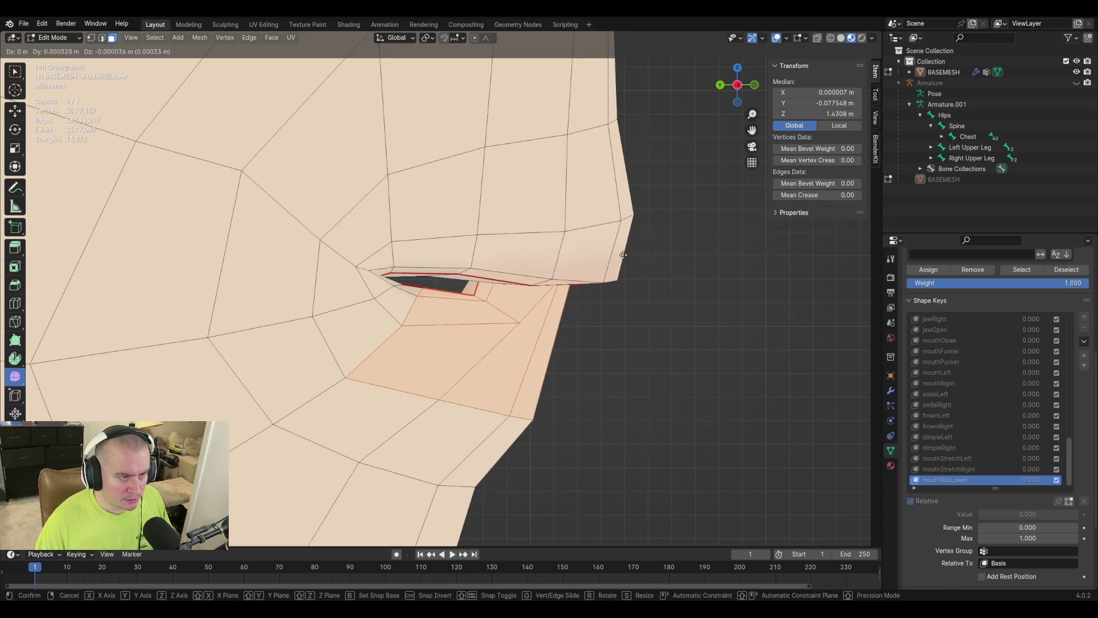
left_click(623, 254)
Select four mouth-corner vertices and move them together.
mouse_move(671, 326)
middle_mouse_down()
mouse_move(591, 314)
mouse_move(366, 348)
middle_mouse_up()
left_click(321, 323)
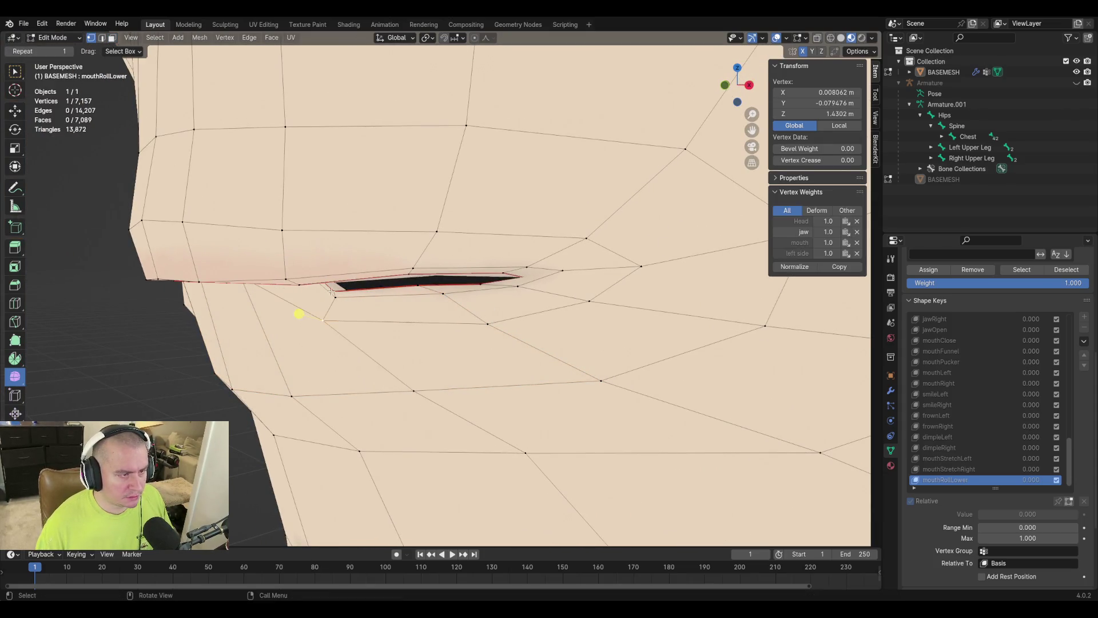
left_click(354, 292, "shift")
left_click(345, 316, "shift")
left_click(366, 286, "shift")
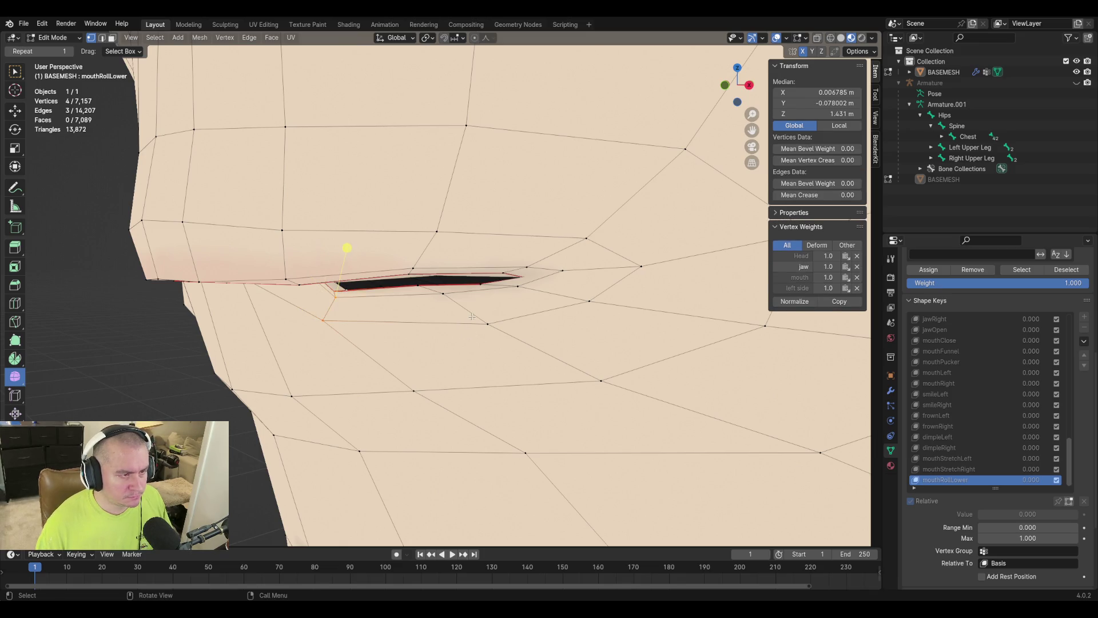
key("g")
left_click(452, 301)
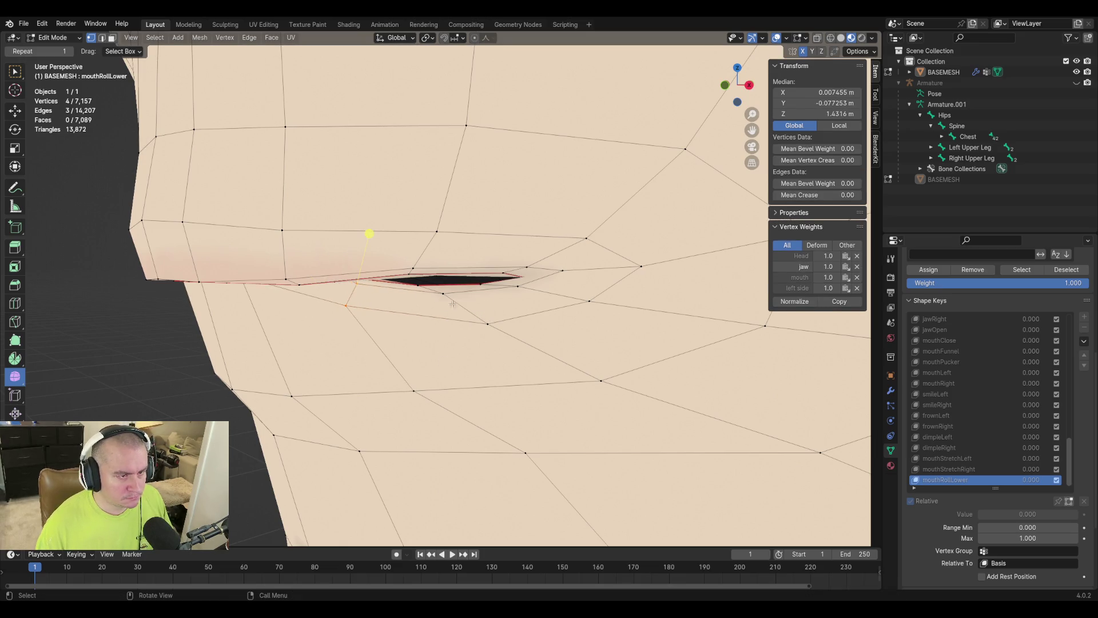
Reposition a single mouth vertex through several small moves.
left_click(445, 294)
key("g")
left_click(497, 329)
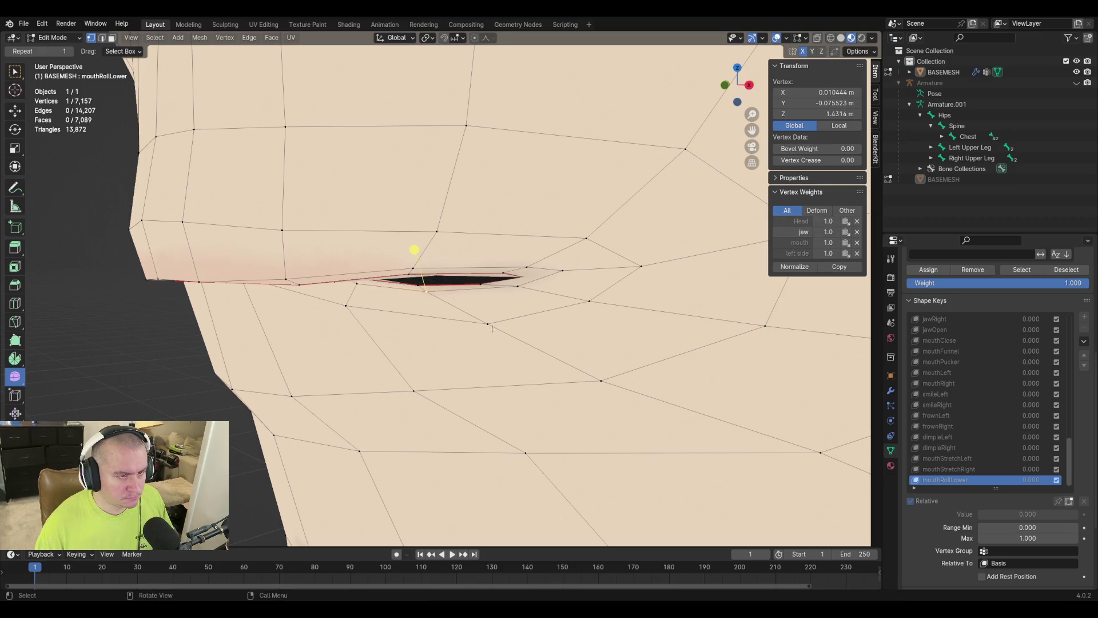
key("g")
left_click(438, 315)
key("g")
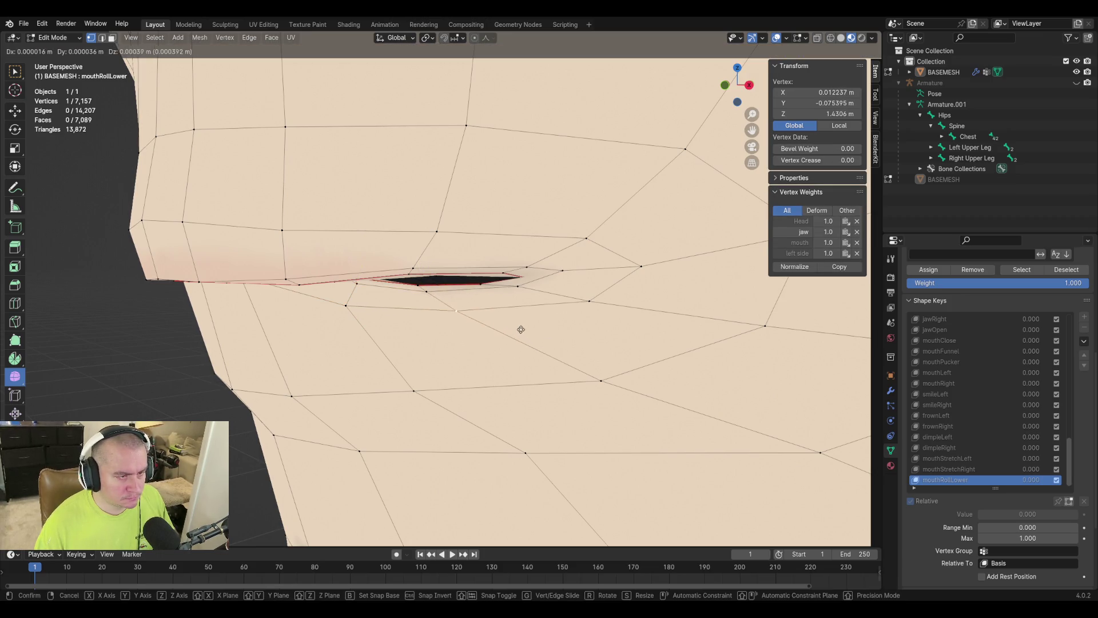
left_click(523, 333)
Move three lip-profile vertices into place, then fly the view close to the mouth and chin.
mouse_move(441, 311)
middle_mouse_down()
mouse_move(487, 295)
mouse_move(474, 298)
middle_mouse_up()
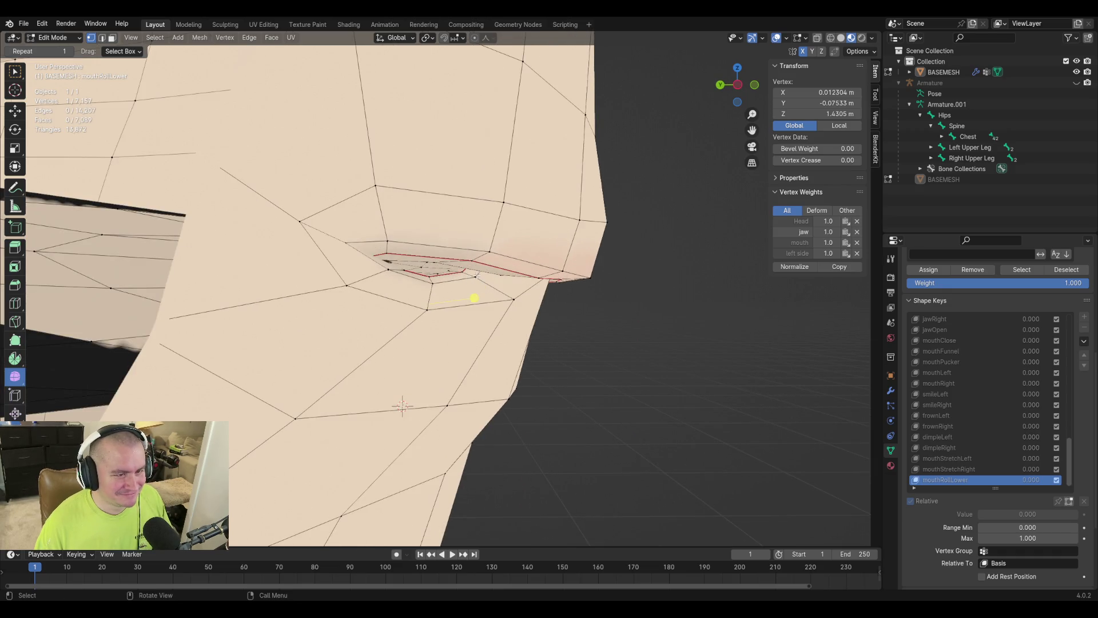
left_click(514, 238, "shift")
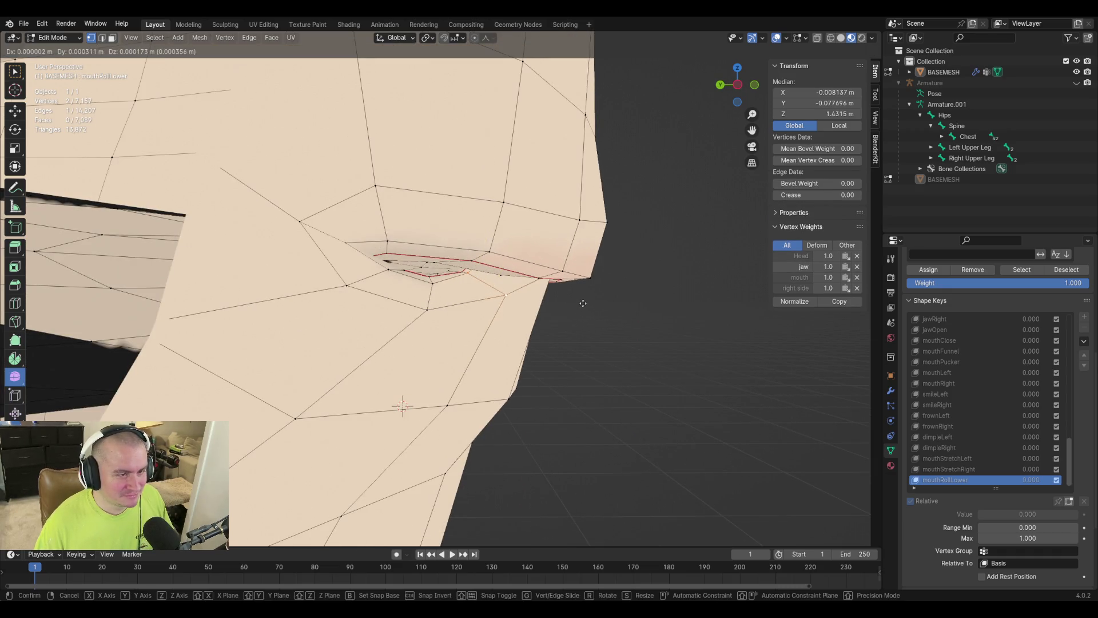
left_click(465, 274, "shift")
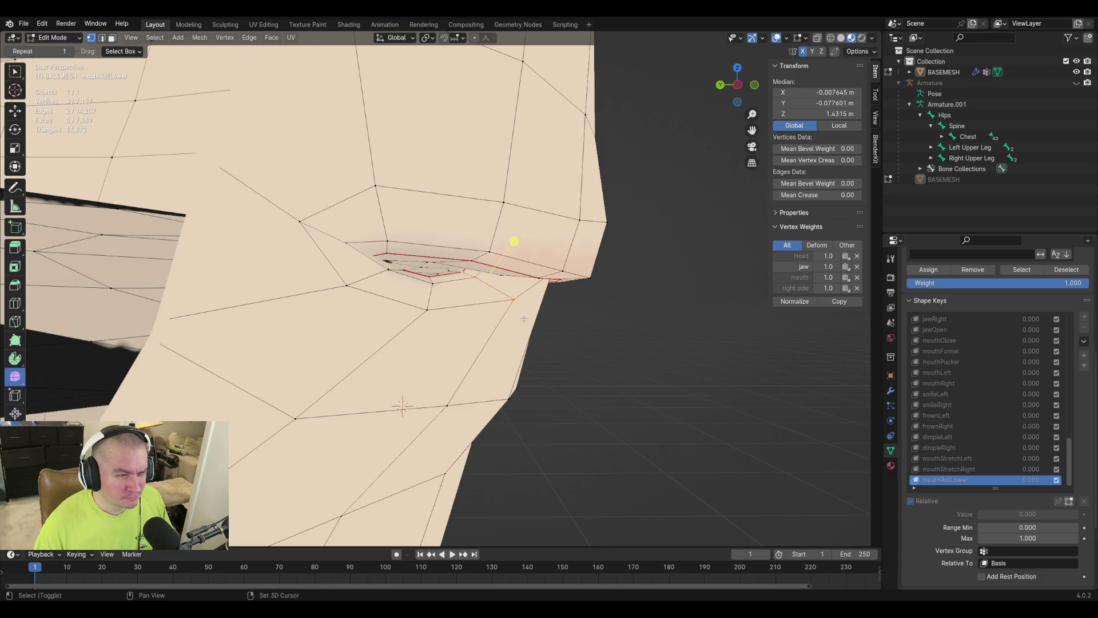
key("g")
left_click(518, 303)
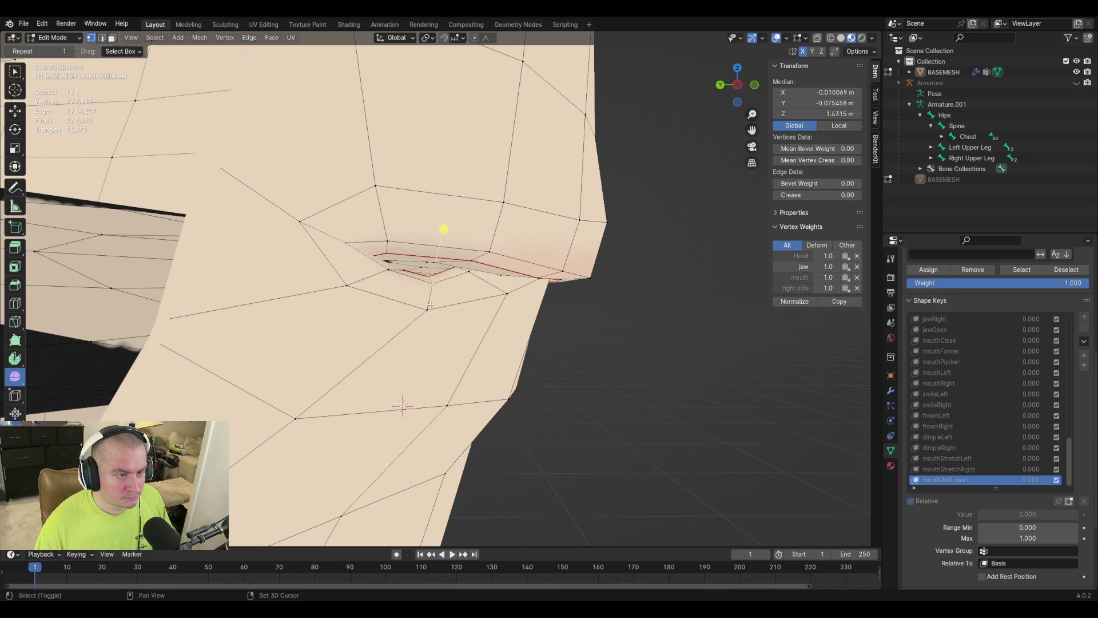
key("g")
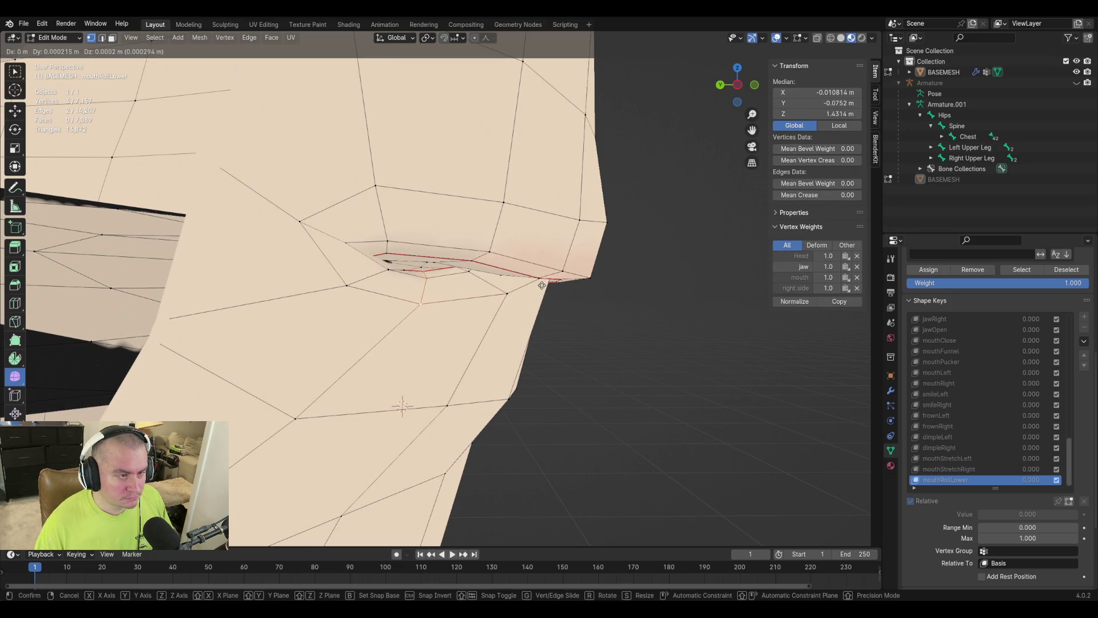
left_click(545, 287)
mouse_move(544, 287)
middle_mouse_down()
mouse_move(575, 301)
mouse_move(554, 302)
middle_mouse_up()
key("shift+grave")
key("s")
key("w")
key("s")
key("w")
key("w")
key("s")
key("w")
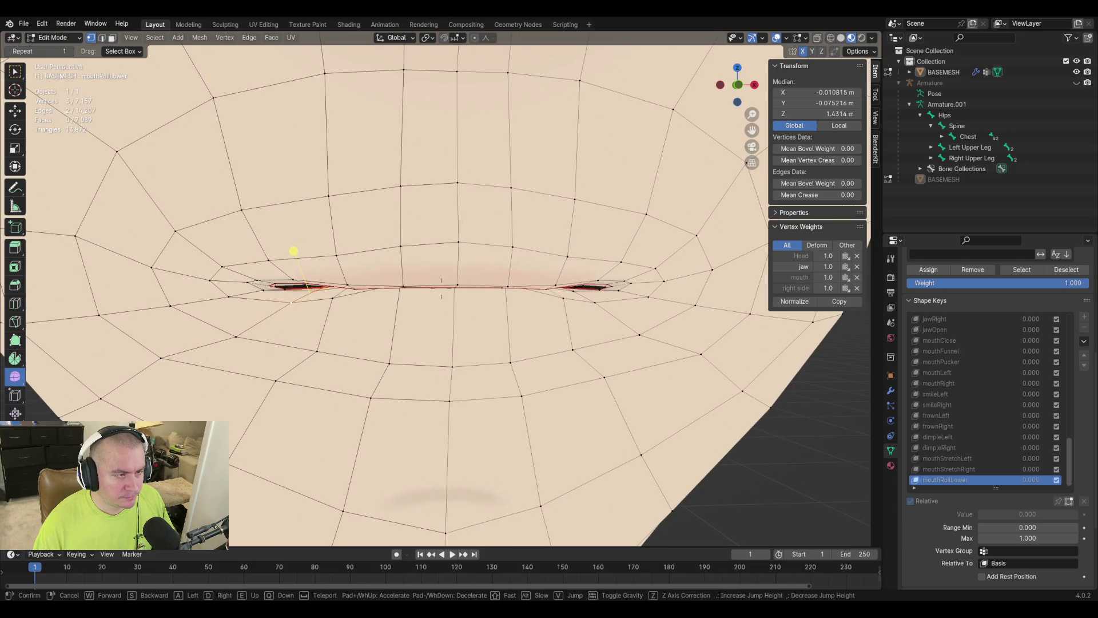
Slide the centre vertex and its neighbour below the lower lip upward toward the lip.
left_click(483, 332)
left_click(454, 364)
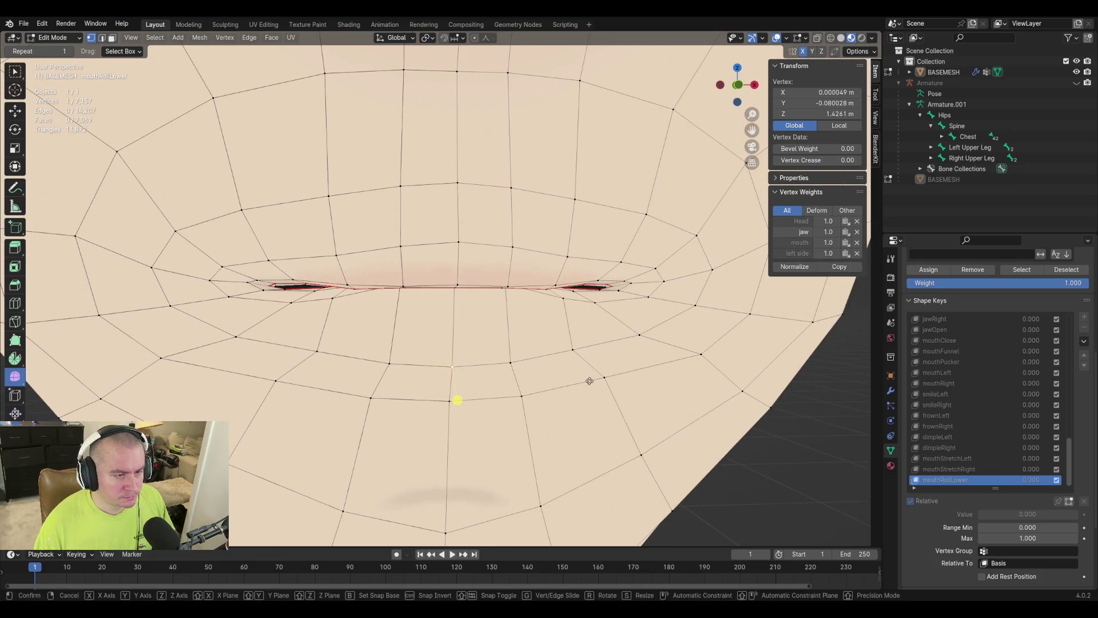
key("g")
left_click(595, 358)
key("g")
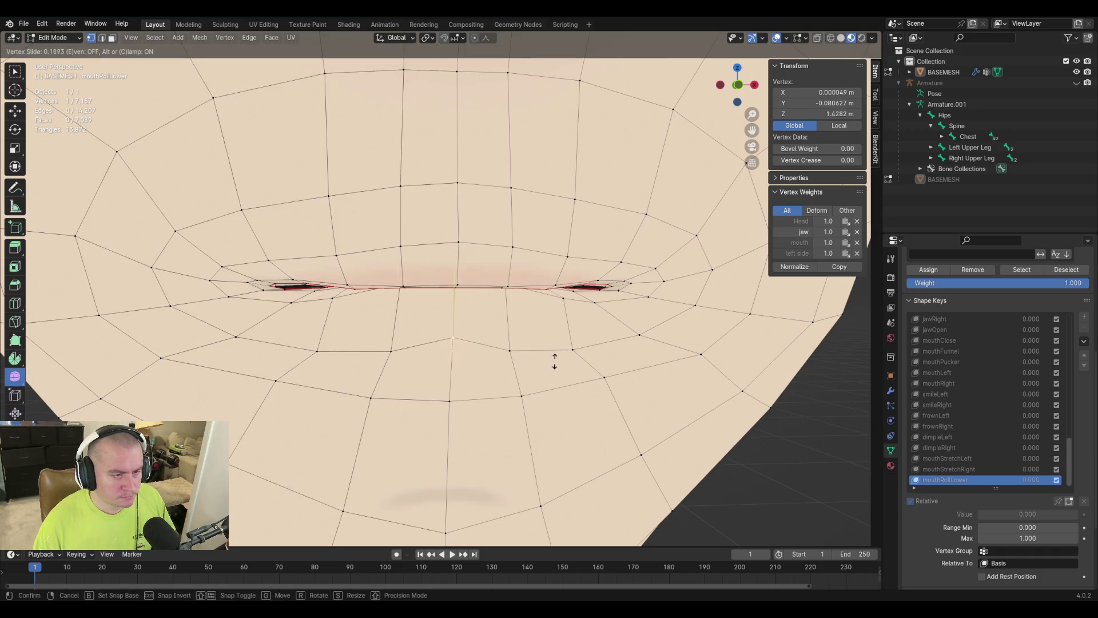
left_click(515, 359)
left_click(535, 365)
key("g")
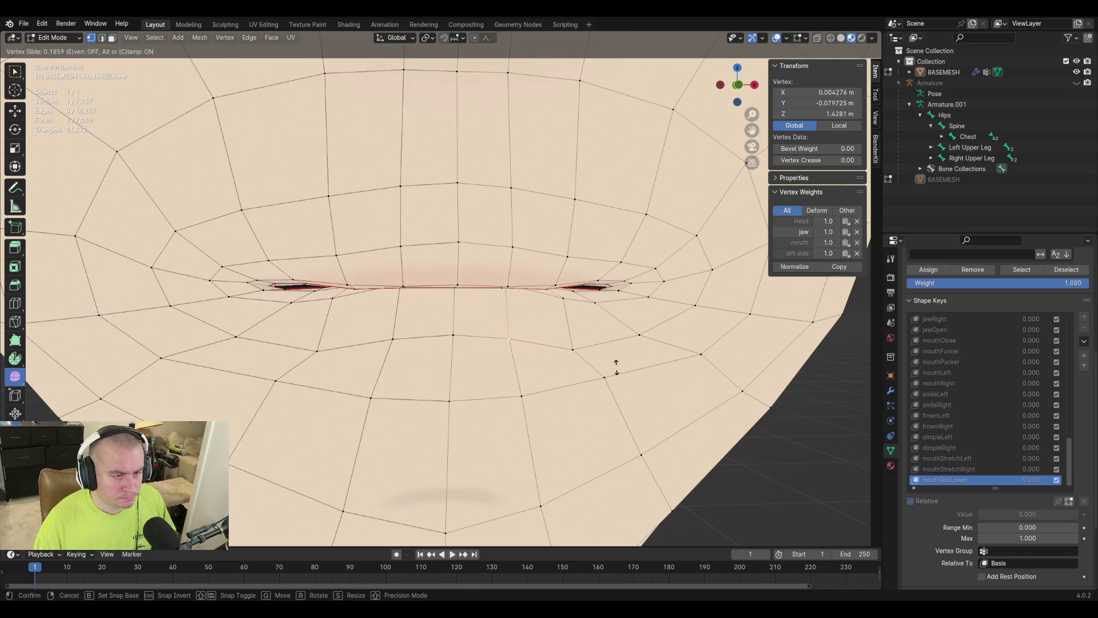
left_click(581, 353)
key("g")
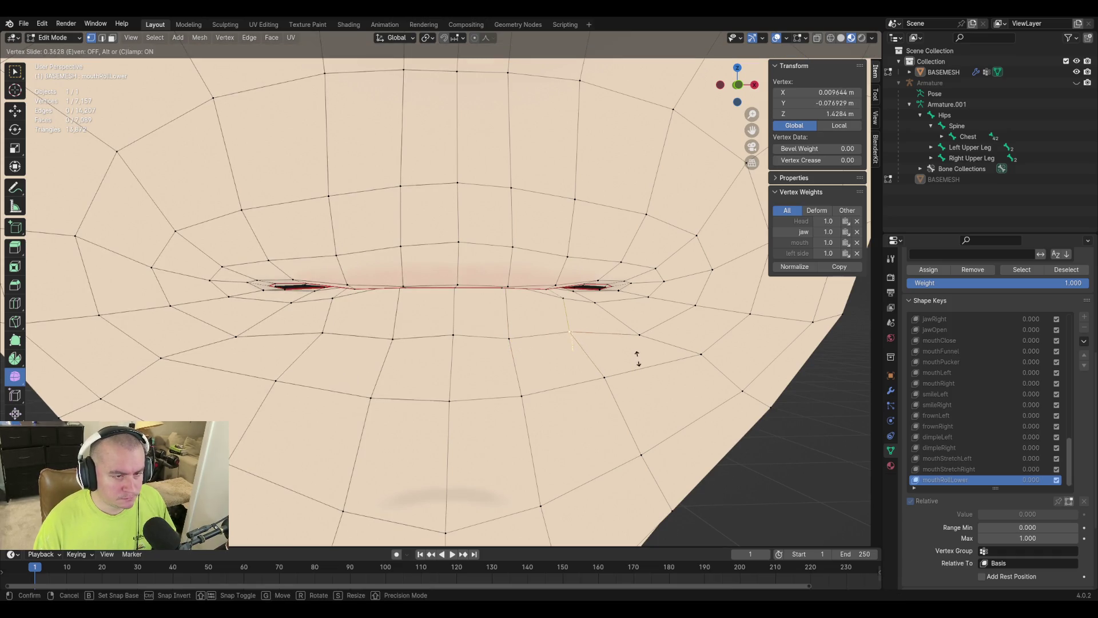
left_click(564, 354)
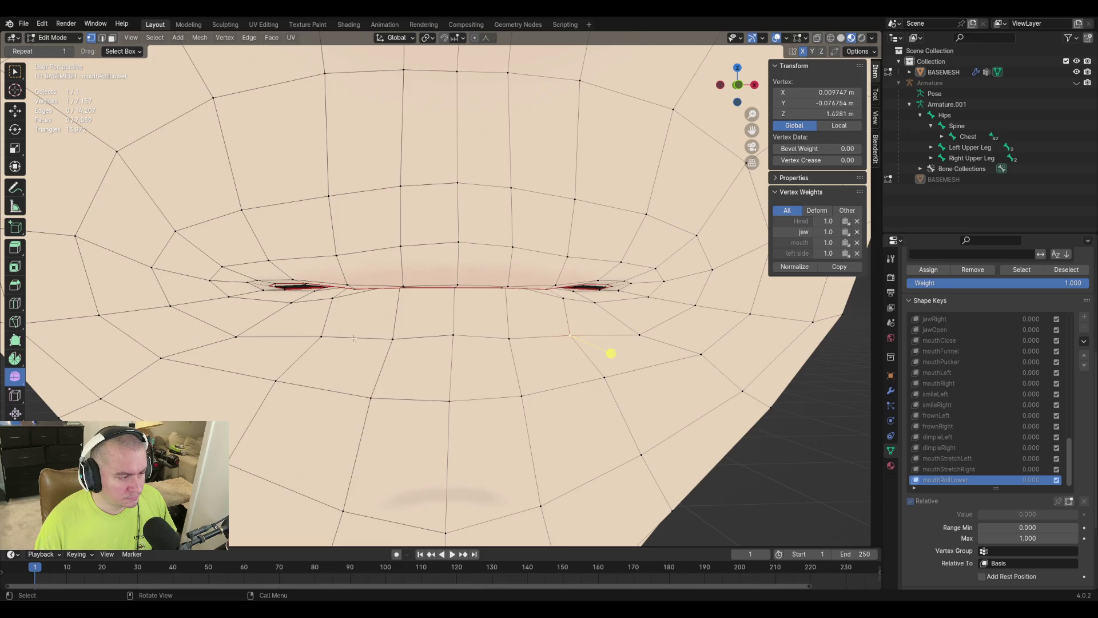
key("g")
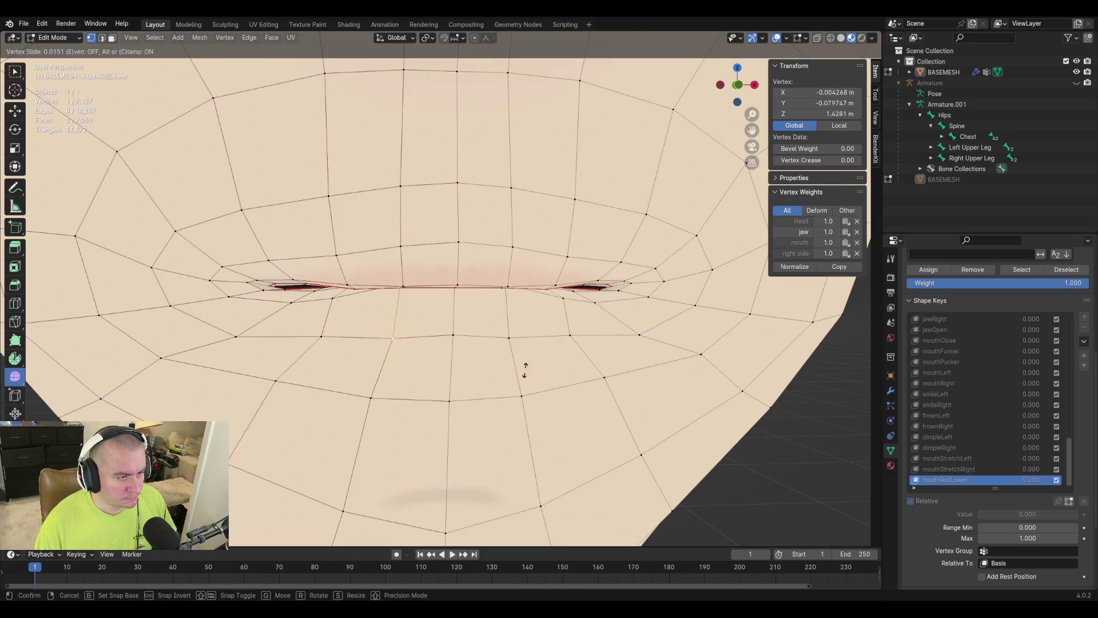
left_click(517, 370)
Save the file and preview mouthRollLower at 1.000 in Object Mode.
middle_click_drag(687, 396, 446, 310)
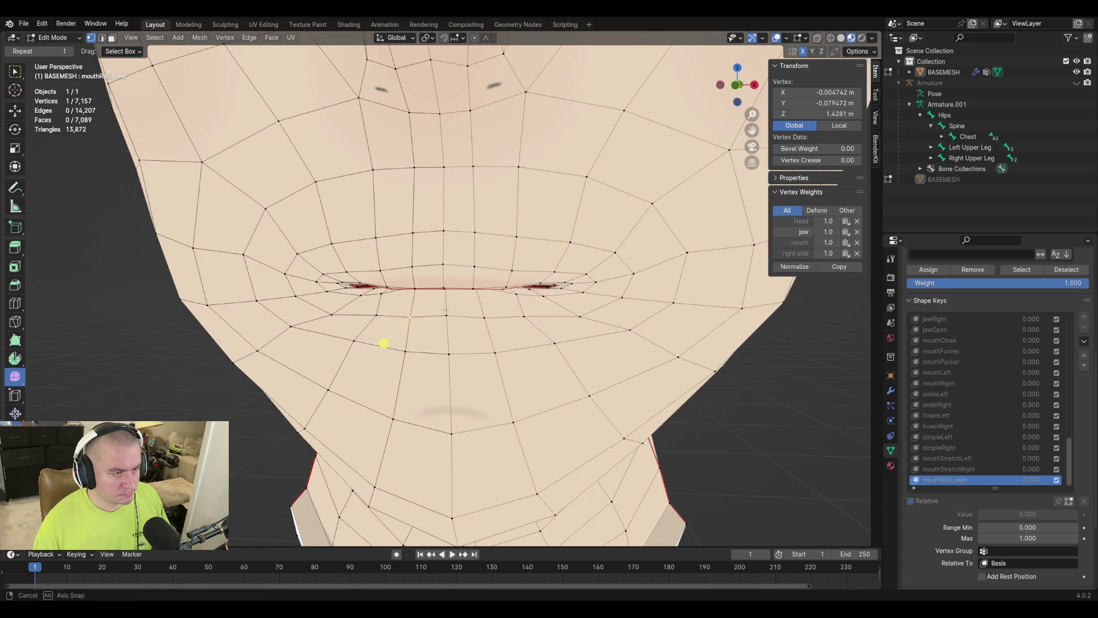
middle_click_drag(446, 310, 447, 311)
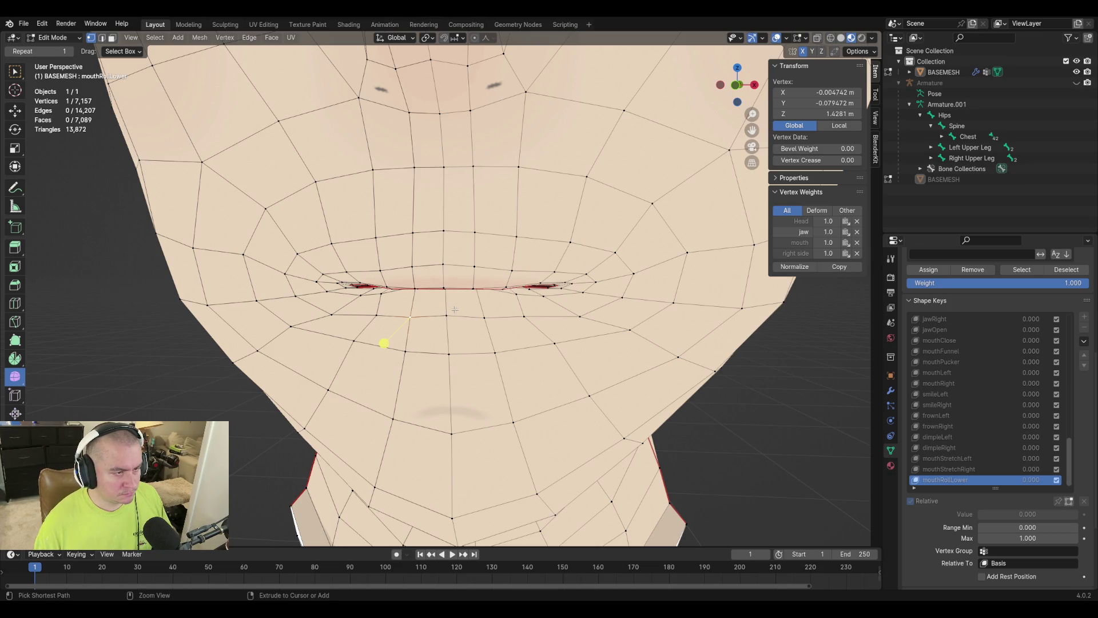
key("ctrl+s")
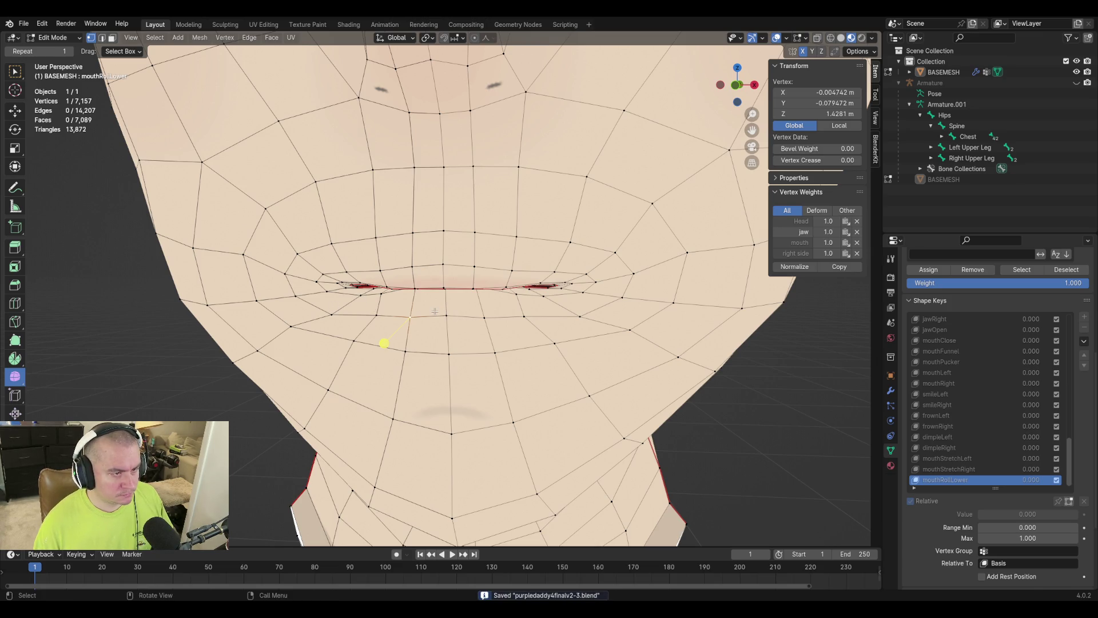
mouse_move(435, 311)
middle_mouse_down()
mouse_move(437, 328)
mouse_move(630, 350)
mouse_move(554, 316)
mouse_move(452, 332)
middle_mouse_up()
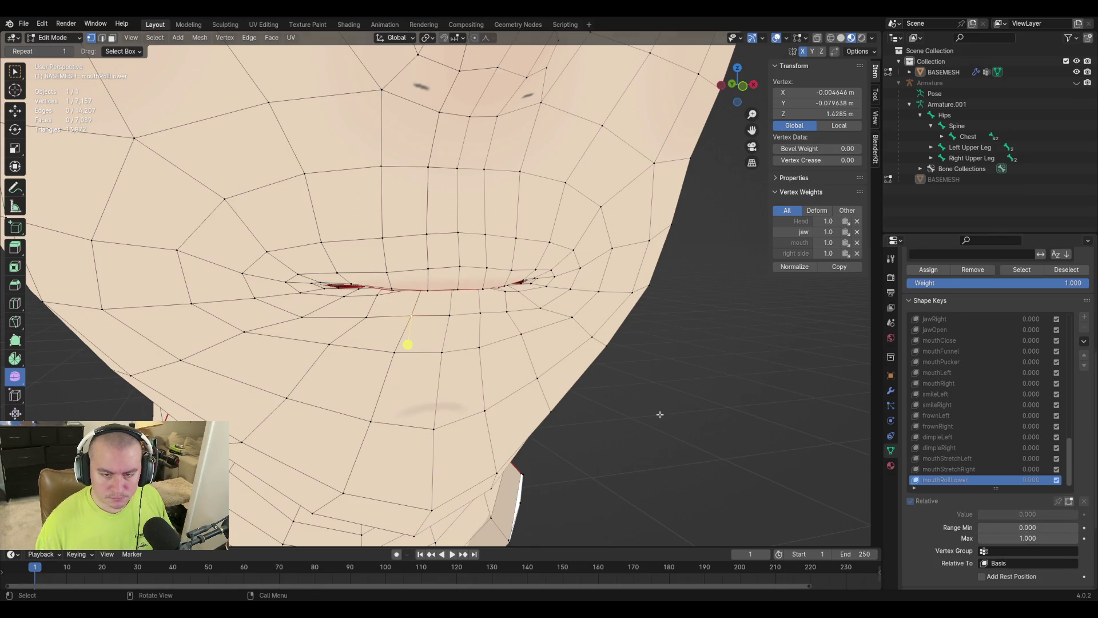
key("Tab")
mouse_move(1010, 487)
left_mouse_down()
mouse_move(1064, 488)
mouse_move(984, 488)
mouse_move(1081, 488)
mouse_move(981, 488)
mouse_move(1082, 487)
left_mouse_up()
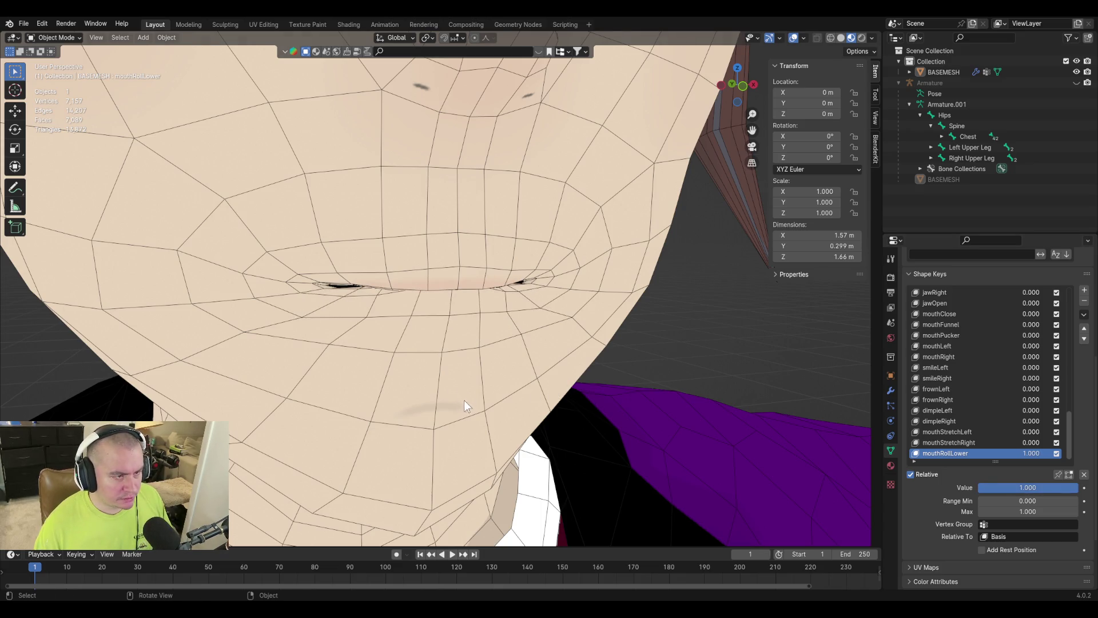
Back in Edit Mode, select a lower-lip vertex and move it into a rolled position.
key("Tab")
mouse_move(466, 406)
middle_mouse_down()
mouse_move(372, 298)
mouse_move(560, 356)
middle_mouse_up()
left_click(388, 304, "shift")
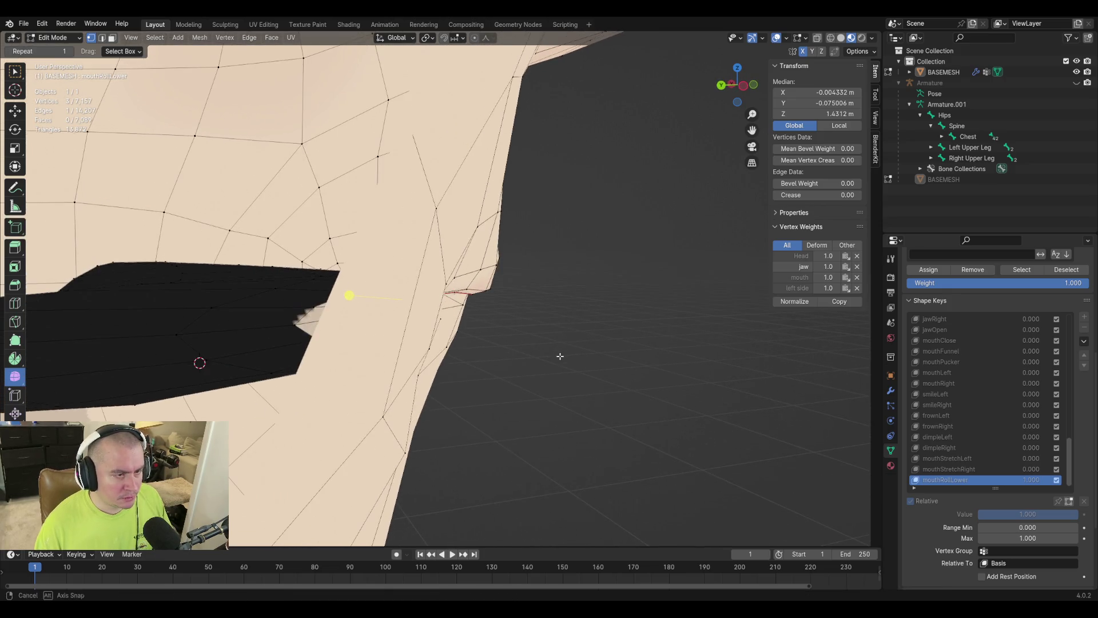
mouse_move(483, 326)
middle_mouse_down()
mouse_move(510, 330)
mouse_move(391, 309)
middle_mouse_up()
mouse_move(499, 326)
middle_mouse_down()
mouse_move(491, 314)
mouse_move(475, 319)
middle_mouse_up()
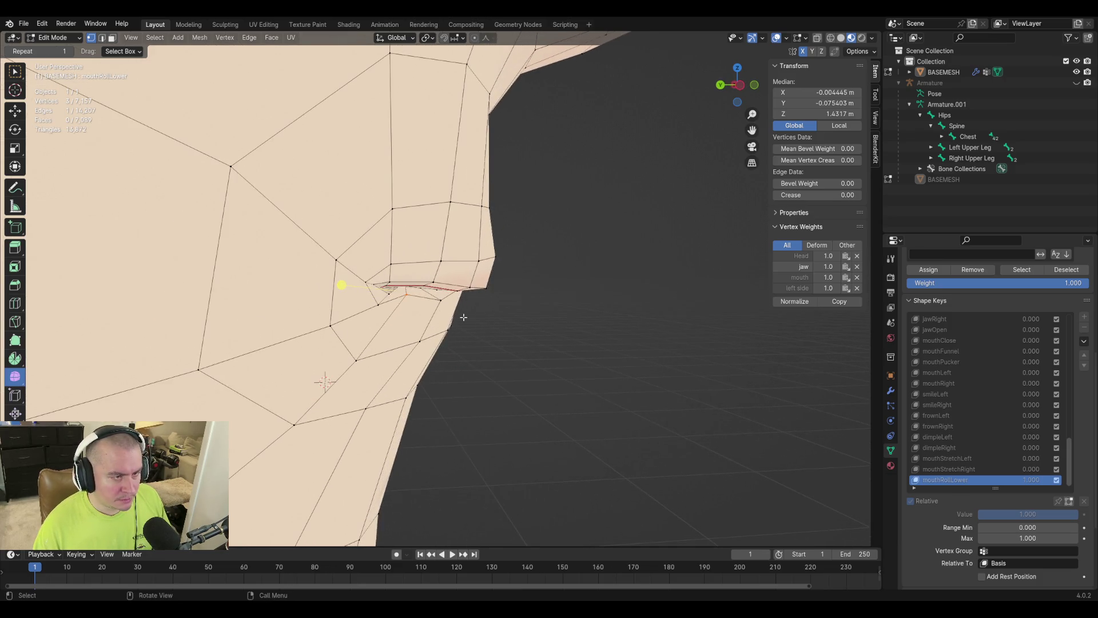
left_click(434, 286)
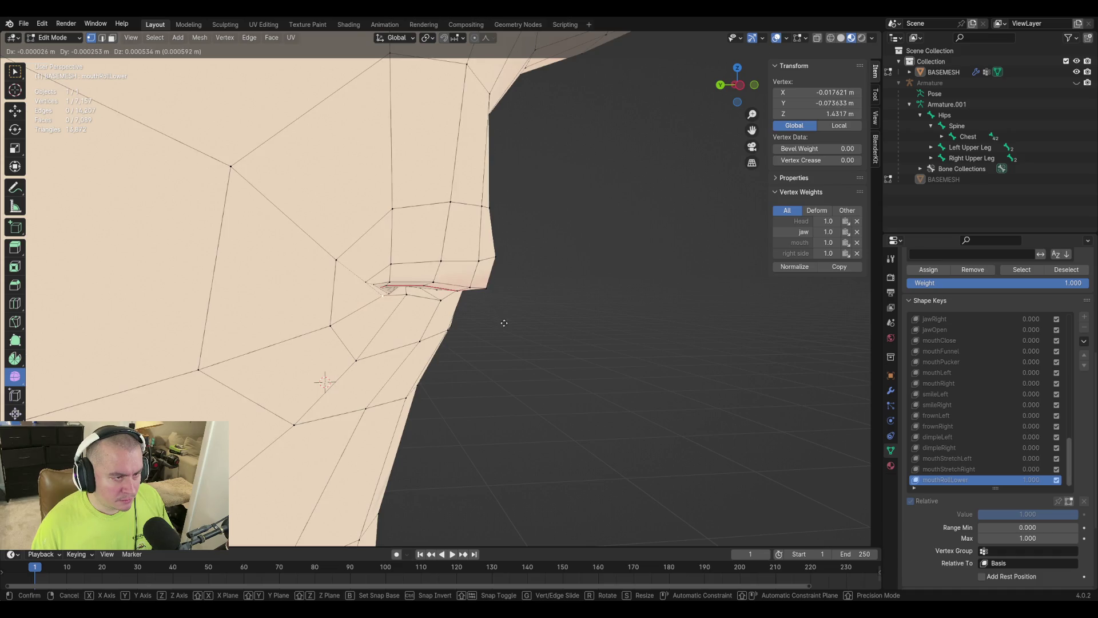
key("g")
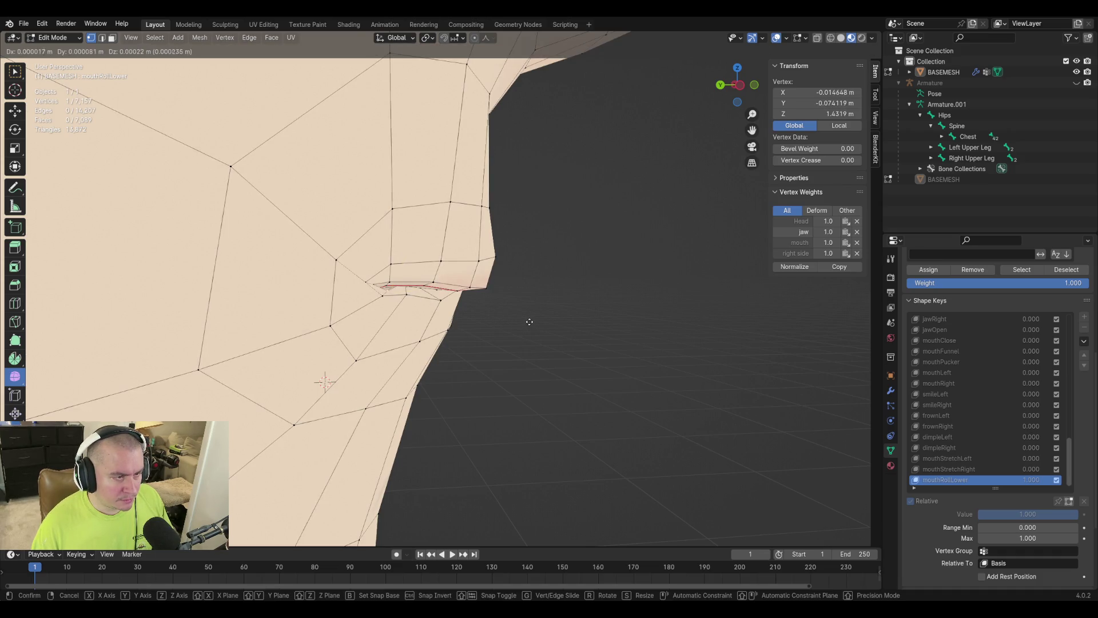
left_click(525, 319)
mouse_move(524, 319)
middle_mouse_down()
mouse_move(559, 355)
mouse_move(449, 334)
middle_mouse_up()
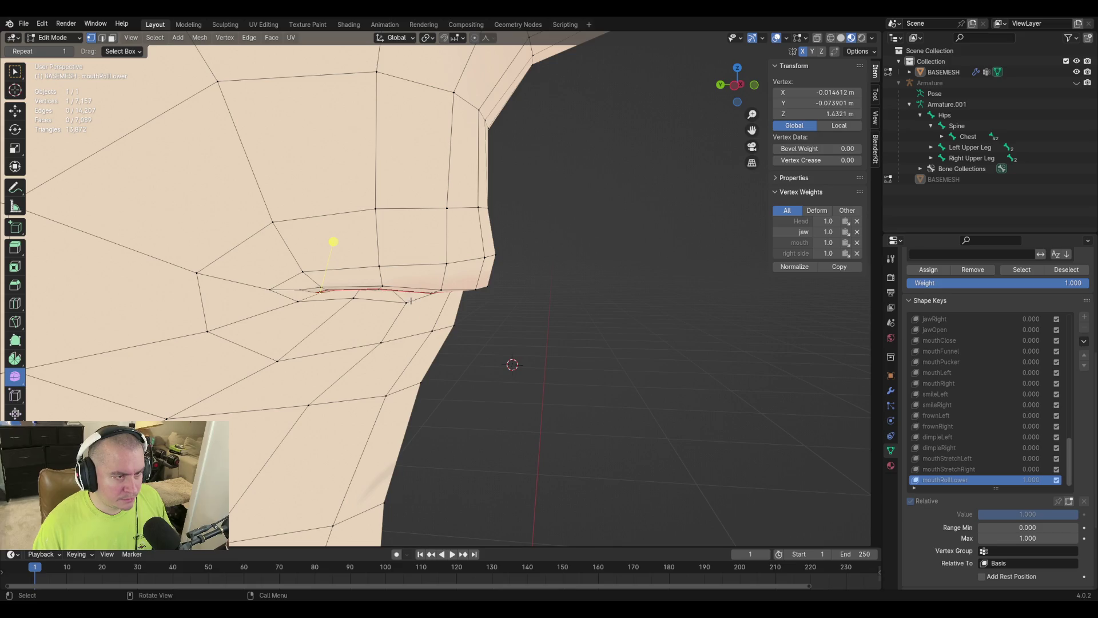
key("g")
left_click(515, 343)
middle_click_drag(515, 343, 488, 327)
Nudge the lip vertex vertically along Z.
key("g")
key("z")
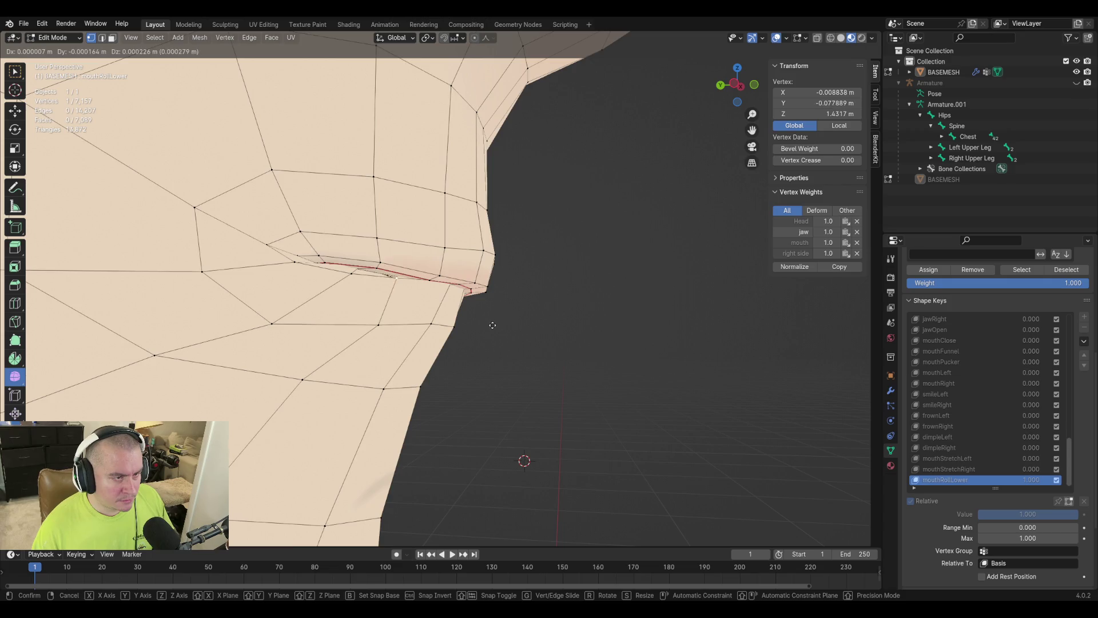
left_click(492, 325)
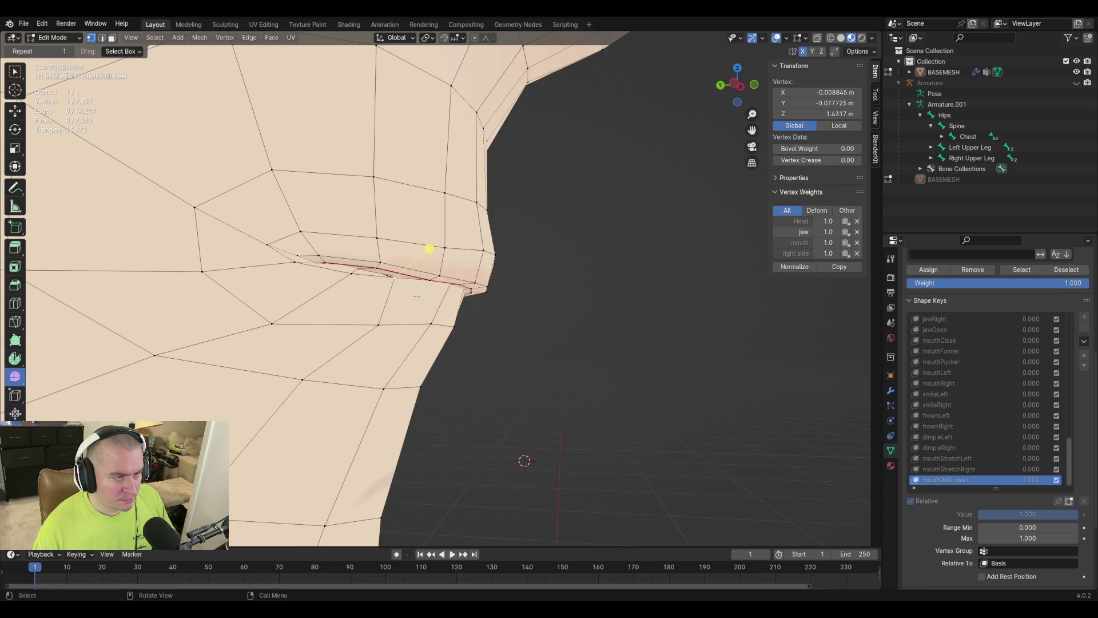
mouse_move(492, 325)
middle_mouse_down()
mouse_move(334, 265)
mouse_move(246, 291)
middle_mouse_up()
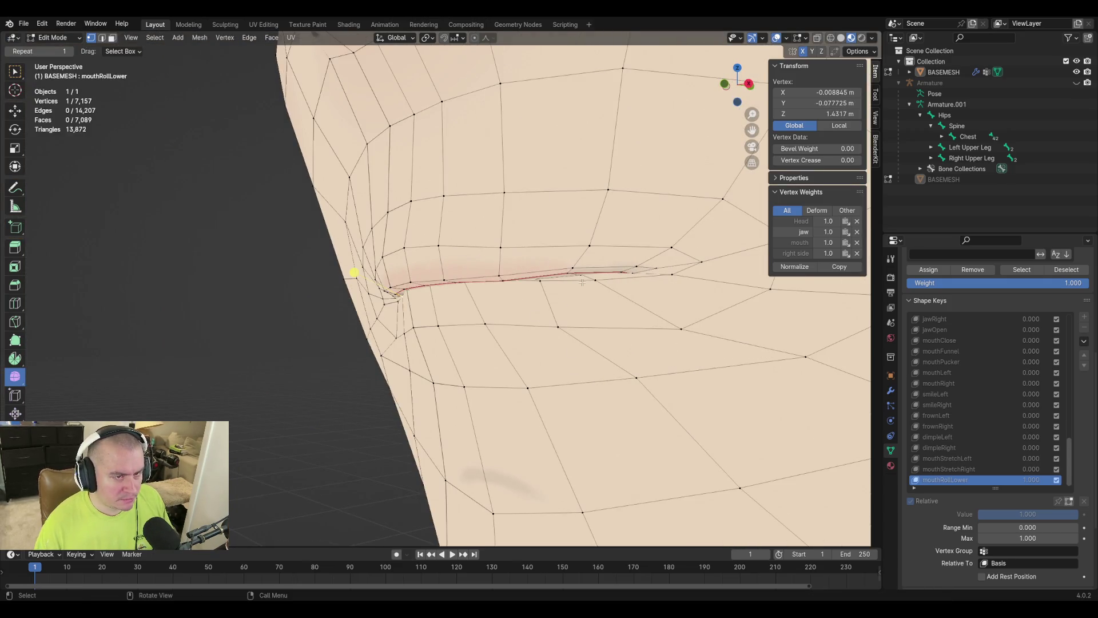
scroll(561, 367, "down", 3)
middle_click_drag(561, 367, 626, 365)
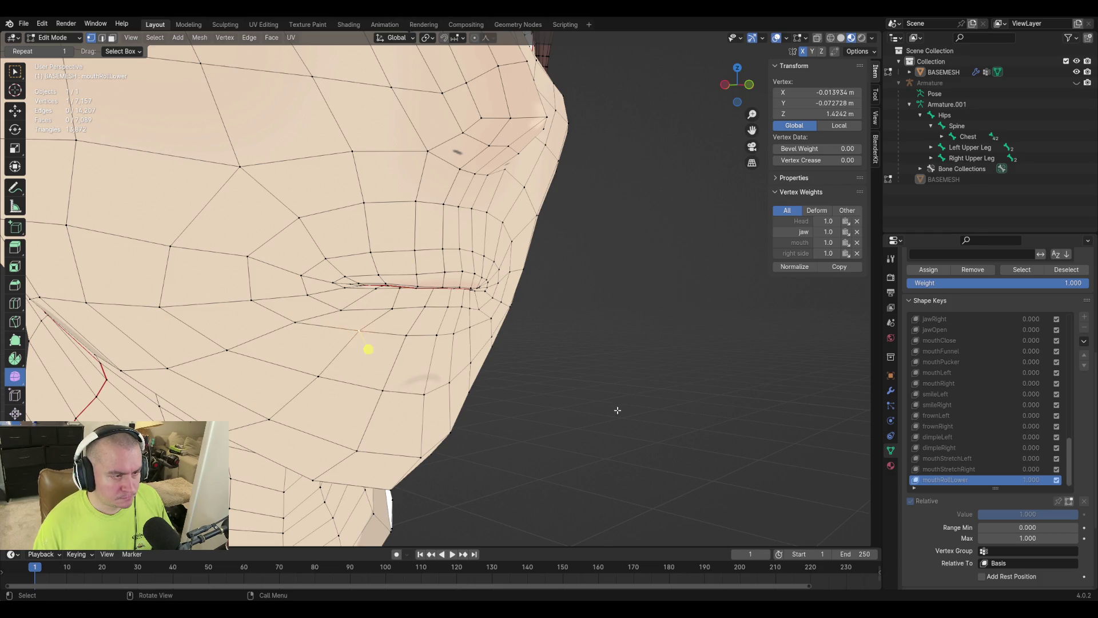
Preview mouthRollLower at partial strength, then return to Edit Mode.
key("Tab")
mouse_move(1025, 488)
left_mouse_down()
mouse_move(926, 488)
mouse_move(1078, 488)
left_mouse_up()
key("Tab")
middle_click_drag(368, 348, 341, 341)
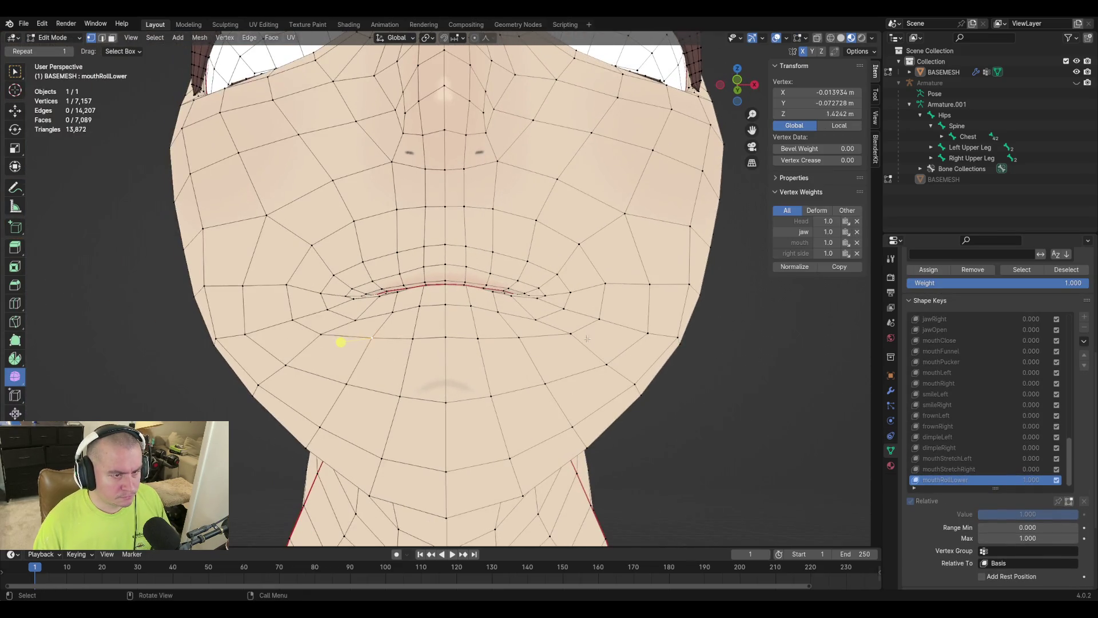
Move the selected chin vertex and the vertex beside it slightly.
key("g")
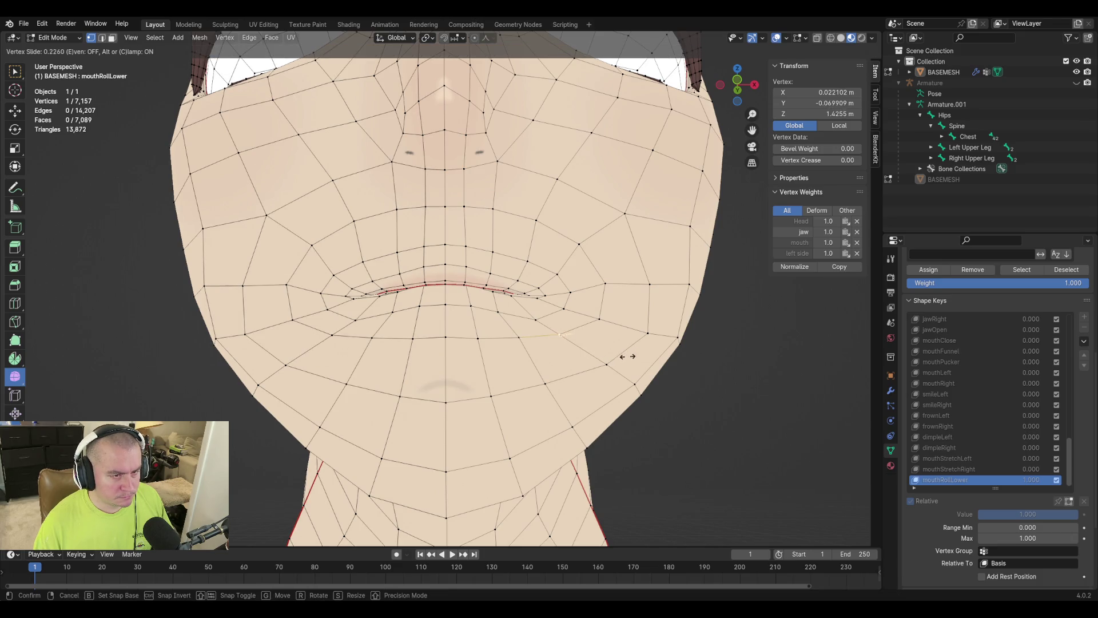
left_click(621, 354)
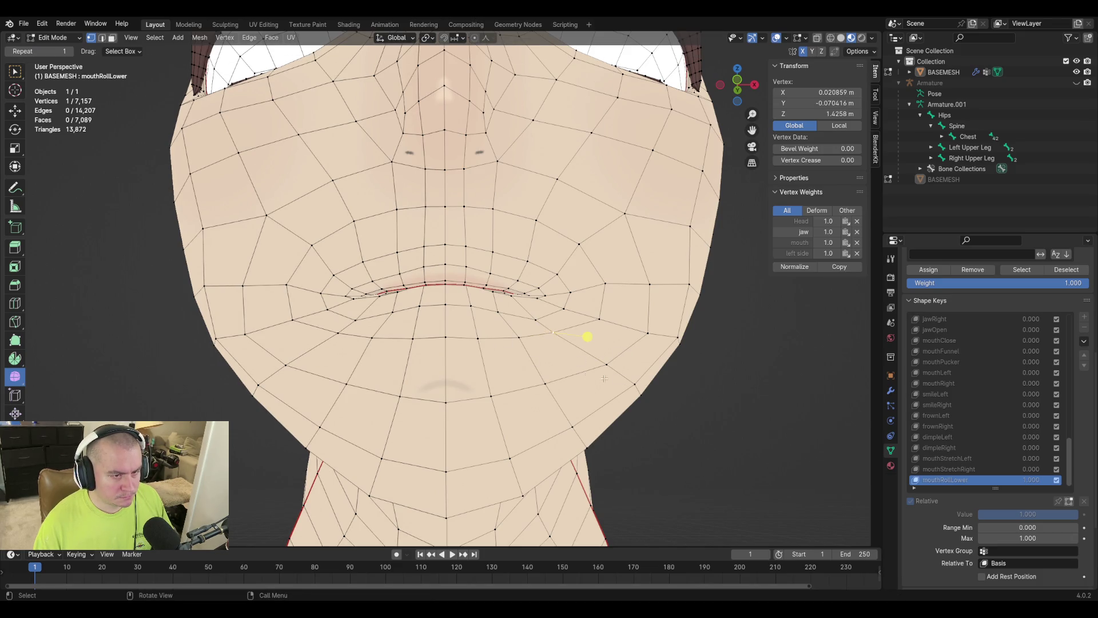
left_click(608, 364)
key("g")
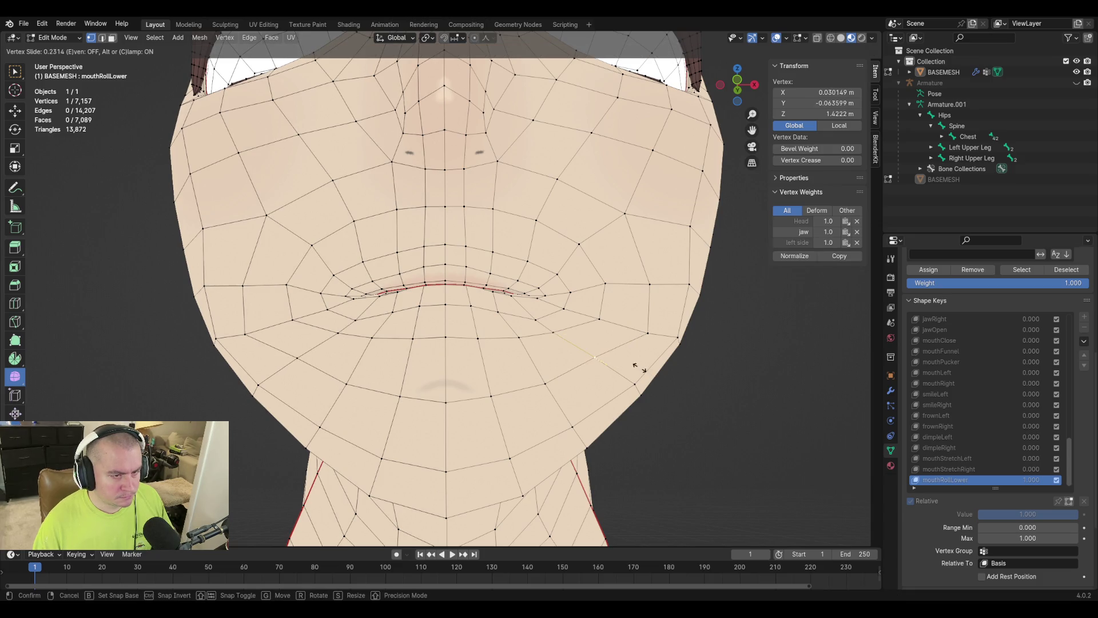
left_click(608, 374)
key("g")
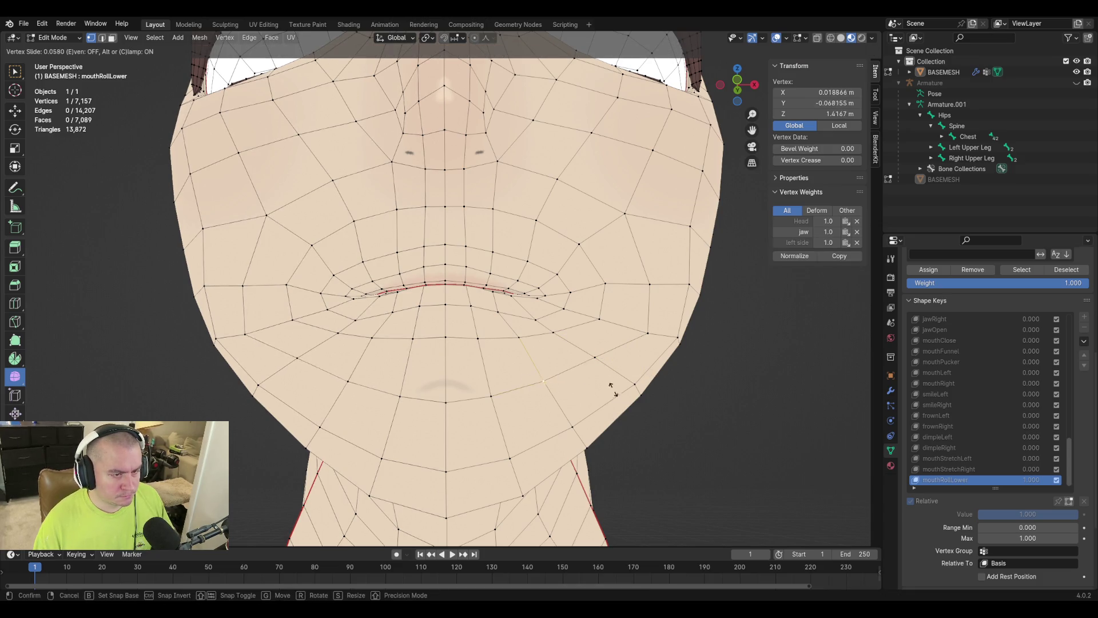
left_click(492, 393)
Vertex-slide the chin centre and the opposite-side chin vertex along their edges.
key("shift+v")
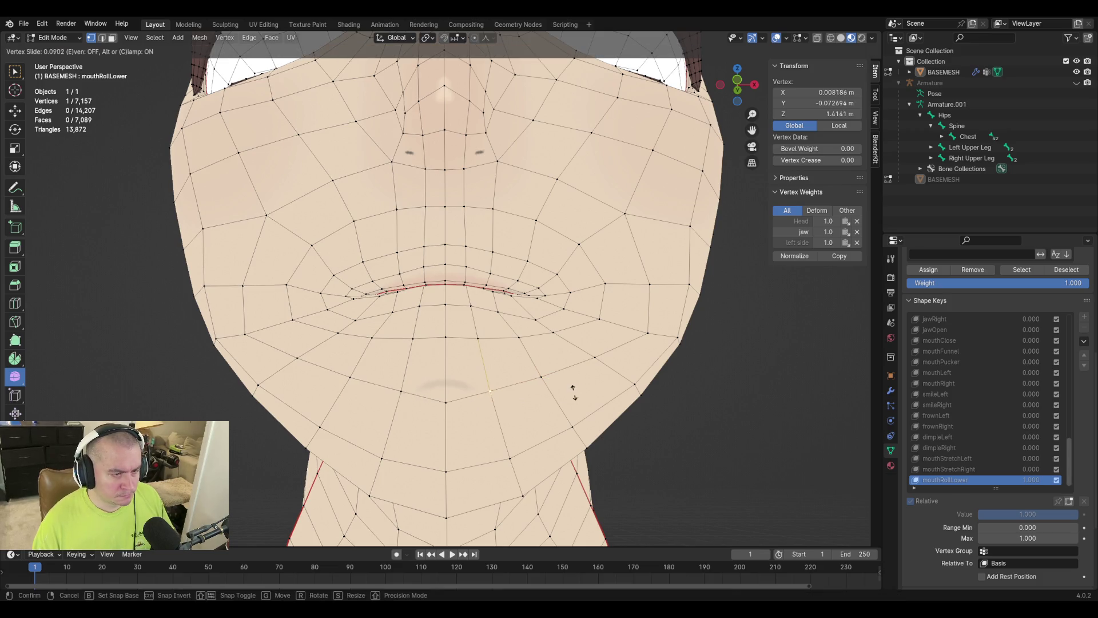
left_click(512, 387)
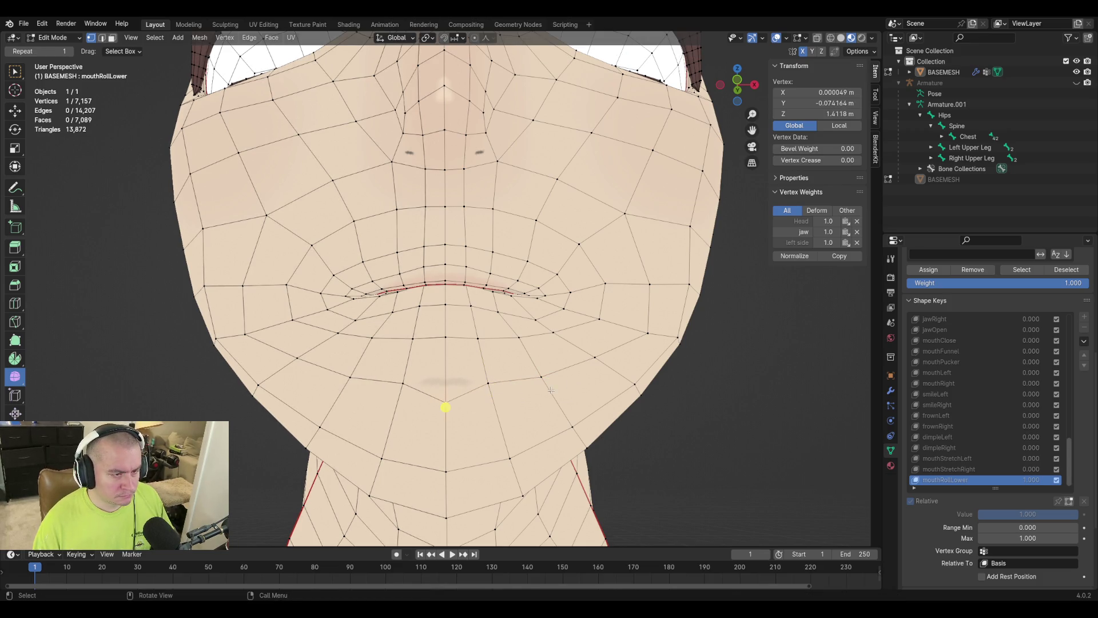
key("shift+v")
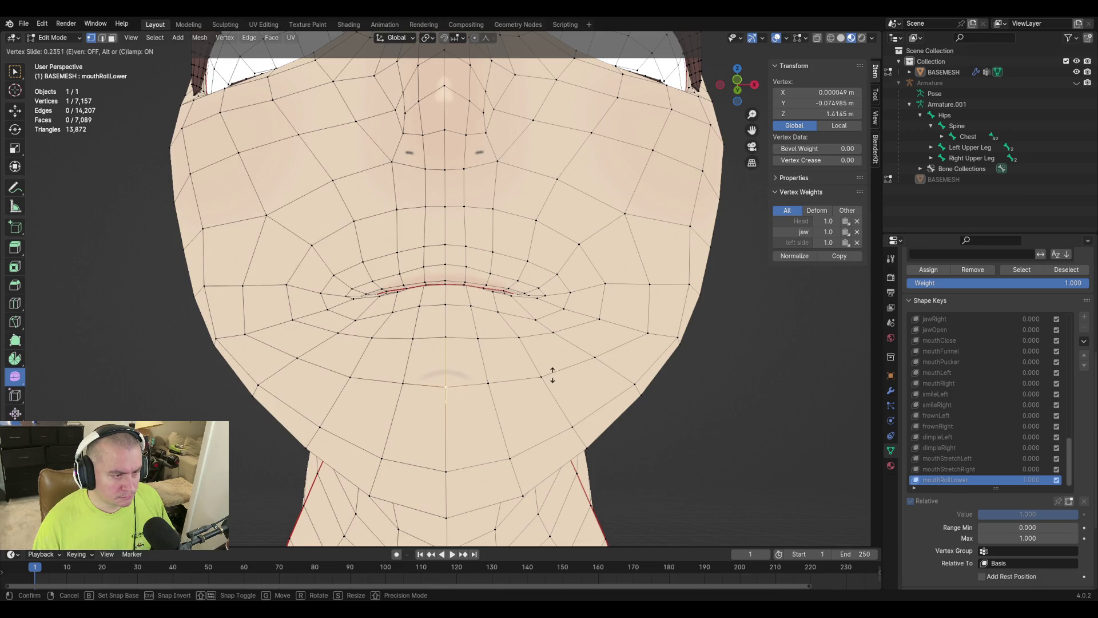
left_click(445, 392)
left_click(318, 378)
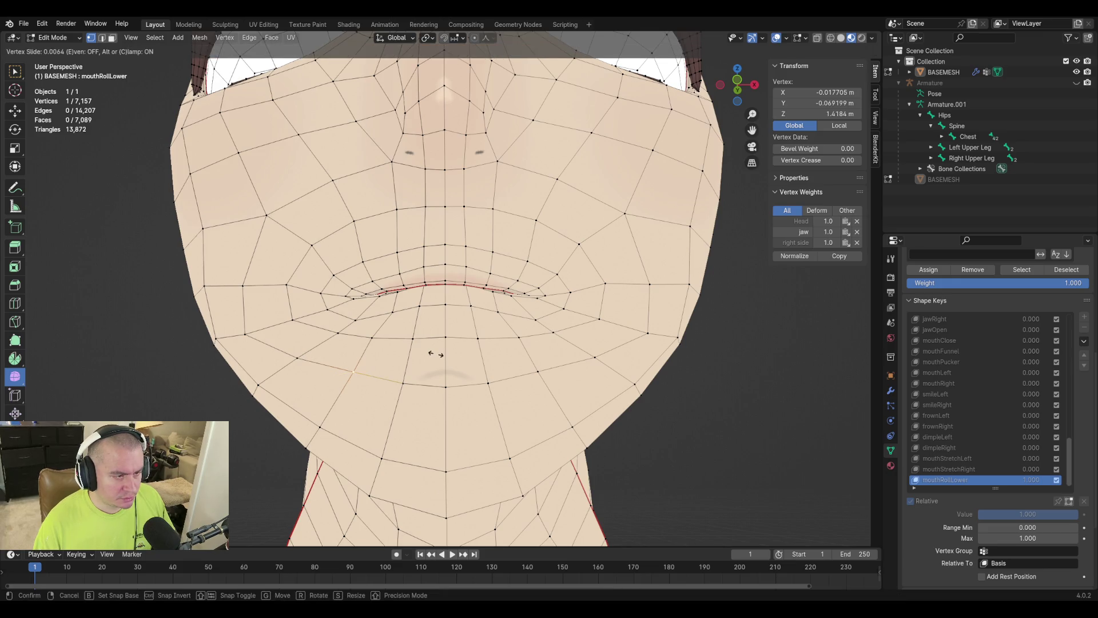
key("g")
key("g")
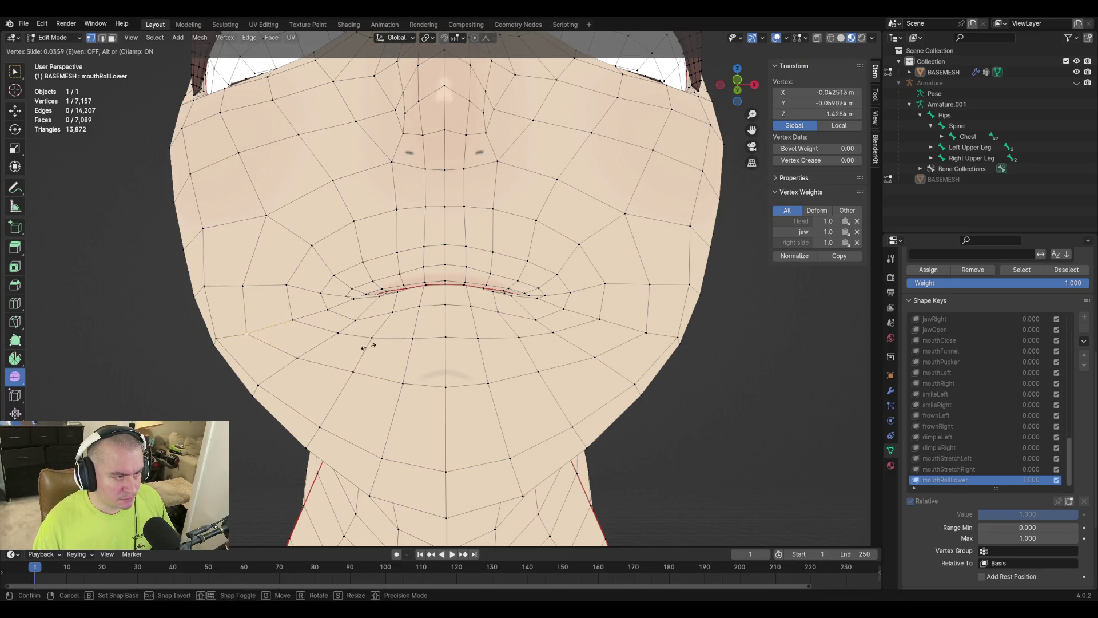
left_click(376, 345)
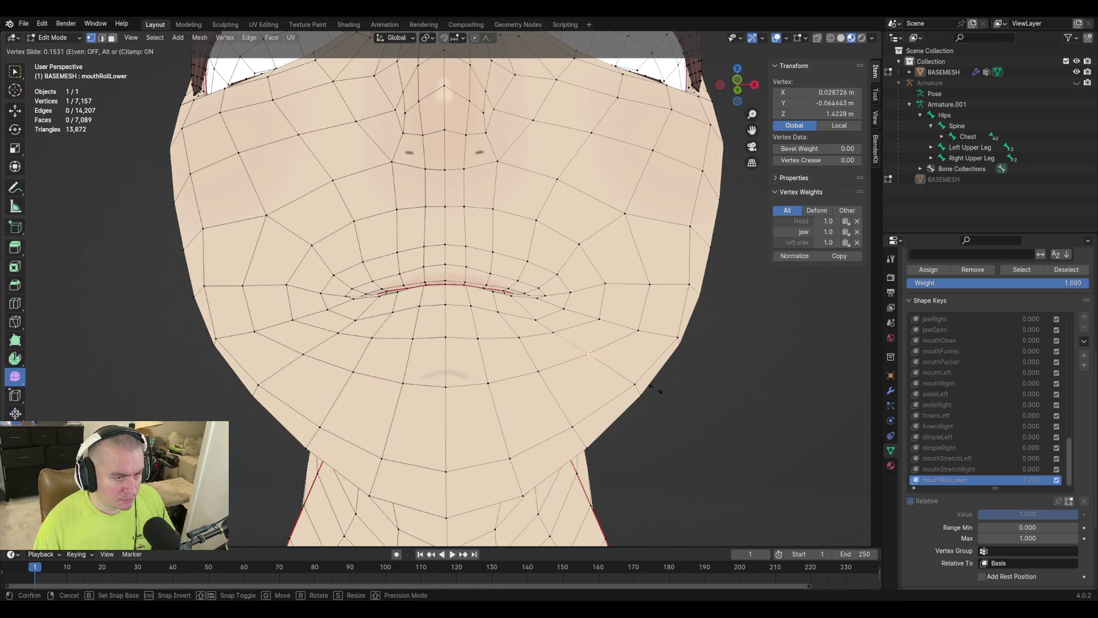
left_click(561, 370)
Compare with mouthRollLower at 0, then slide one more vertex below the lower lip.
key("Tab")
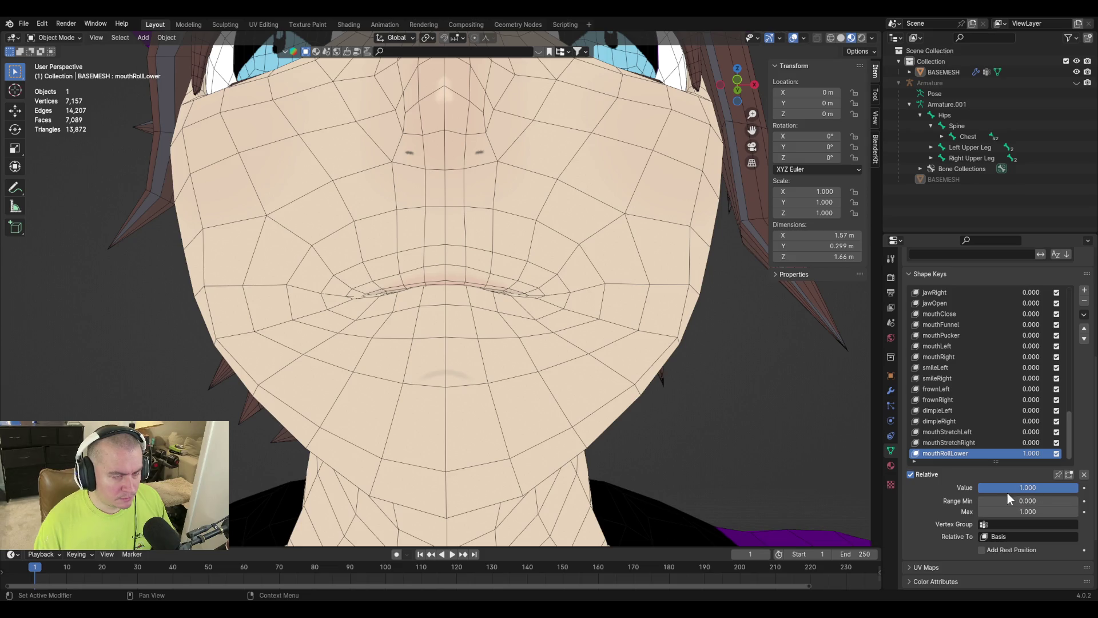
mouse_move(1008, 488)
left_mouse_down()
mouse_move(979, 488)
mouse_move(1071, 488)
mouse_move(979, 488)
left_mouse_up()
key("Tab")
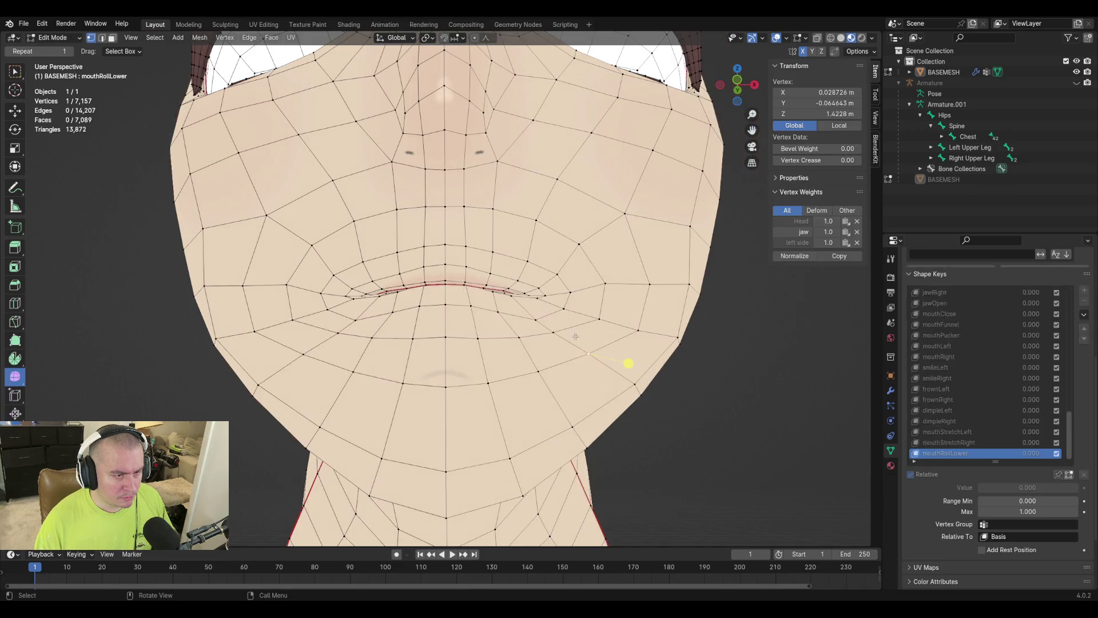
left_click(477, 333)
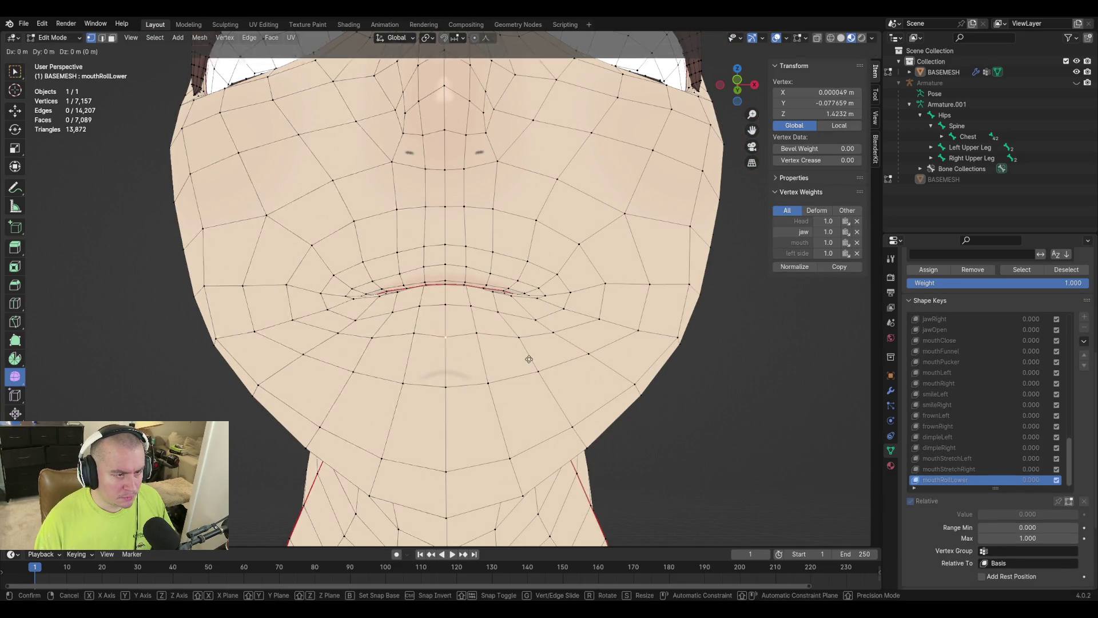
left_click(519, 338)
key("shift+v")
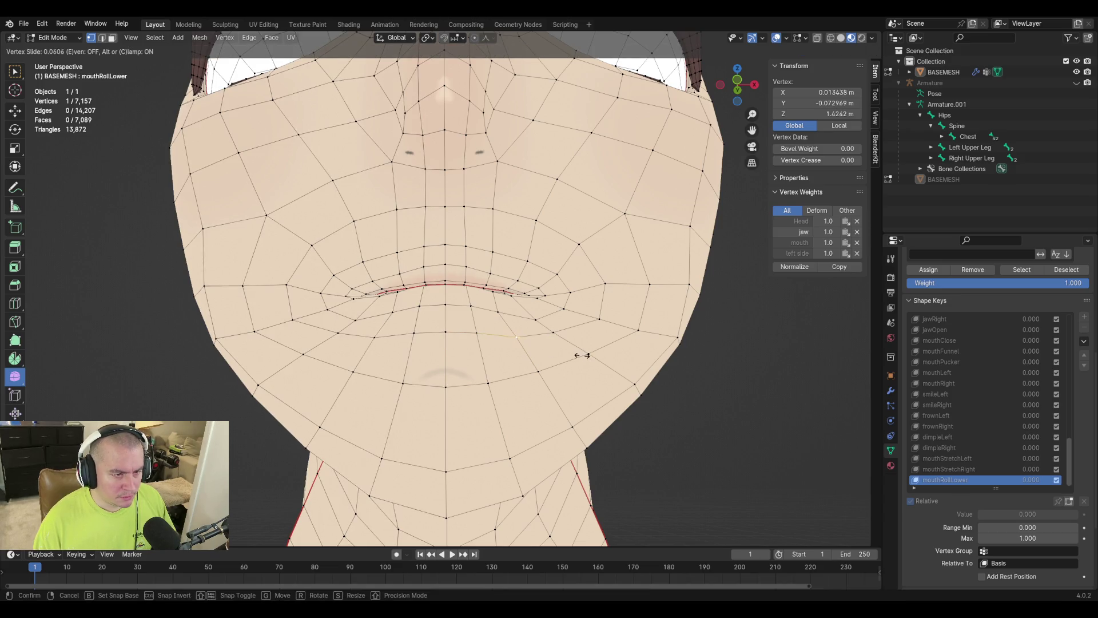
left_click(582, 354)
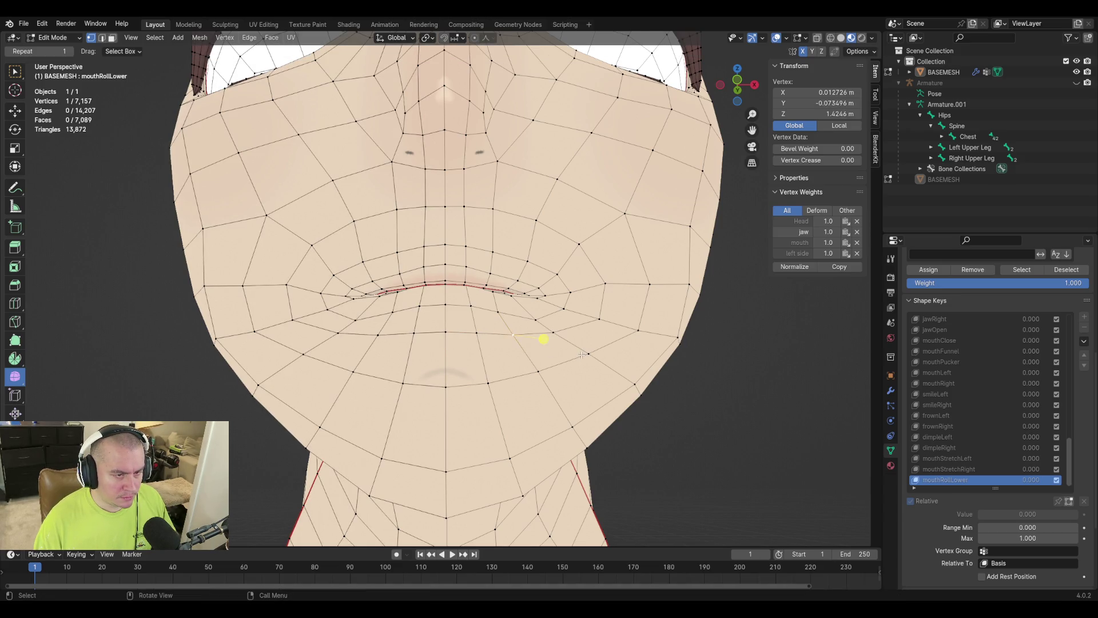
key("Tab")
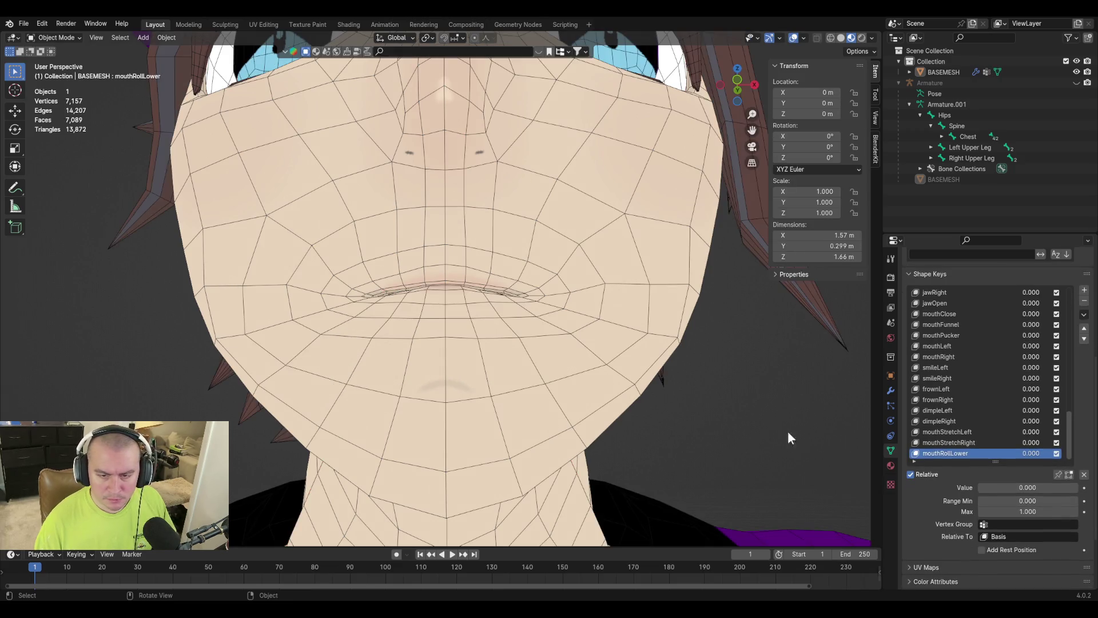
Set mouthRollLower to about half strength and save the file.
mouse_move(988, 489)
left_mouse_down()
mouse_move(1082, 489)
mouse_move(979, 489)
left_mouse_up()
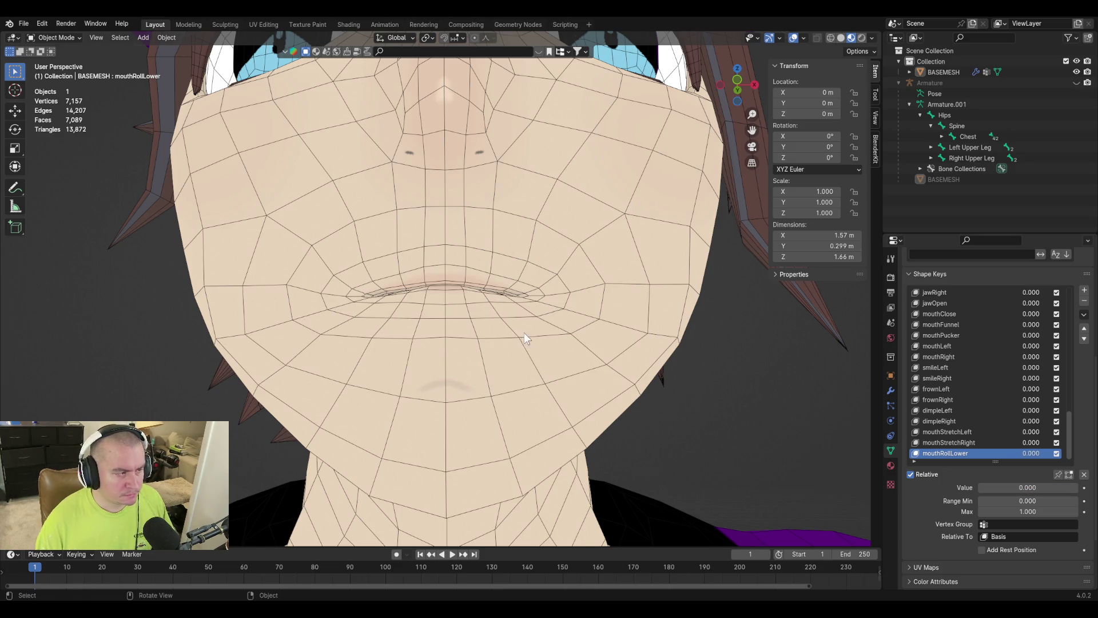
middle_click_drag(524, 333, 555, 376)
key("ctrl+s")
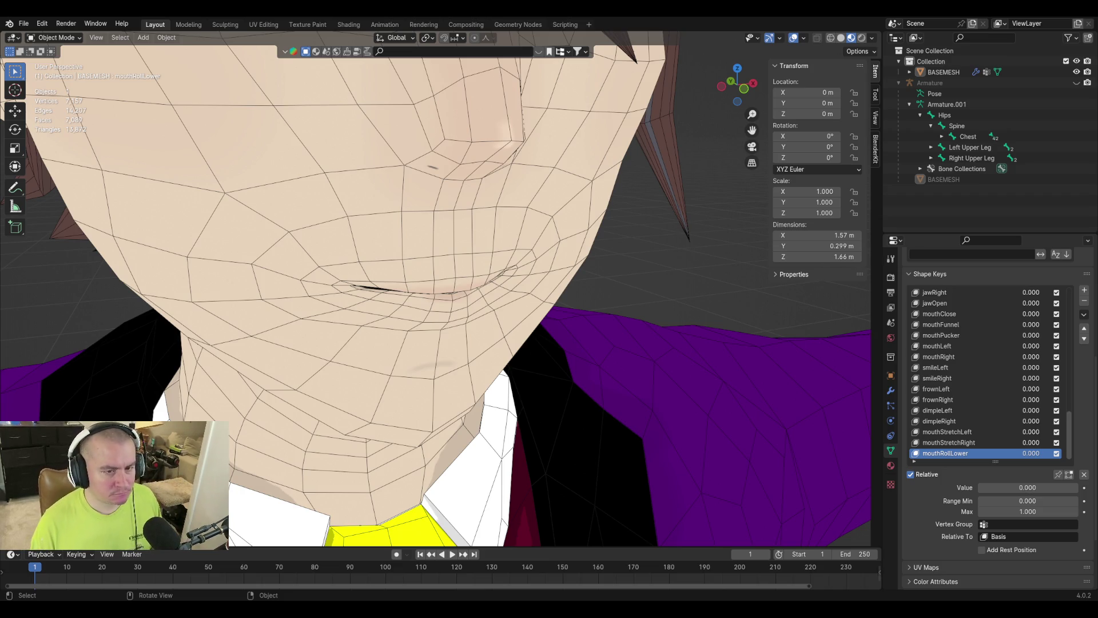
mouse_move(445, 304)
middle_mouse_down()
mouse_move(478, 274)
mouse_move(475, 292)
mouse_move(373, 235)
mouse_move(445, 280)
middle_mouse_up()
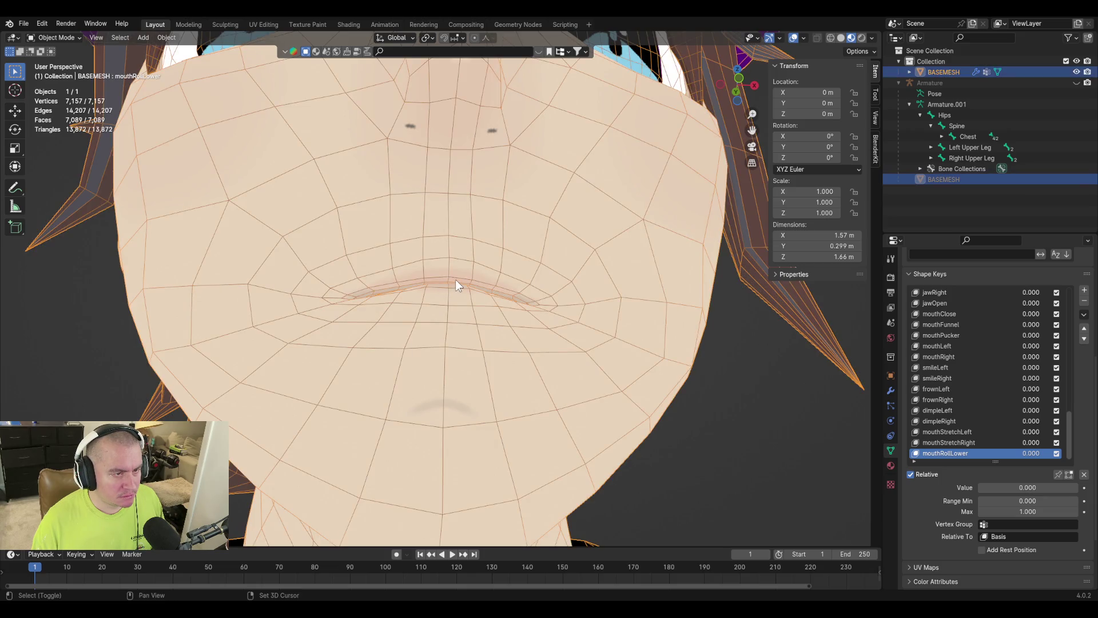
key("Tab")
left_click(558, 350)
key("Tab")
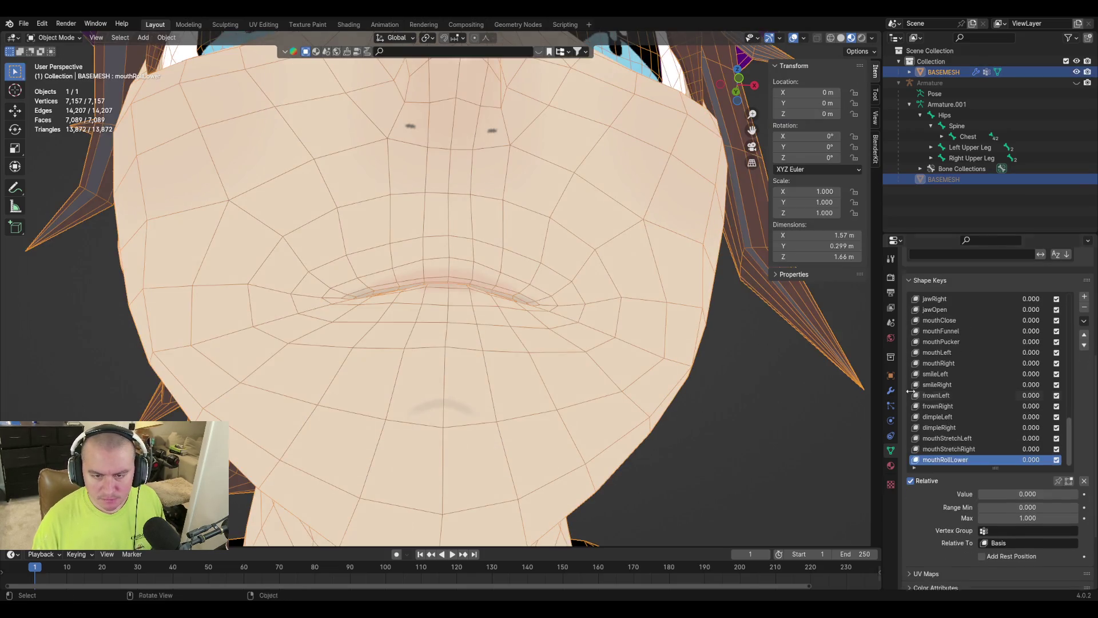
Add a new shape key and rename it 'mouthRollUpper'.
left_click(1084, 290)
double_click(938, 454)
type("mouthRo")
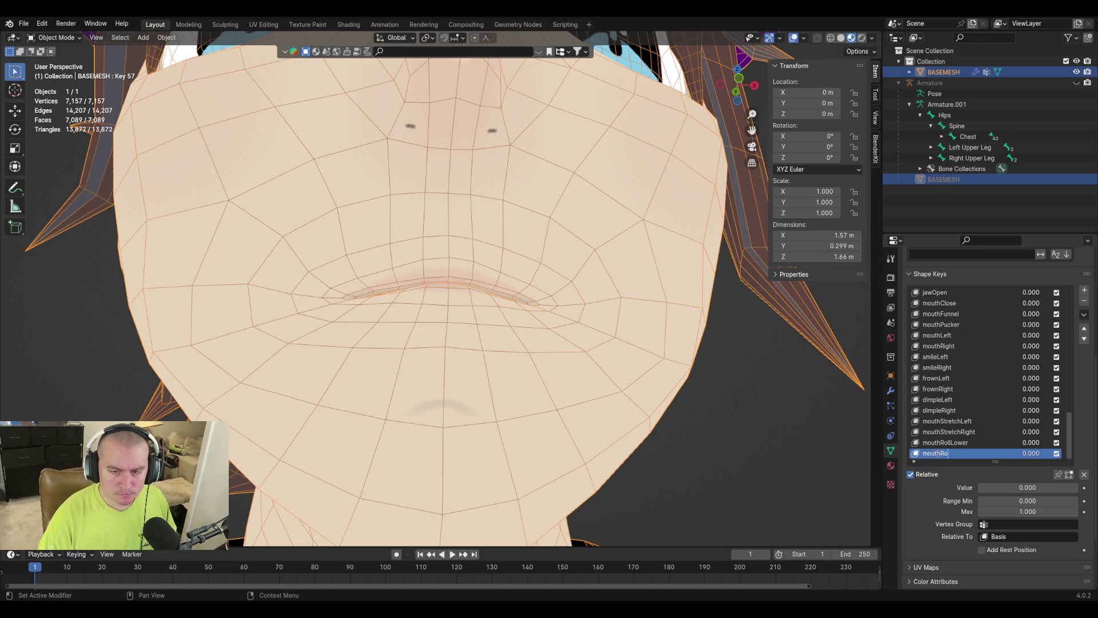
type("llUpper")
key("Return")
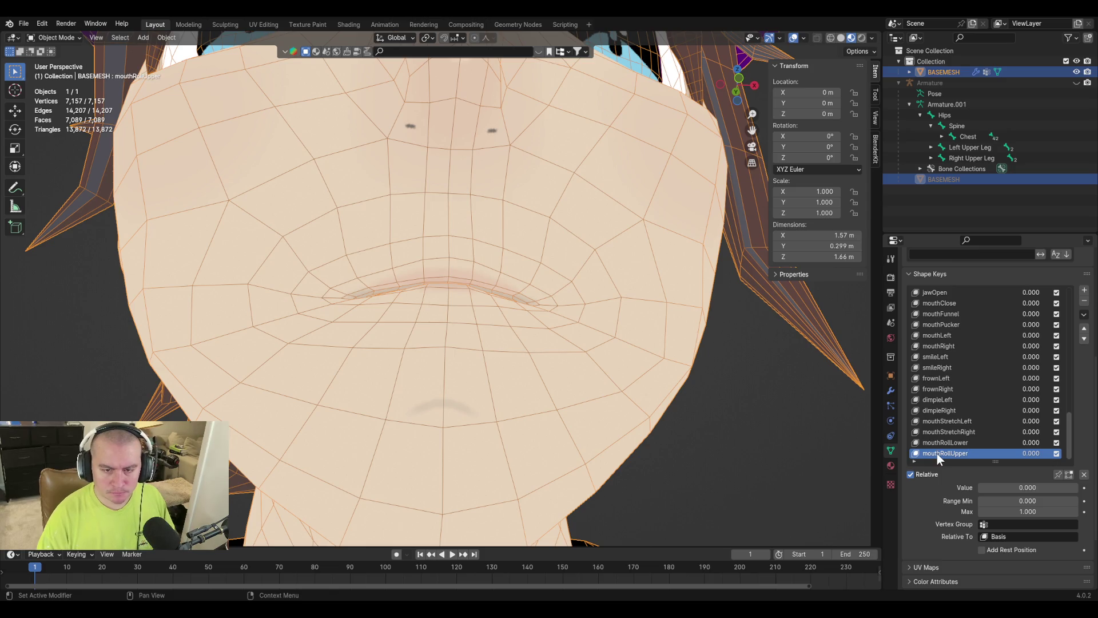
middle_click_drag(534, 331, 492, 309)
key("Tab")
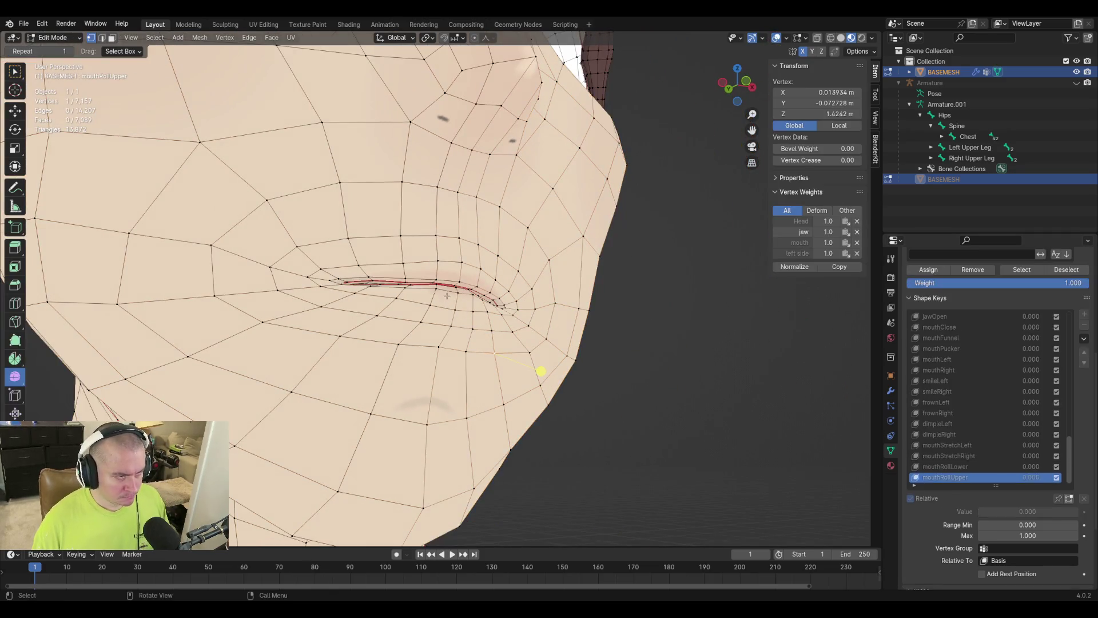
Select the upper-lip faces and move them in a side view.
scroll(447, 270, "up", 3)
middle_click_drag(448, 270, 432, 247)
key("3")
left_click(432, 247, "alt")
key("ctrl+KP_3")
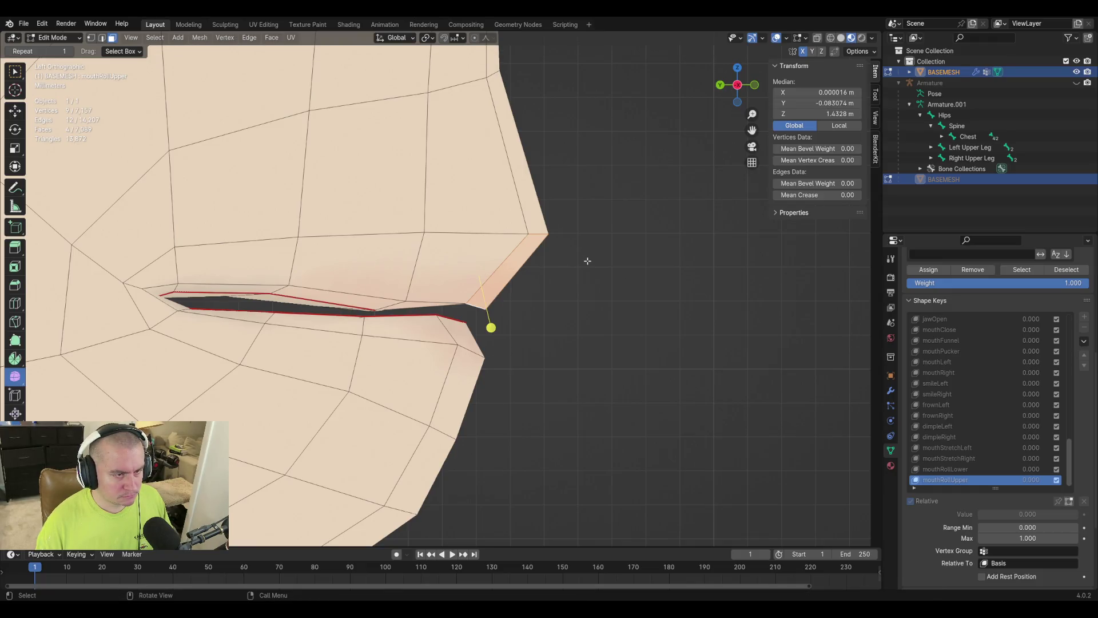
key("g")
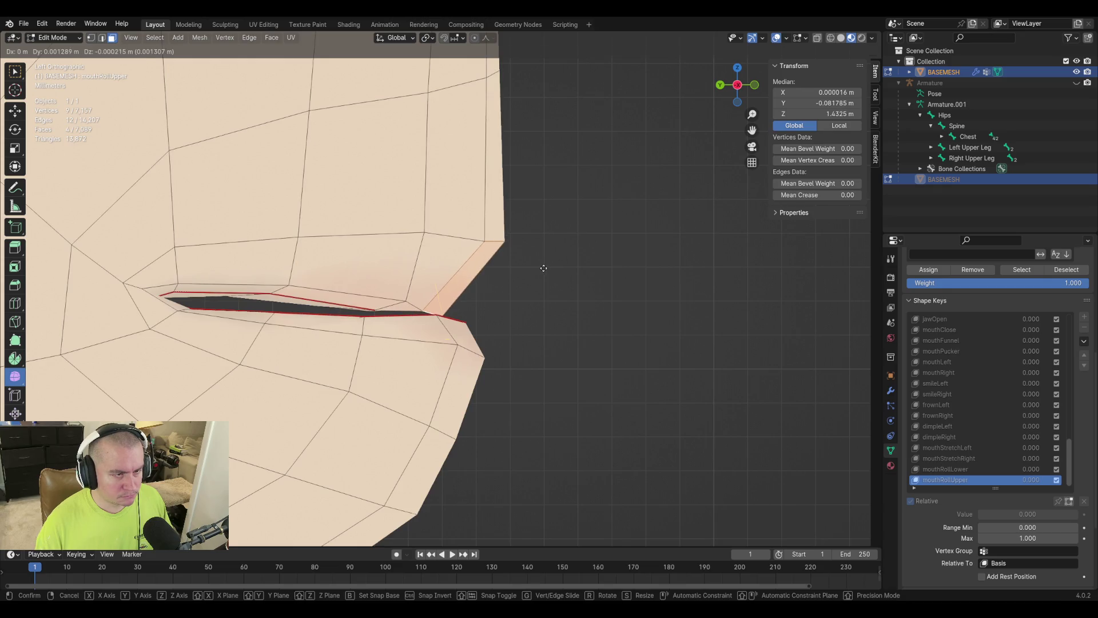
left_click(544, 268)
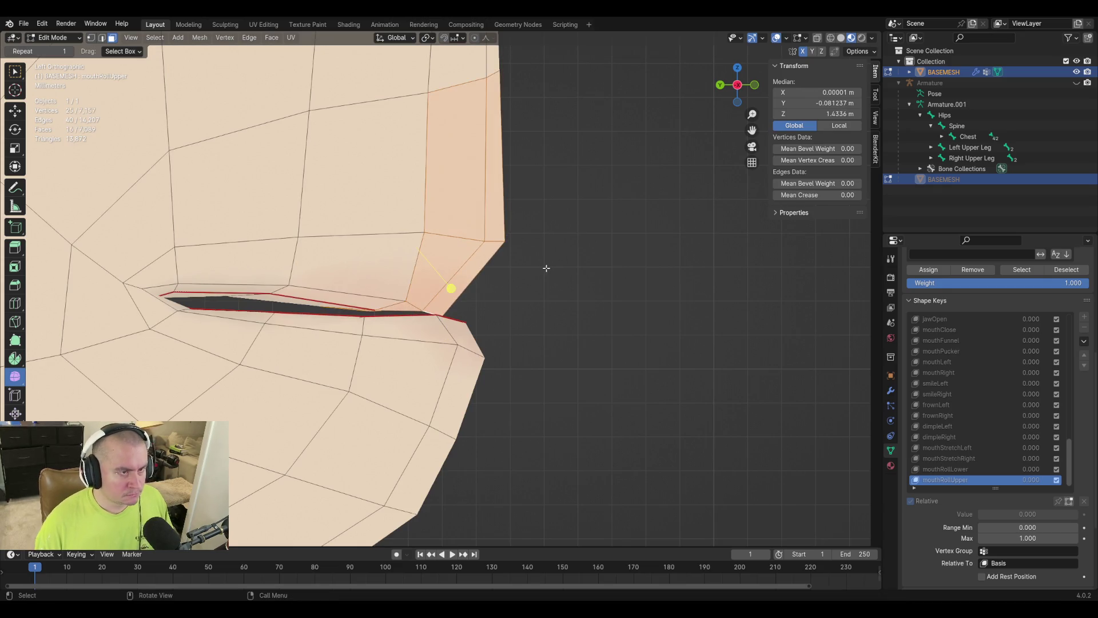
Grow the selection around the upper lip, then rotate and reposition that region.
key("ctrl+KP_Add")
key("r")
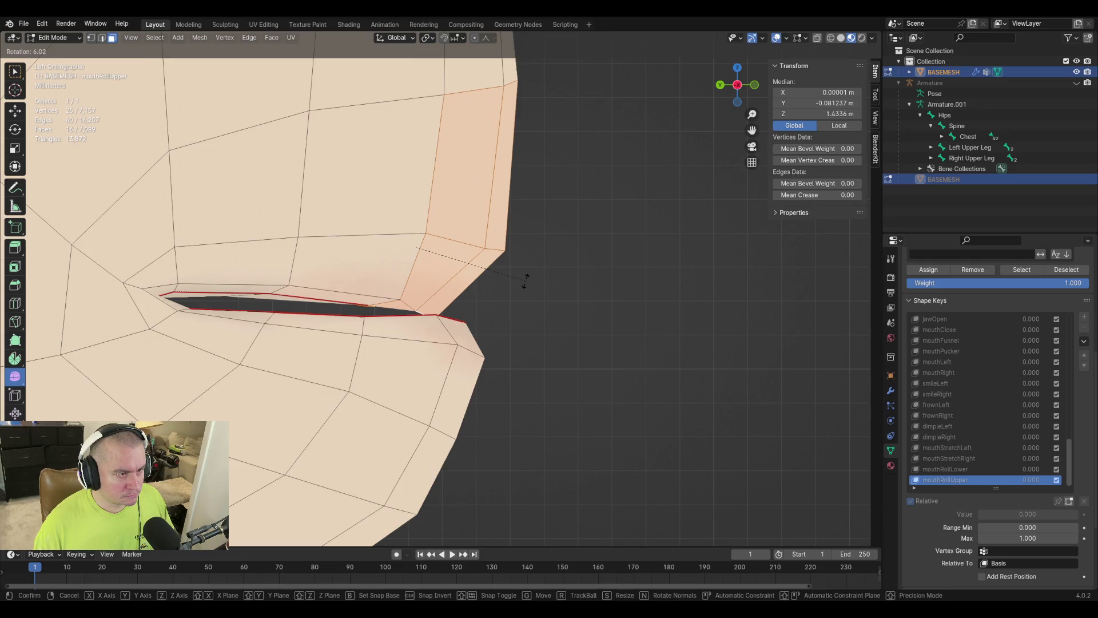
key("g")
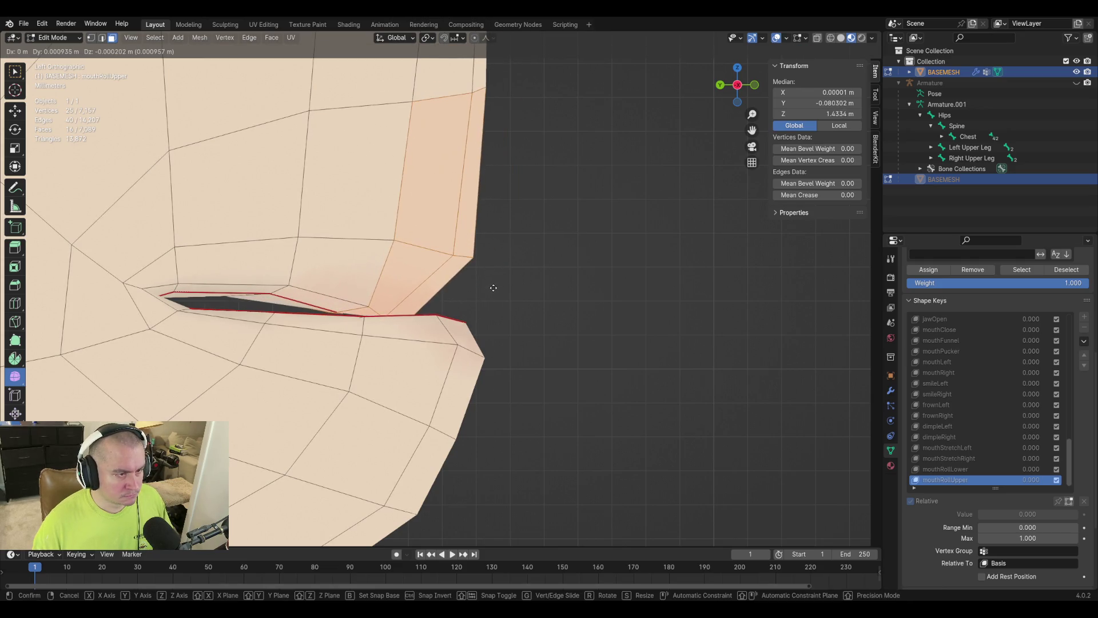
left_click(495, 288)
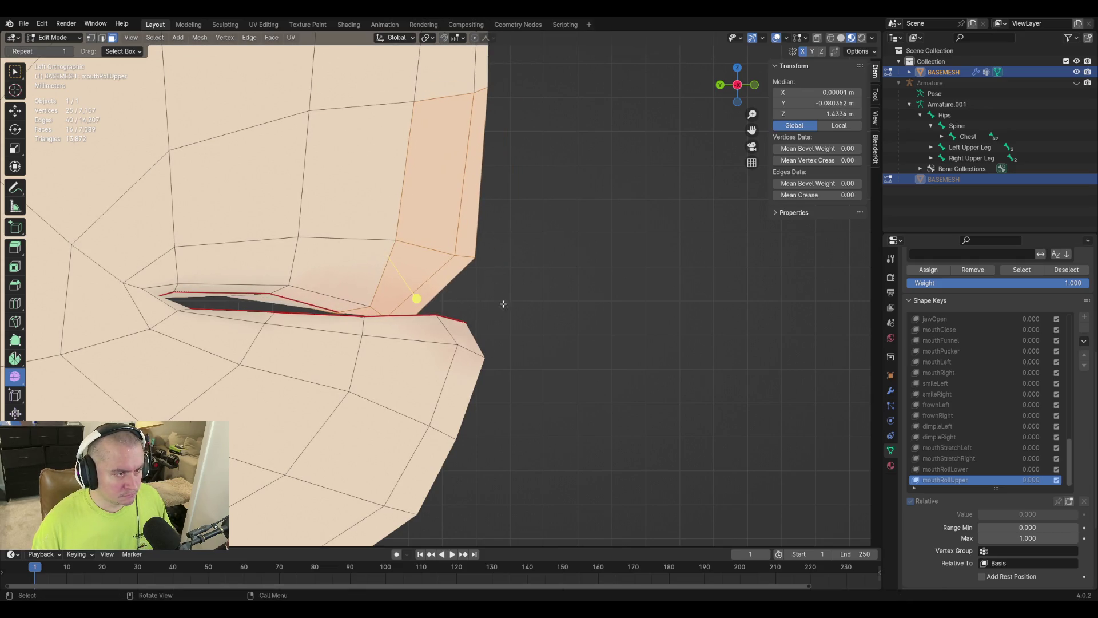
Nudge individual upper-lip faces inward in several small moves to tuck the lip.
left_click(375, 294)
left_click(320, 283, "shift")
key("g")
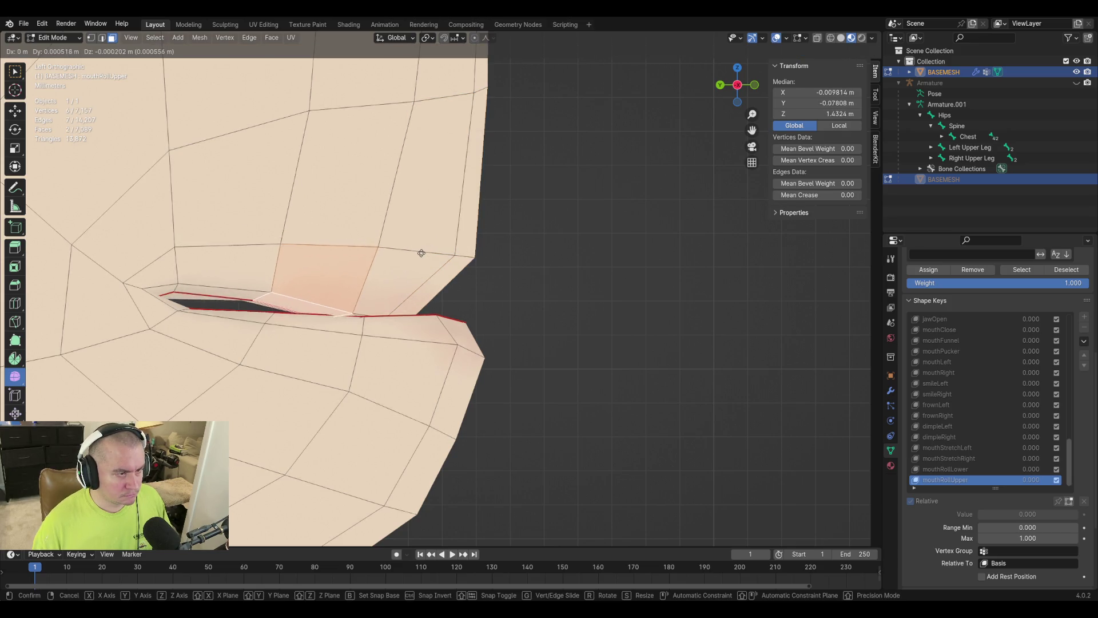
left_click(395, 269)
key("g")
left_click(436, 299)
key("g")
left_click(433, 293)
left_click(218, 261)
key("g")
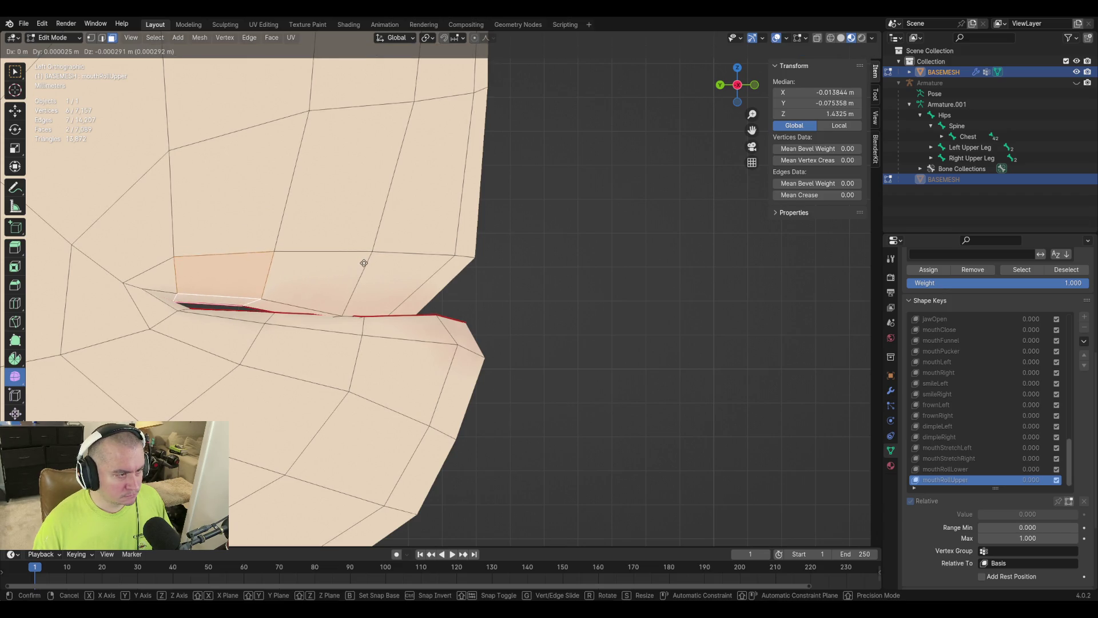
left_click(370, 265)
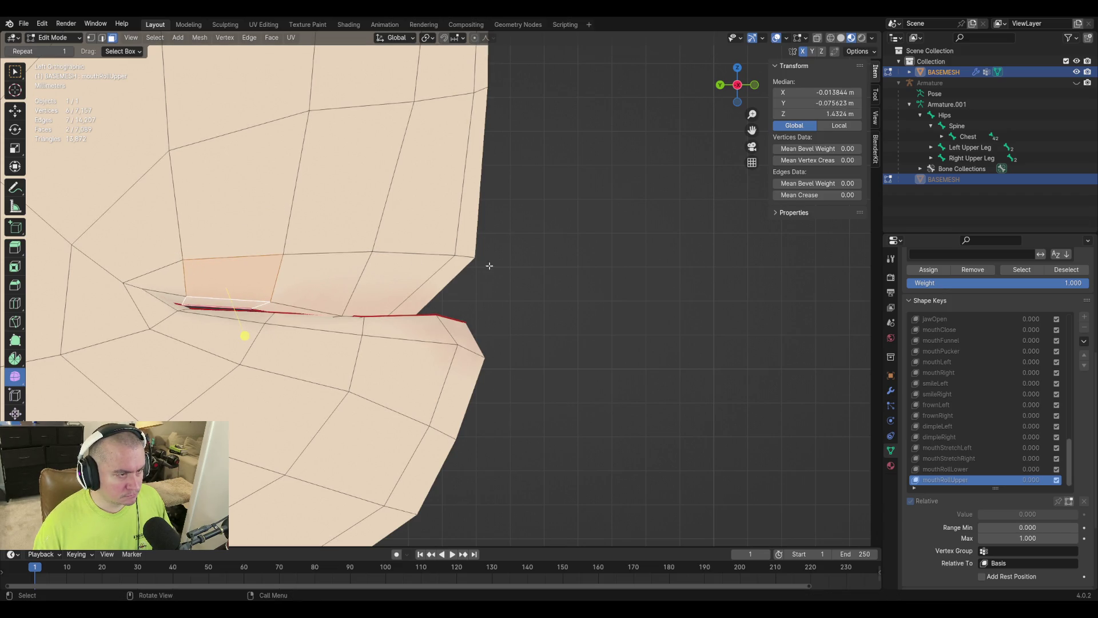
In vertex select mode, adjust a single lip vertex and pick another lip vertex.
key("1")
left_click(263, 305)
key("g")
left_click(395, 308)
mouse_move(394, 308)
middle_mouse_down()
mouse_move(493, 317)
mouse_move(197, 328)
mouse_move(370, 333)
middle_mouse_up()
left_click(173, 339)
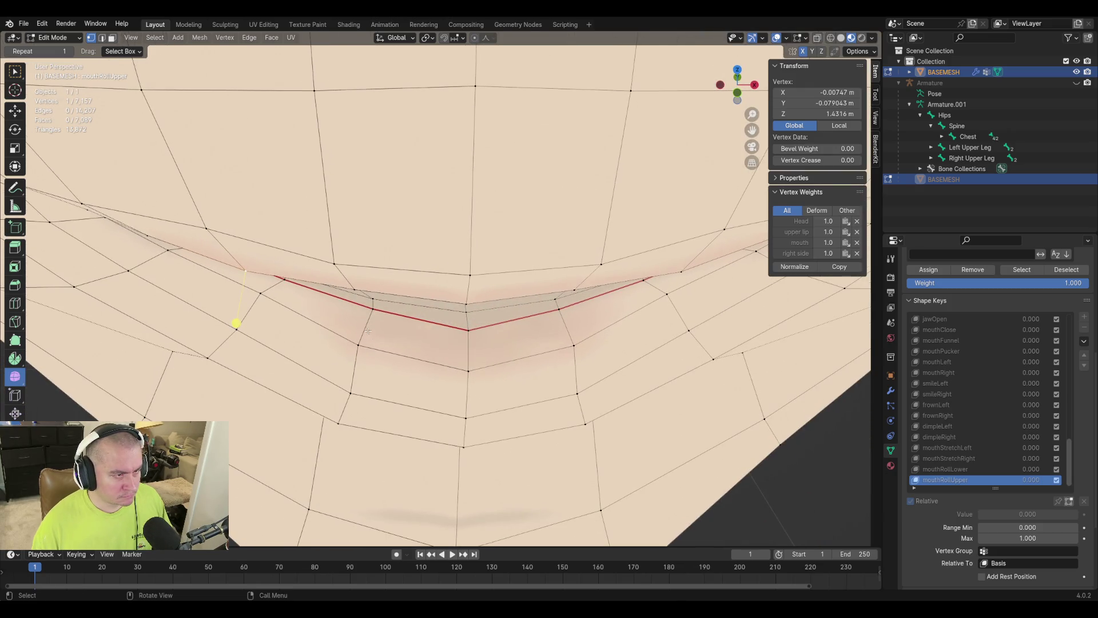
Nudge the selected upper-lip vertex slightly and check the lips from the front.
key("g")
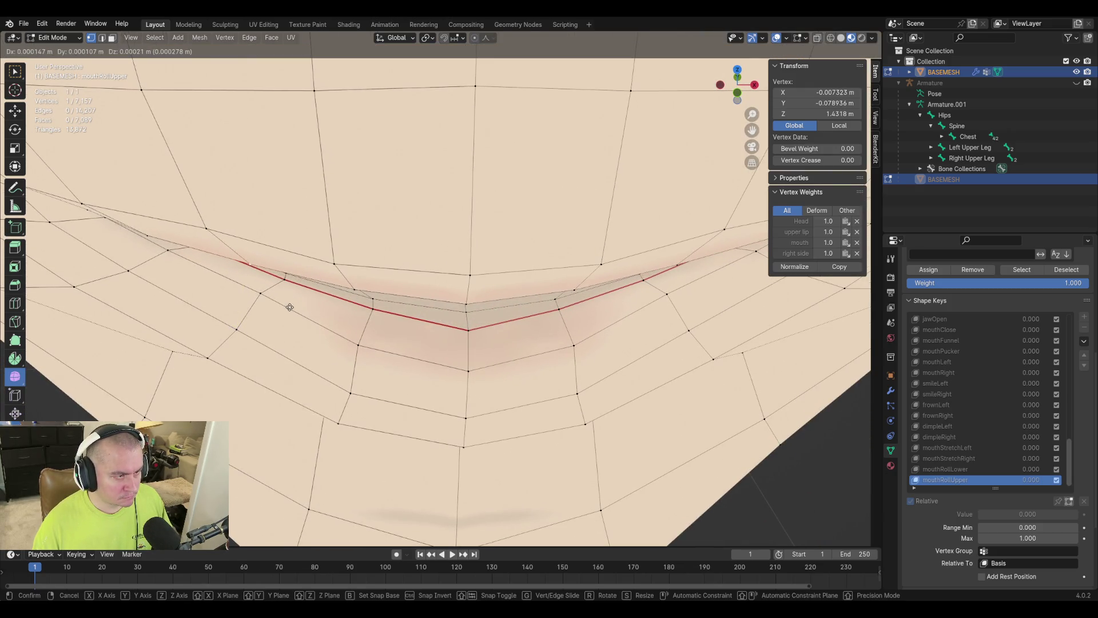
left_click(293, 308)
middle_click_drag(364, 314, 428, 323)
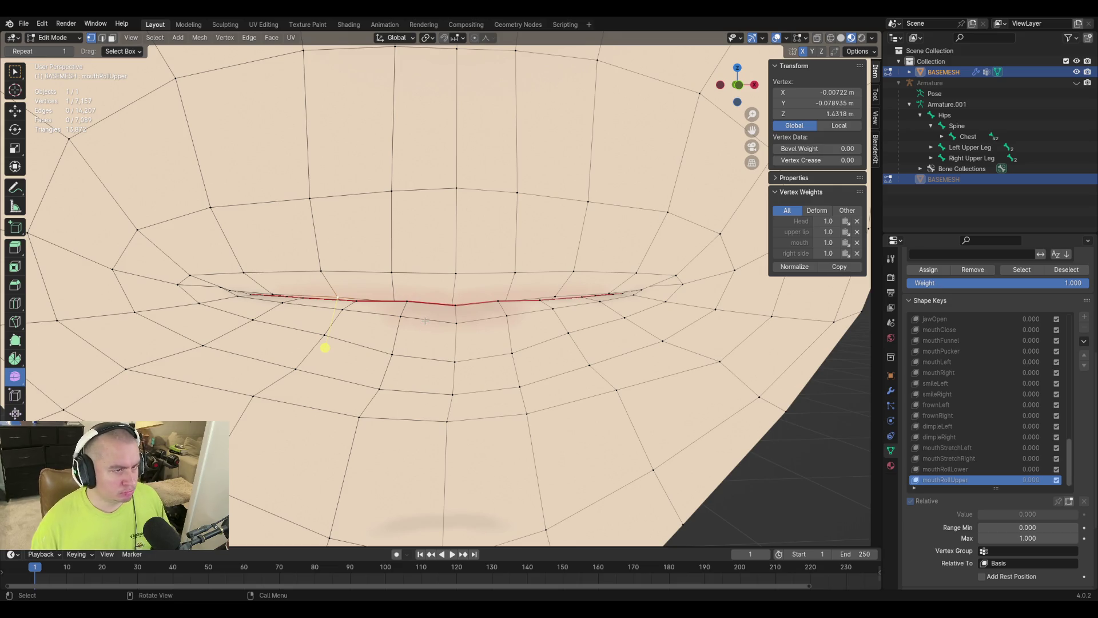
Preview mouthRollUpper at 1.000 in Object Mode, reset it to 0.000, and return to Edit Mode.
key("Tab")
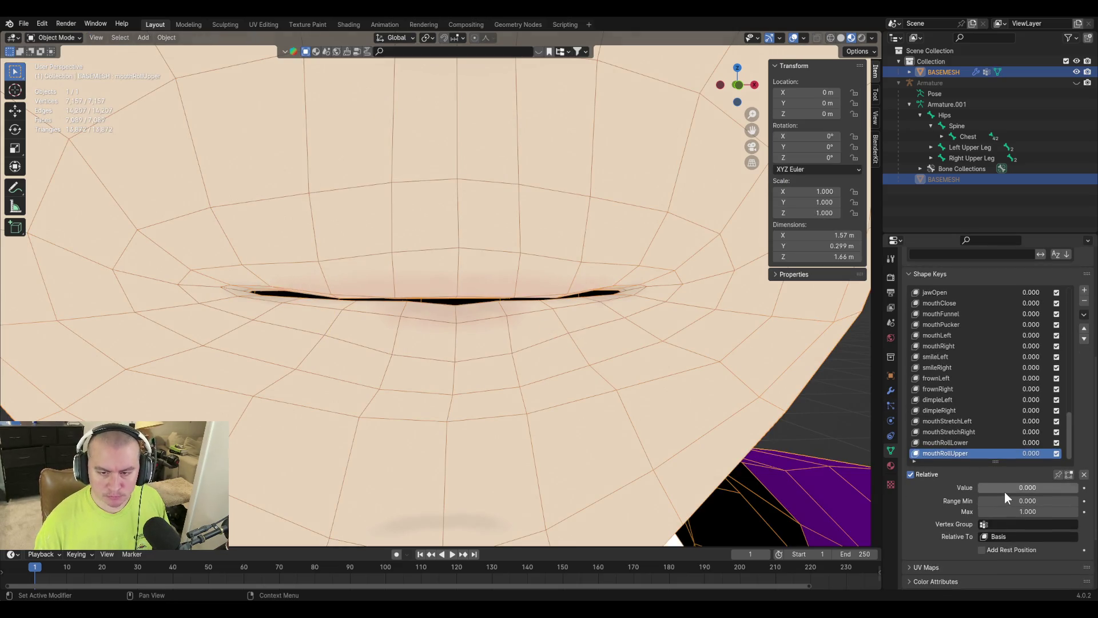
left_click_drag(1000, 489, 1052, 489)
mouse_move(582, 340)
middle_mouse_down()
mouse_move(633, 336)
mouse_move(623, 372)
mouse_move(635, 394)
middle_mouse_up()
key("BackSpace")
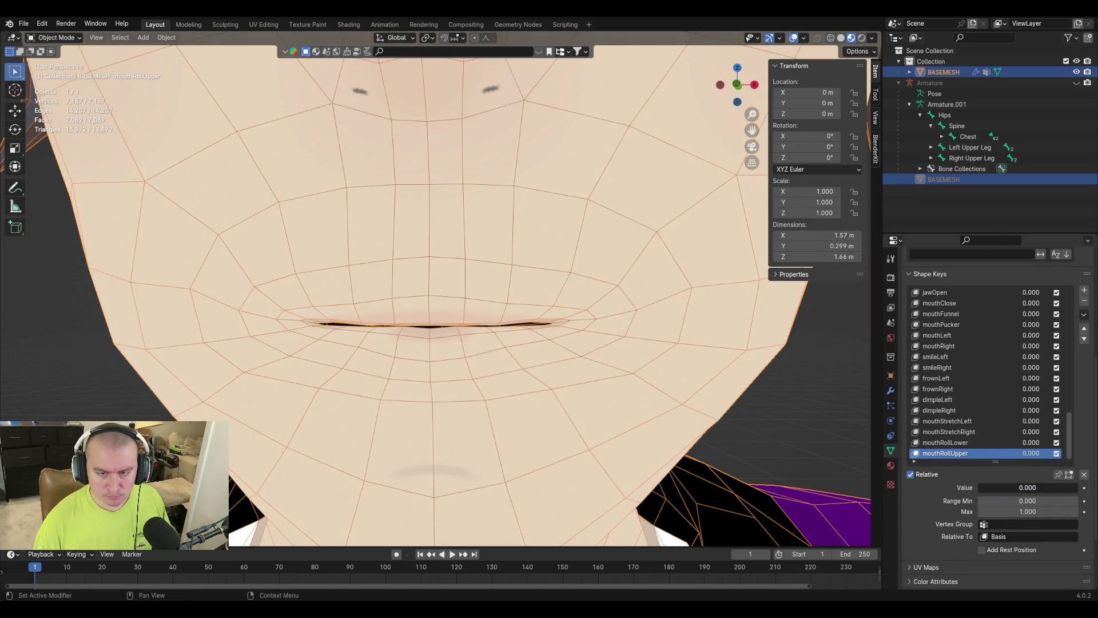
key("Tab")
key("Tab")
key("Tab")
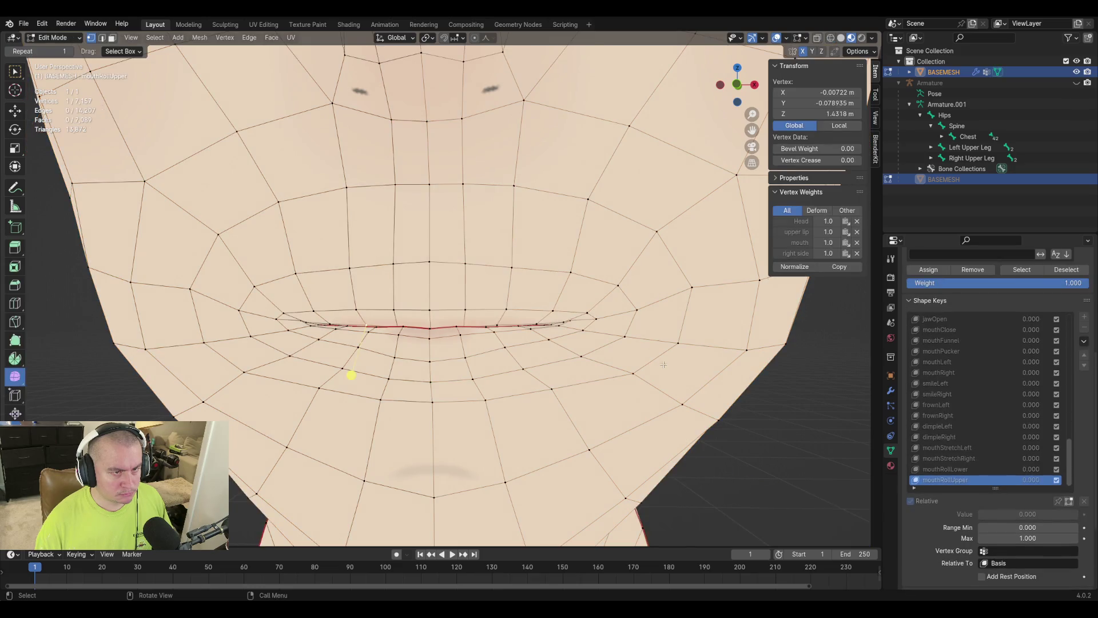
key("Tab")
key("Tab")
Slide the vertices above the upper lip downward, at centre, right and left.
left_click(462, 183)
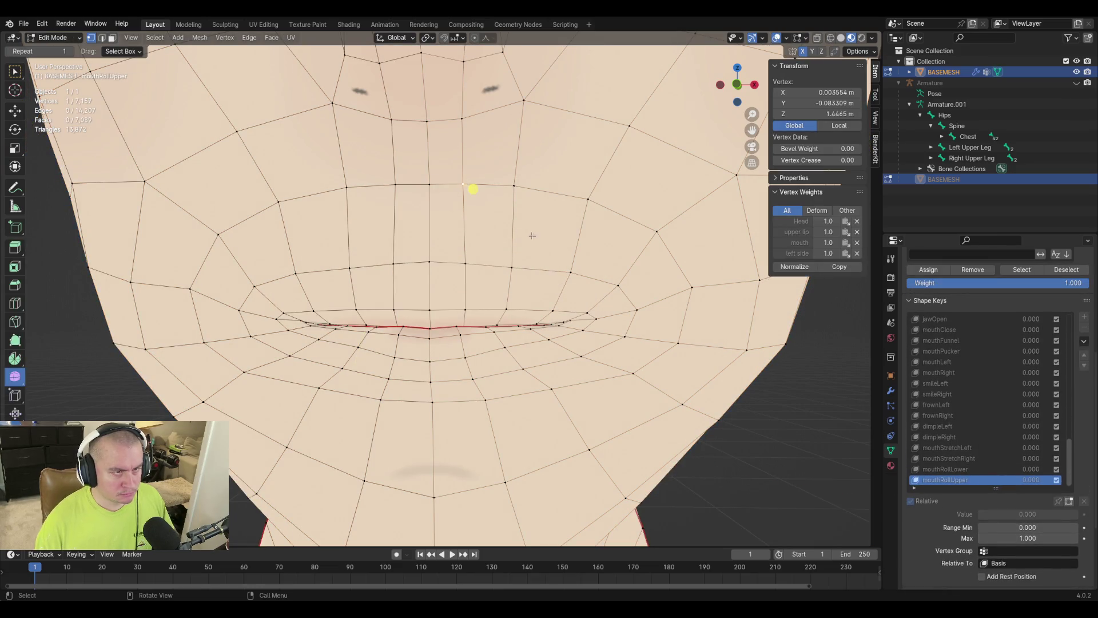
key("g")
key("g")
left_click(535, 244)
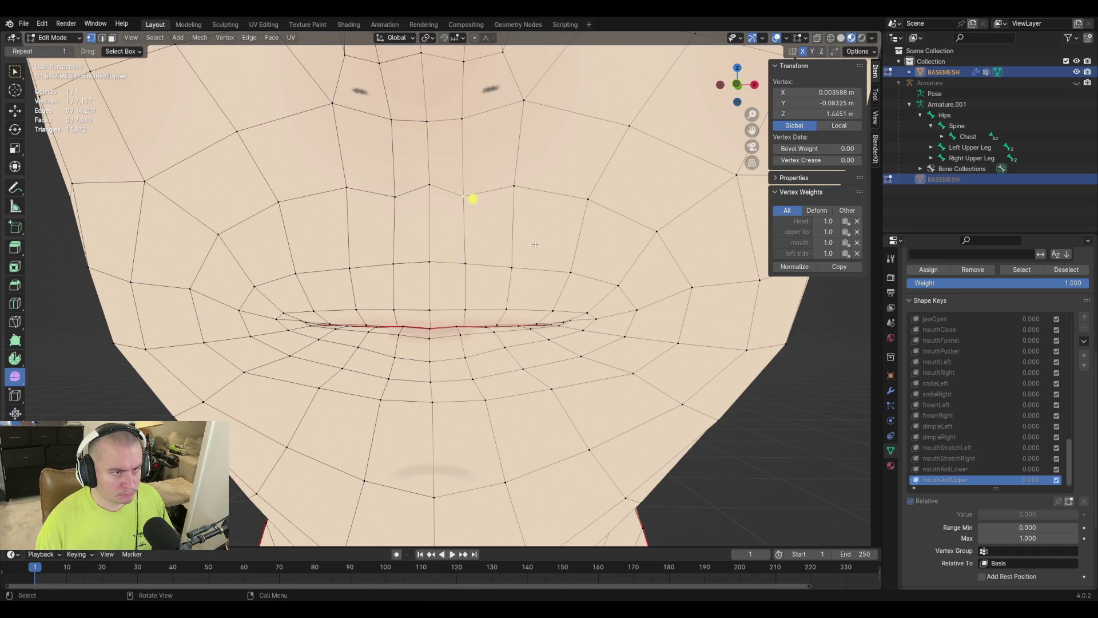
left_click(429, 186)
key("g")
key("g")
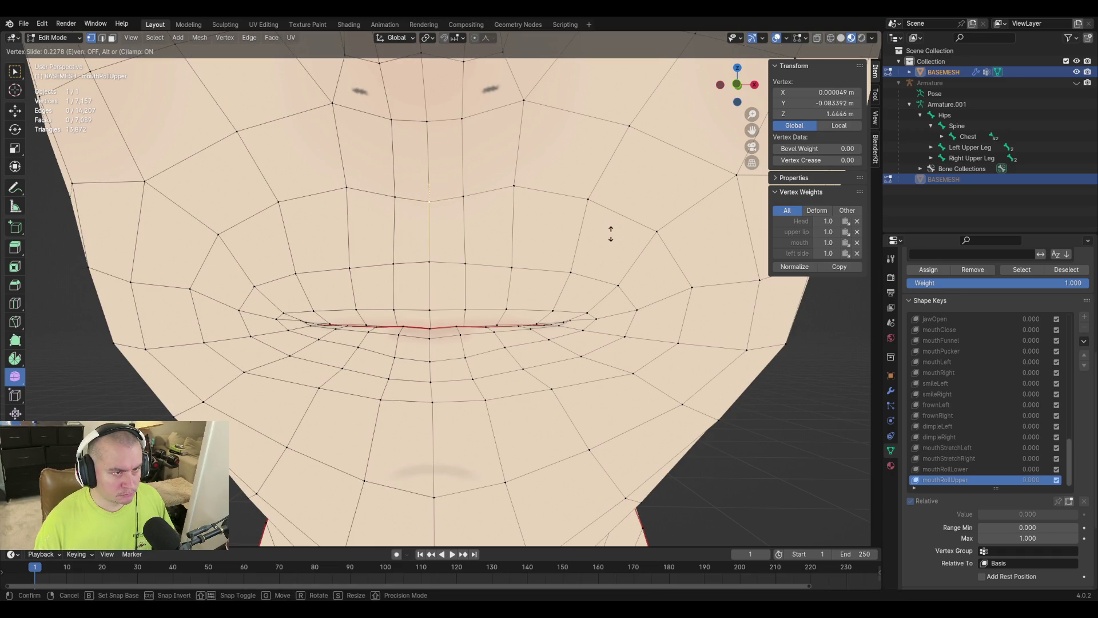
left_click(427, 205)
left_click(538, 191)
key("g")
key("g")
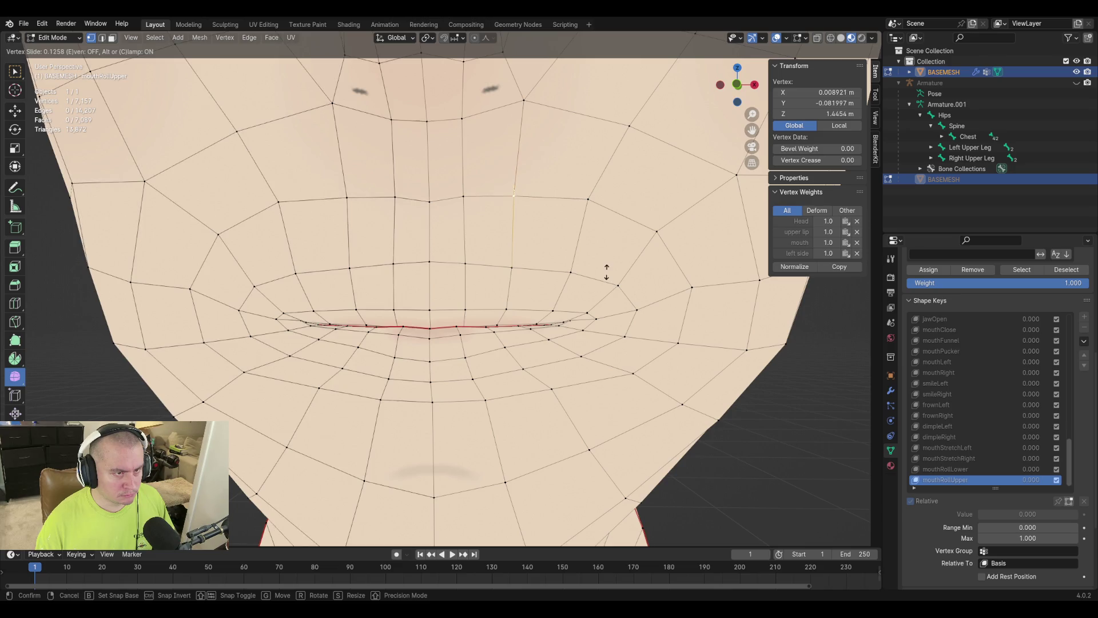
left_click(537, 201)
left_click(244, 210)
key("g")
key("g")
left_click(242, 218)
Slide the remaining left and centre upper-lip vertices down, then preview mouthRollUpper at 1.000.
left_click(294, 270)
key("g")
key("g")
left_click(515, 289)
left_click(352, 267)
key("g")
key("g")
left_click(408, 265)
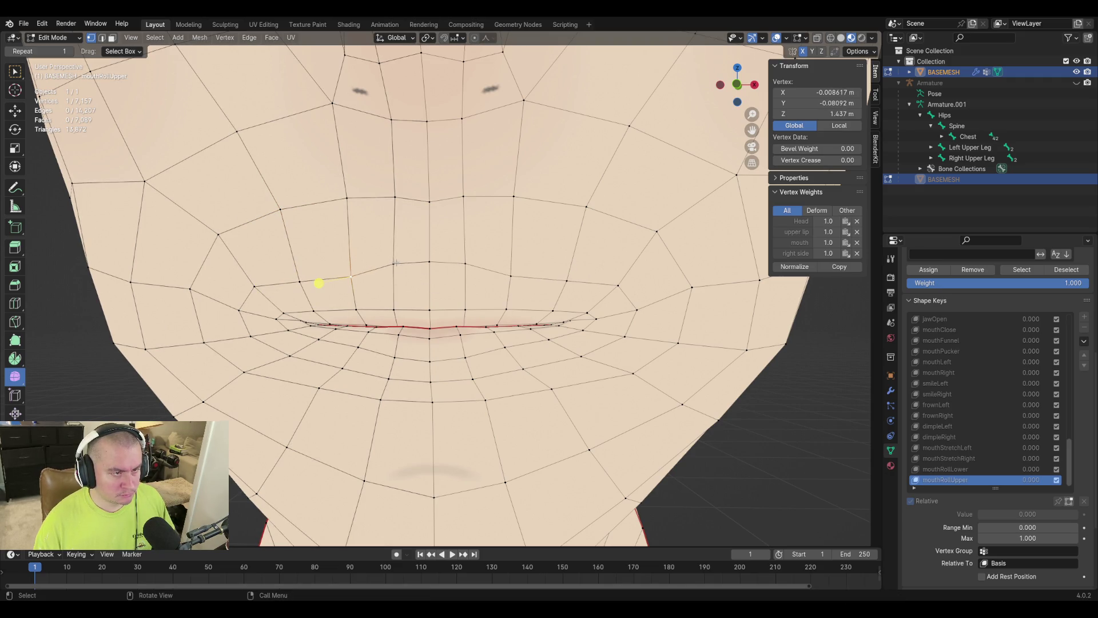
left_click(395, 263)
key("g")
key("g")
left_click(511, 288)
left_click(428, 261)
key("g")
key("g")
left_click(540, 303)
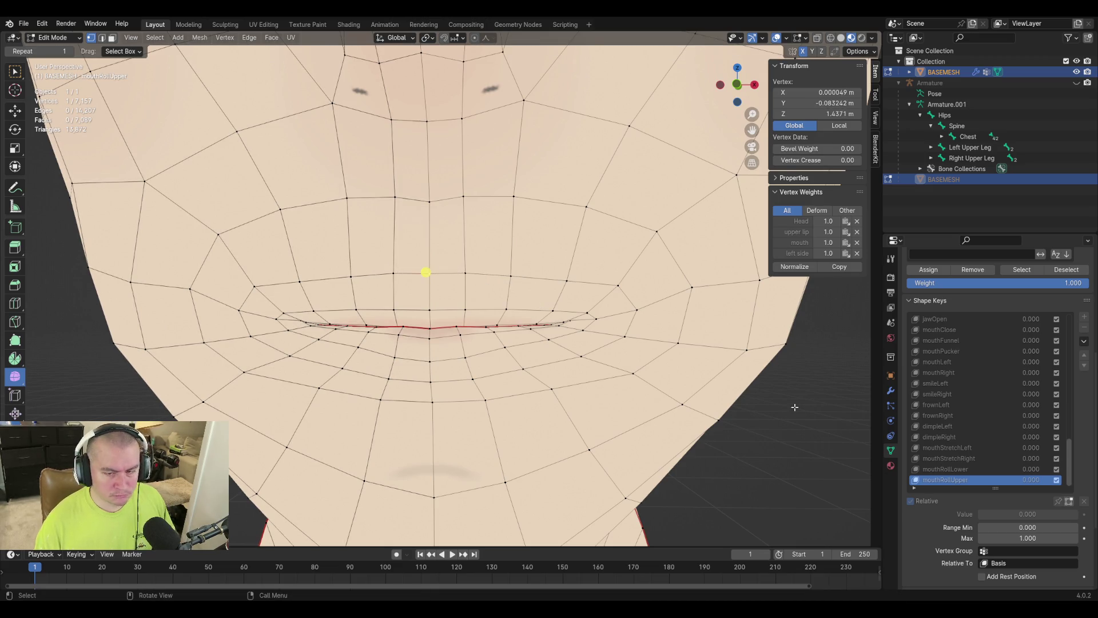
key("Tab")
left_click_drag(994, 486, 1069, 487)
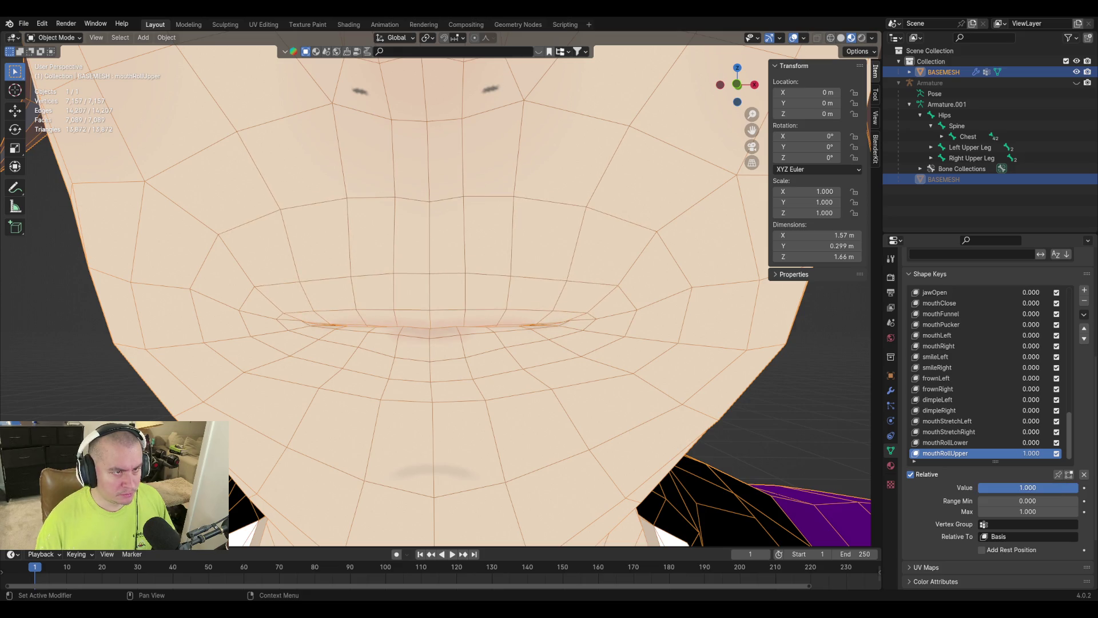
Slide one vertex above the left upper lip along its edge.
key("Tab")
left_click(425, 272)
left_click(377, 202)
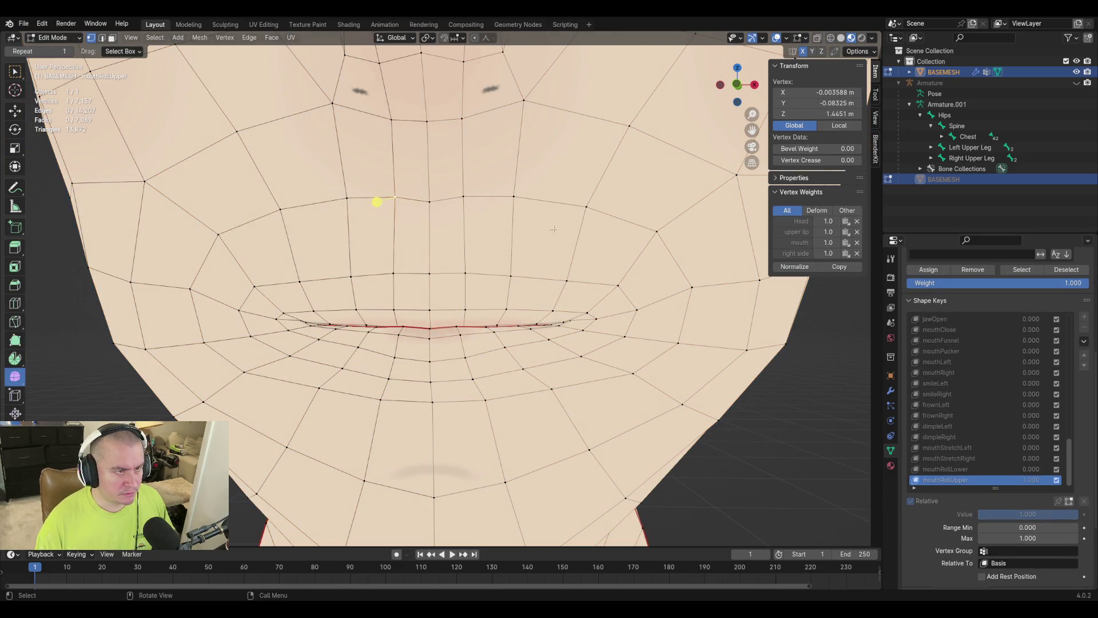
key("shift+v")
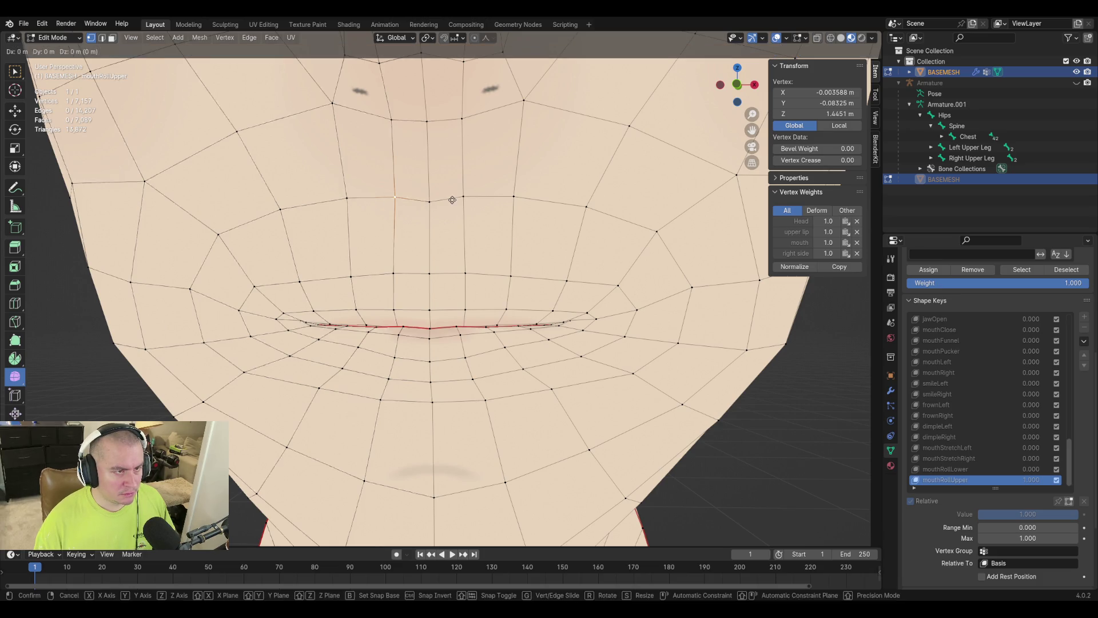
left_click(379, 206)
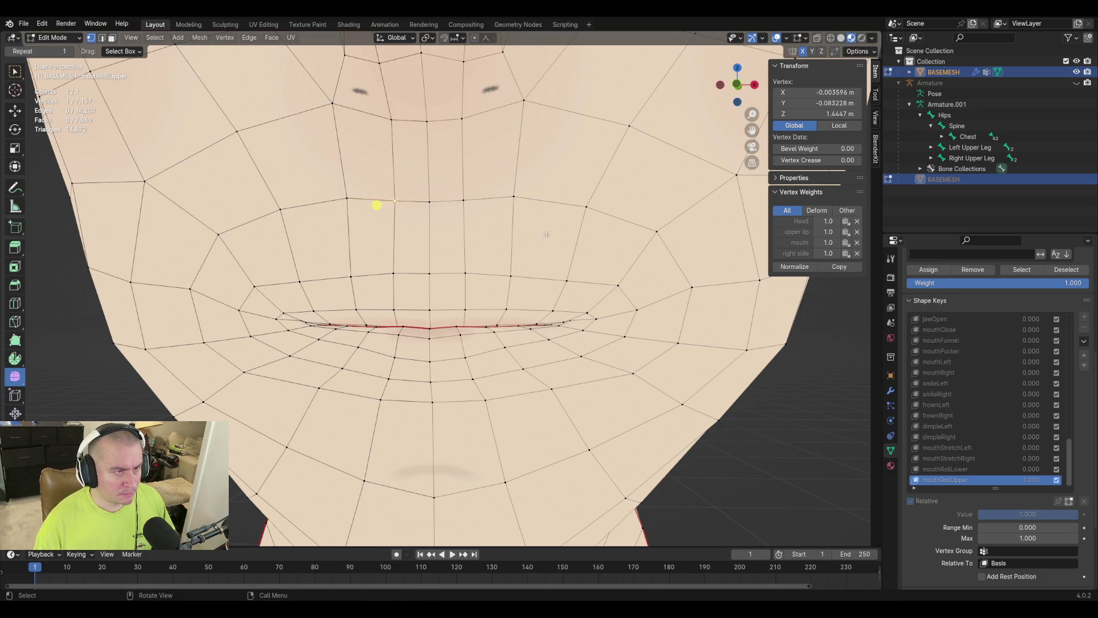
Compare mouthRollUpper at partial and full strength in Object Mode.
key("Tab")
left_click_drag(1028, 487, 1004, 488)
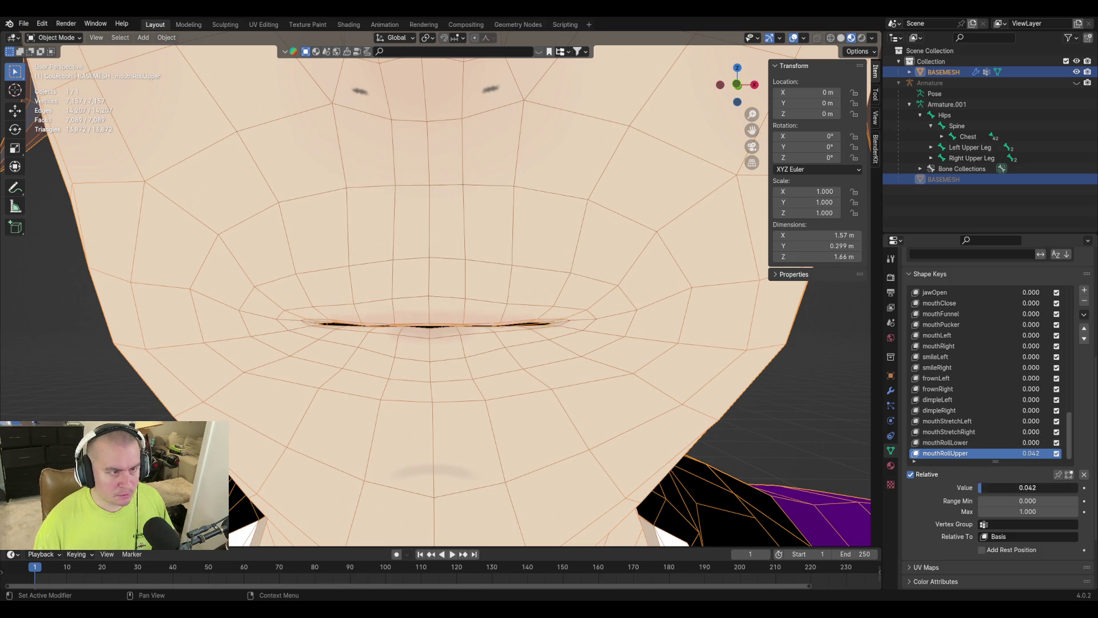
key("ctrl+z")
key("ctrl+shift+z")
key("ctrl+z")
key("ctrl+z")
Save the file as purpledaddy4finalv2-3.blend and inspect the face.
scroll(568, 271, "down", 1)
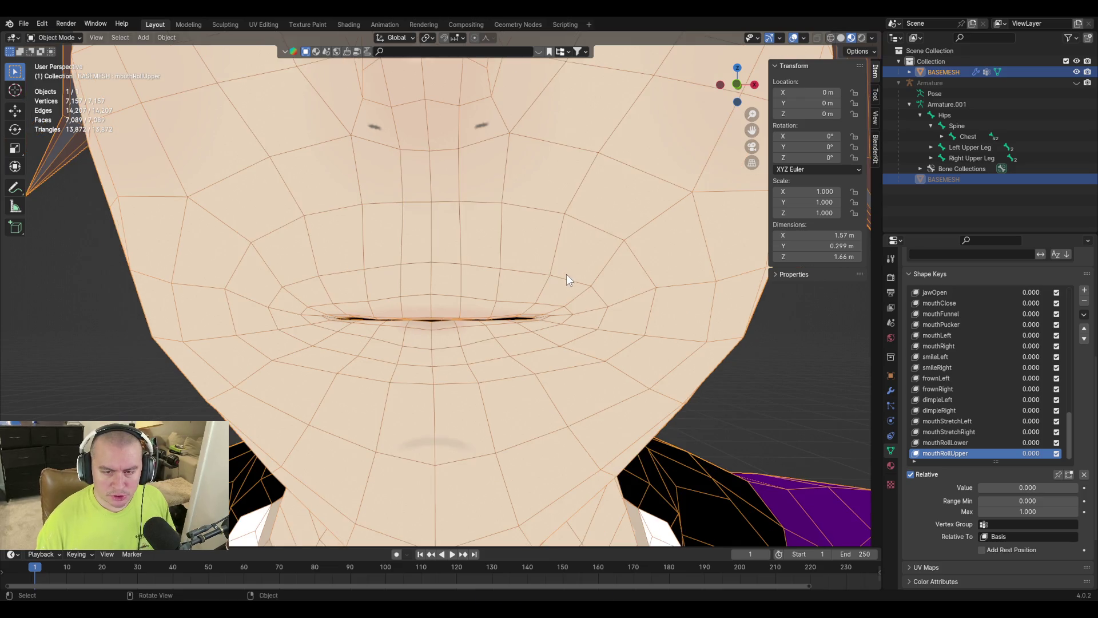
key("ctrl+s")
middle_click_drag(451, 280, 482, 287)
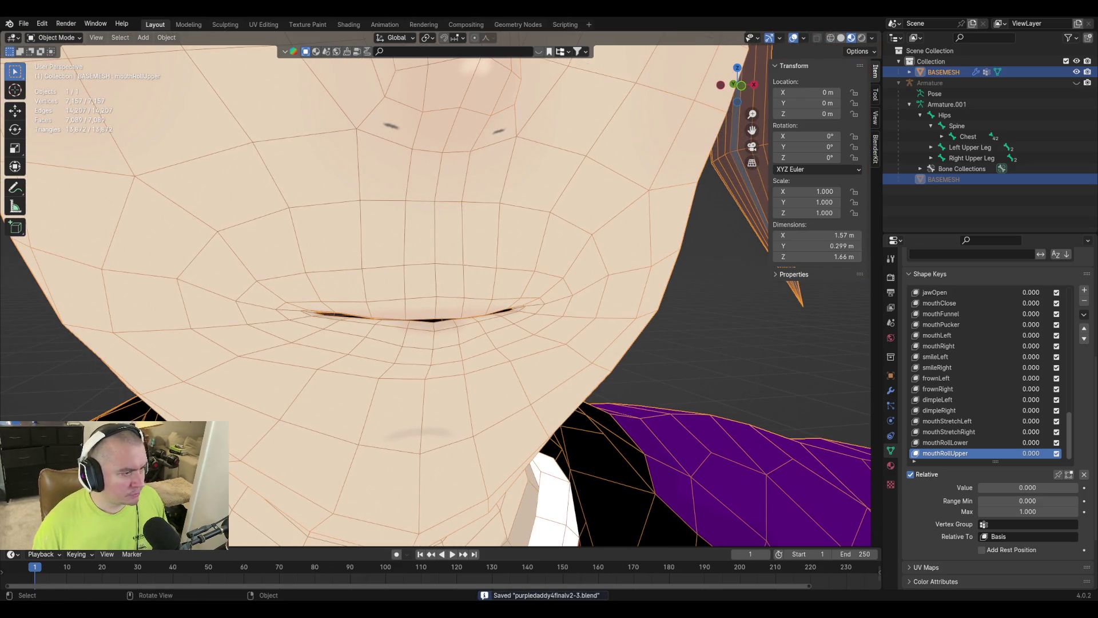
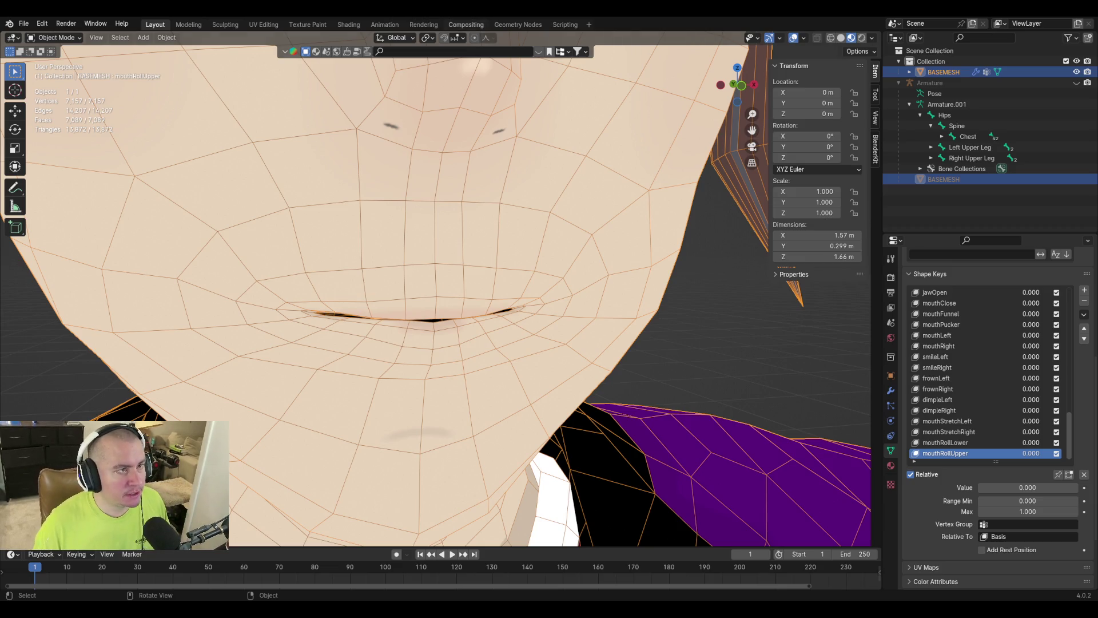
Add a shape key named mouthShrugLower and enter Edit Mode zoomed onto the face.
left_click(1085, 290)
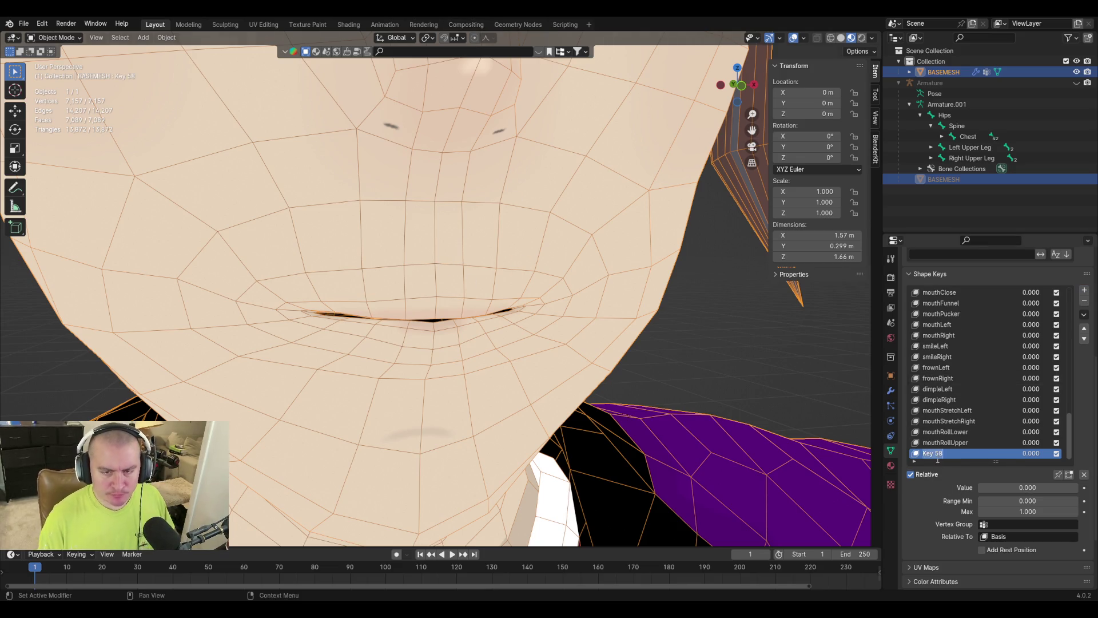
type("mouthShr")
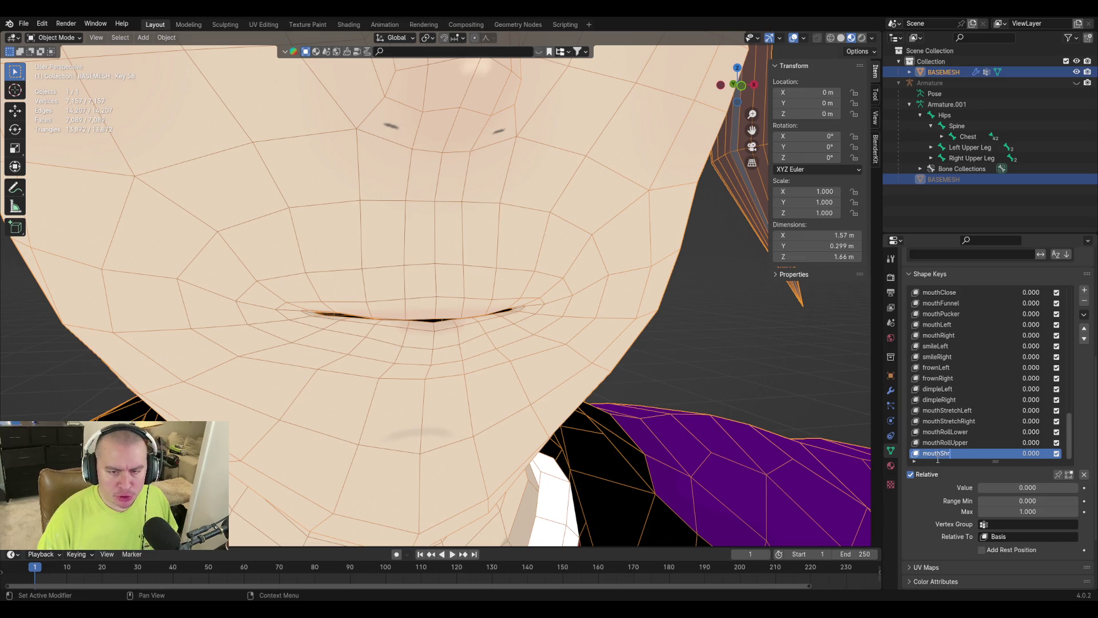
type("ugLower")
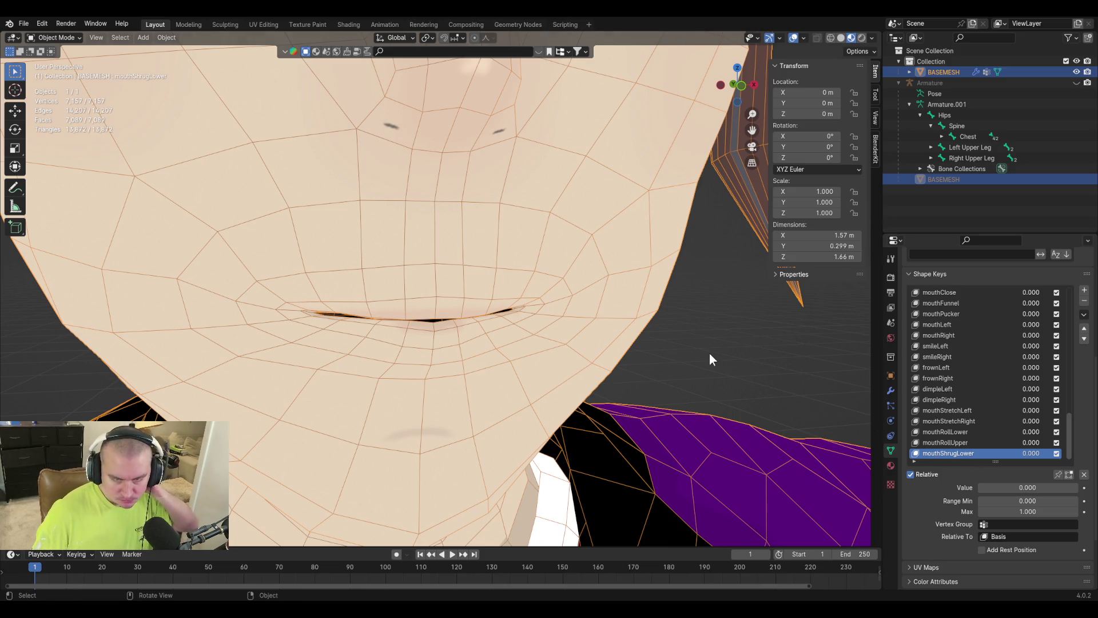
key("Tab")
mouse_move(417, 208)
middle_mouse_down()
mouse_move(500, 216)
mouse_move(412, 208)
middle_mouse_up()
scroll(412, 209, "up", 2)
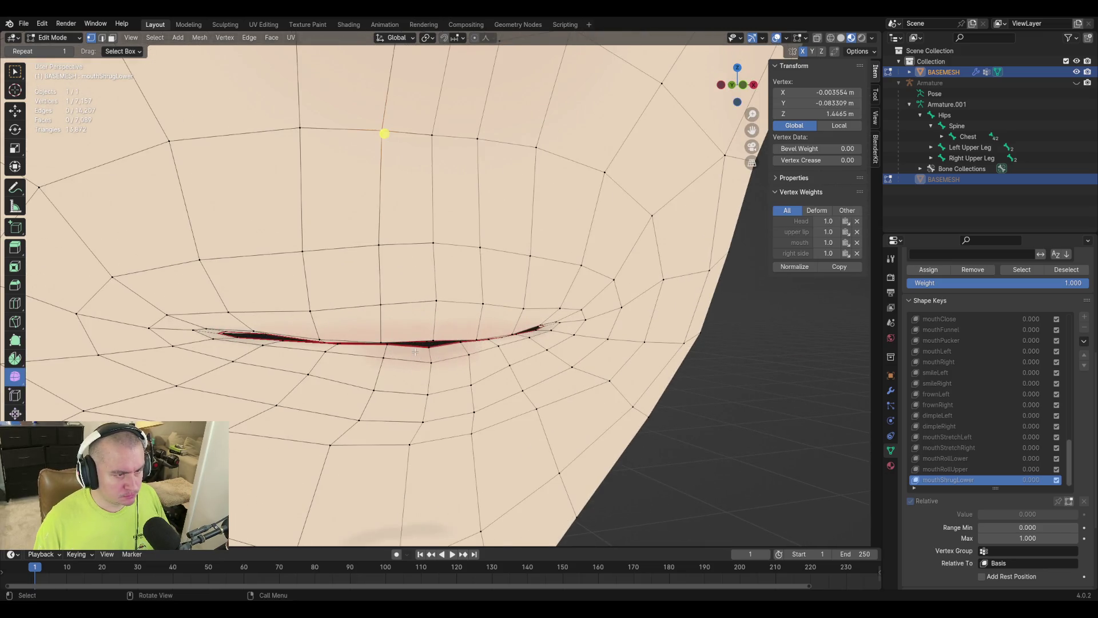
Select the faces under the lower lip and move them outward.
key("alt+a")
left_click(430, 361)
key("ctrl+KP_Add")
middle_click_drag(441, 361, 535, 355, "alt")
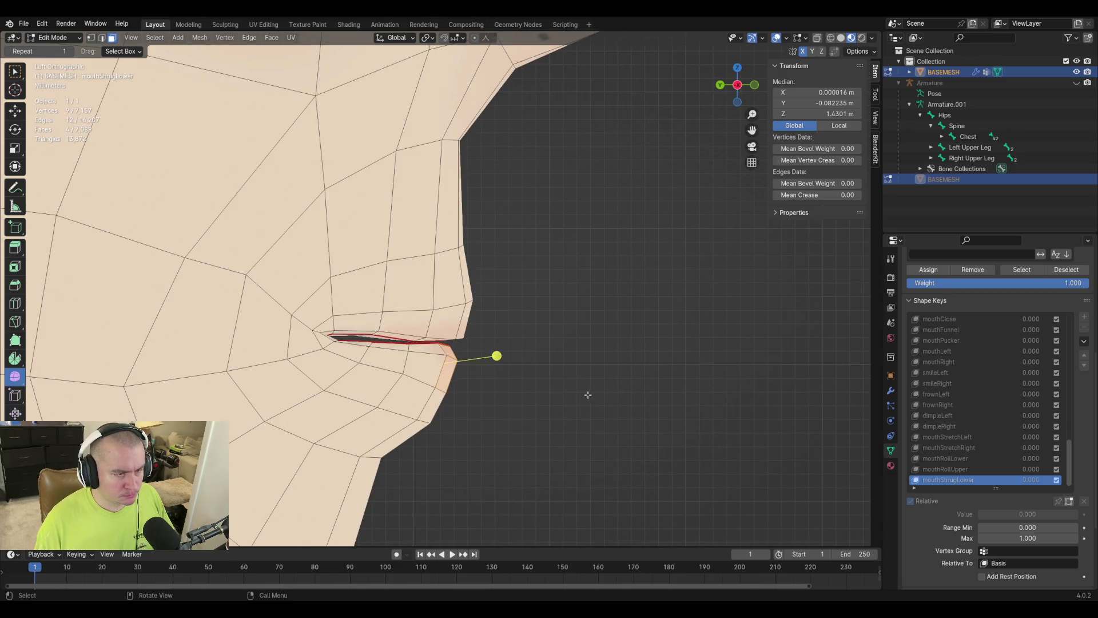
key("r")
left_click(615, 352)
key("g")
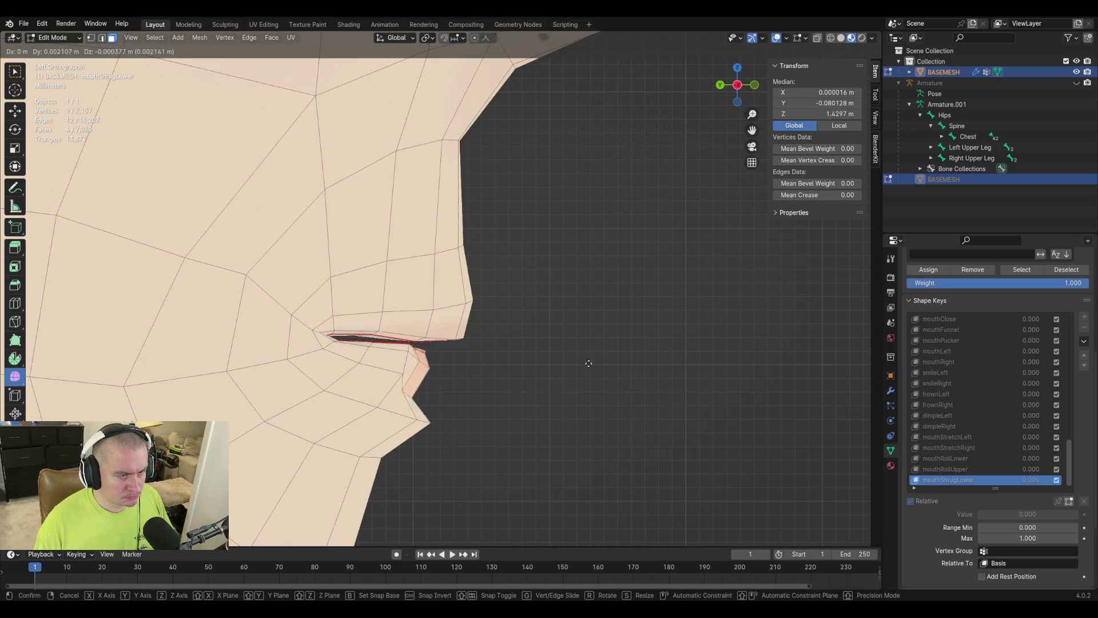
left_click(606, 359)
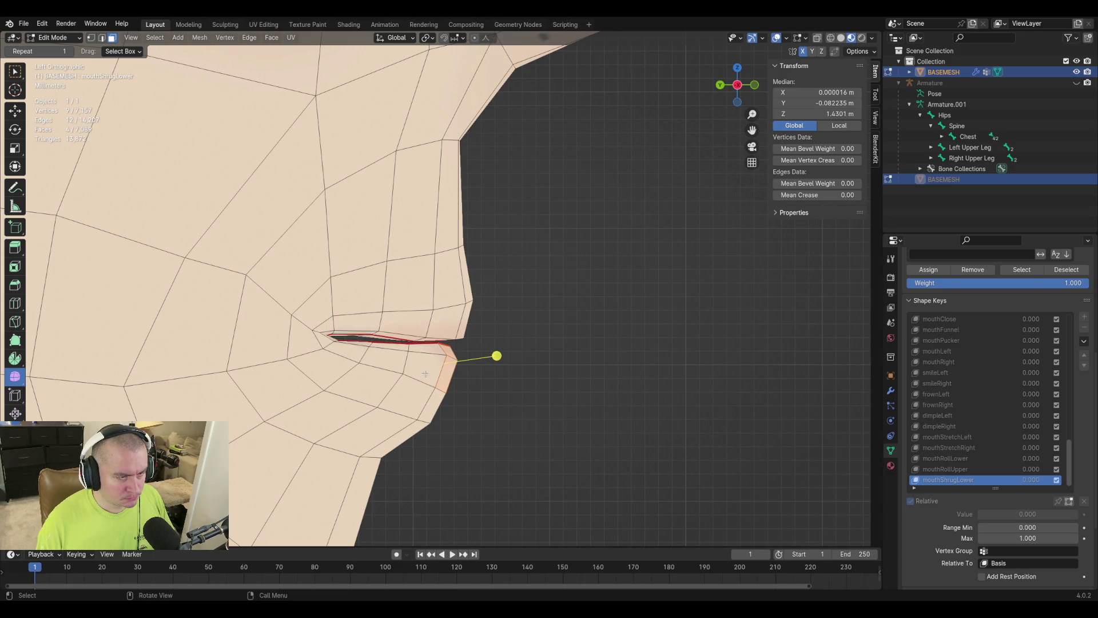
Circle-select the surrounding lower-lip vertices and move the lower lip into position.
key("c")
mouse_move(424, 369)
left_mouse_down()
mouse_move(411, 361)
mouse_move(487, 397)
left_mouse_up()
right_click(487, 397)
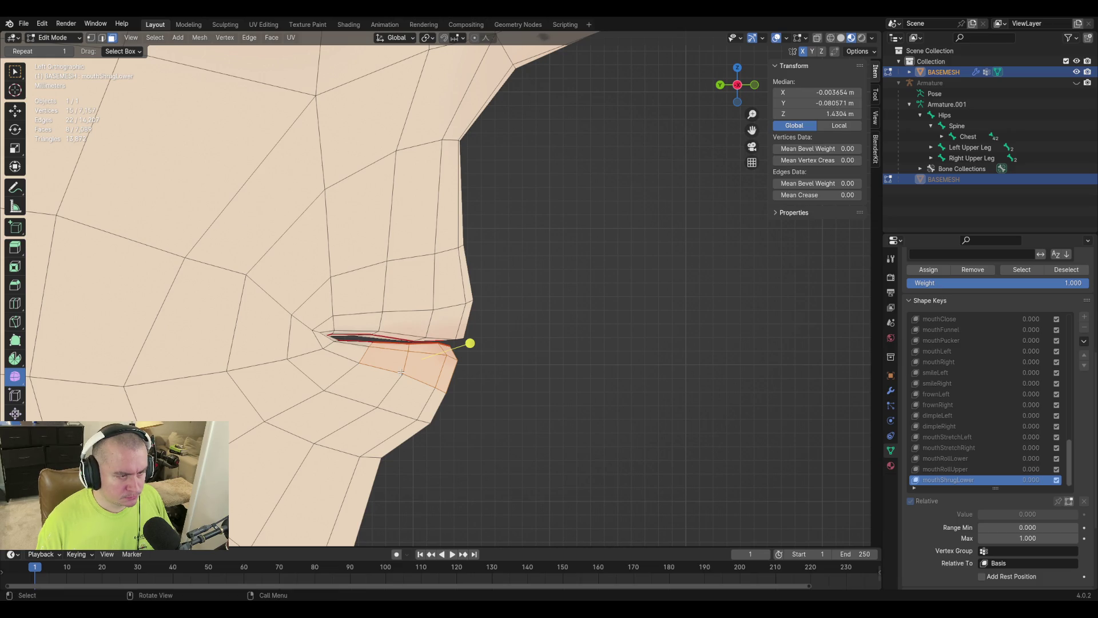
key("c")
left_click_drag(401, 373, 440, 395)
right_click(554, 425)
key("g")
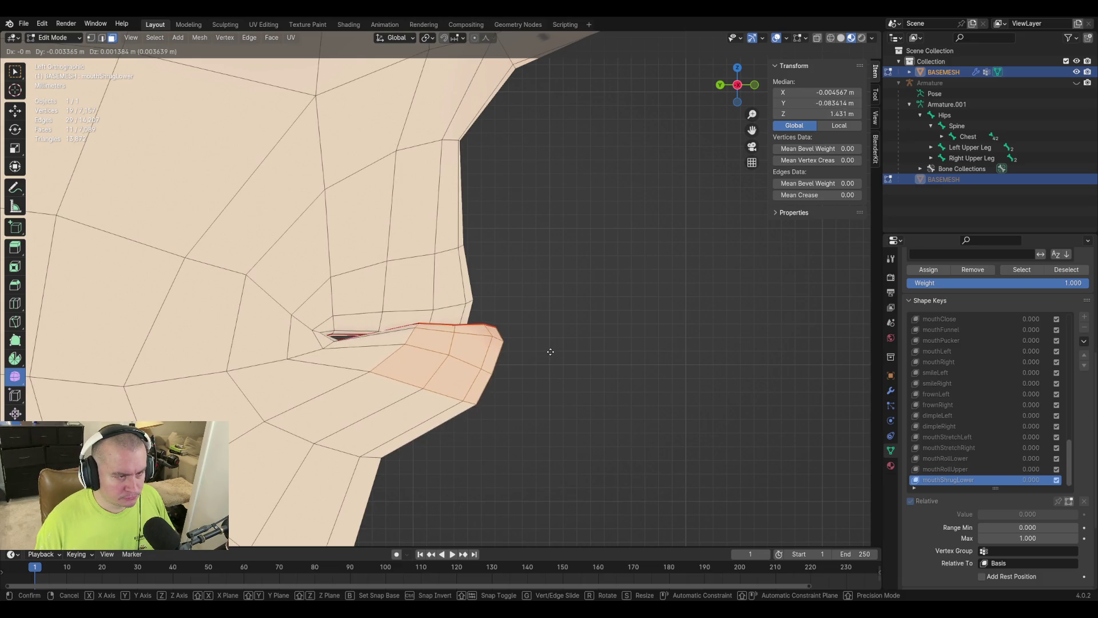
left_click(564, 307)
In vertex mode, select three lip vertices and move them into place.
mouse_move(564, 307)
middle_mouse_down()
mouse_move(544, 368)
mouse_move(532, 370)
mouse_move(544, 358)
middle_mouse_up()
key("1")
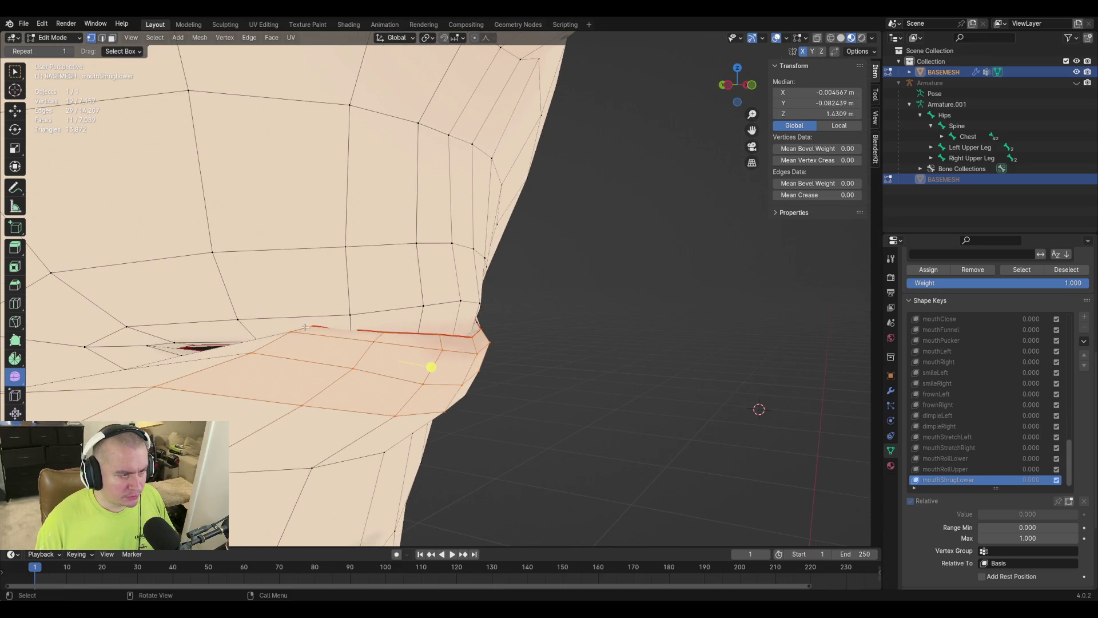
left_click(317, 384)
left_click(292, 332)
left_click(313, 326, "shift")
left_click(252, 353, "shift")
mouse_move(320, 366)
middle_mouse_down()
mouse_move(427, 371)
mouse_move(424, 360)
mouse_move(400, 377)
mouse_move(378, 374)
mouse_move(498, 371)
middle_mouse_up()
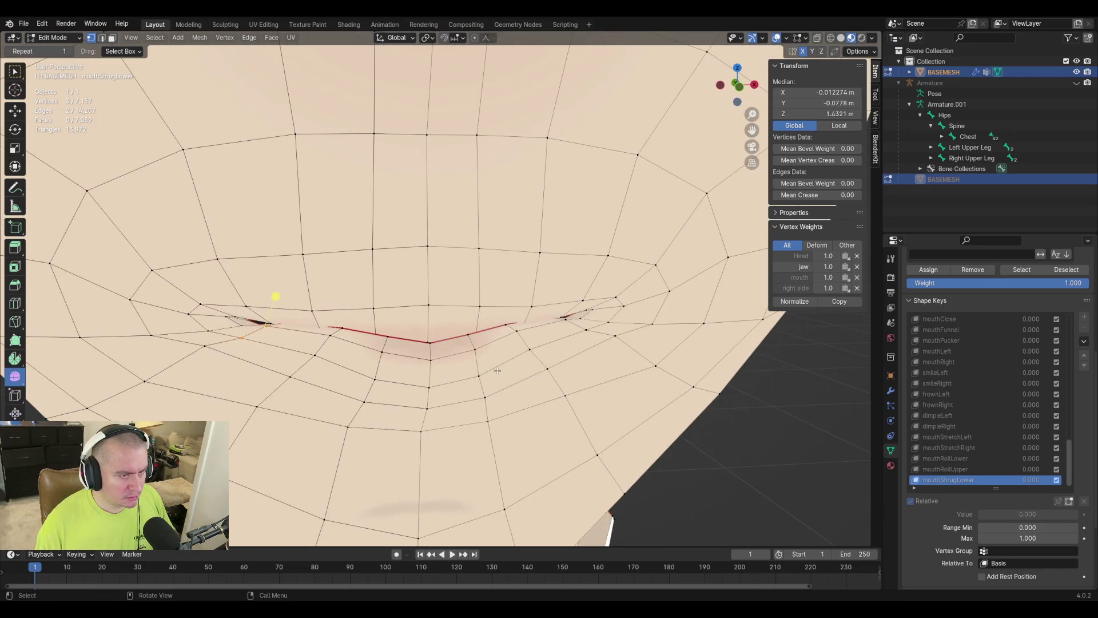
mouse_move(379, 330)
middle_mouse_down()
mouse_move(421, 310)
mouse_move(483, 321)
mouse_move(507, 311)
mouse_move(463, 325)
mouse_move(507, 329)
mouse_move(497, 322)
mouse_move(467, 337)
mouse_move(492, 320)
mouse_move(409, 336)
middle_mouse_up()
key("g")
mouse_move(224, 350)
middle_mouse_down()
mouse_move(299, 417)
mouse_move(318, 410)
middle_mouse_up()
Reposition individual mouth vertices, including shifting the mouth-corner vertex right.
left_click(321, 346)
mouse_move(321, 345)
middle_mouse_down()
mouse_move(407, 333)
mouse_move(417, 319)
mouse_move(295, 256)
middle_mouse_up()
left_click(413, 314)
left_click(211, 218)
mouse_move(211, 218)
middle_mouse_down()
mouse_move(223, 315)
mouse_move(429, 324)
mouse_move(450, 346)
middle_mouse_up()
key("g")
left_click(463, 308)
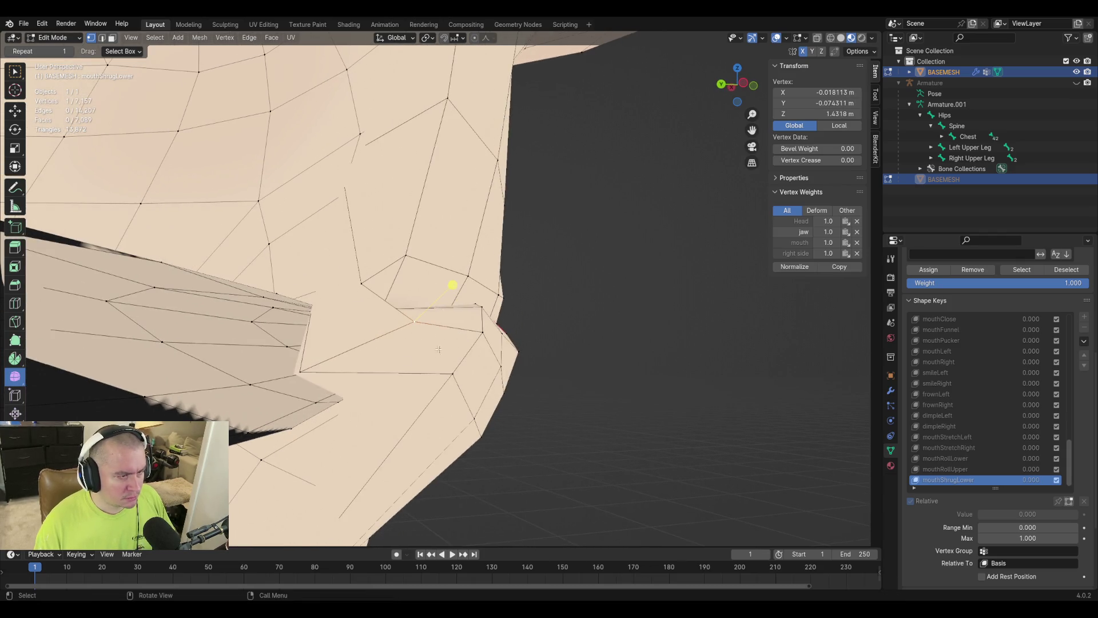
key("g")
left_click(392, 371)
key("g")
left_click(440, 361)
Raise the centre lower-lip vertex from a front view.
mouse_move(556, 366)
middle_mouse_down()
mouse_move(103, 363)
mouse_move(60, 311)
middle_mouse_up()
middle_click_drag(409, 425, 430, 381)
left_click(429, 381)
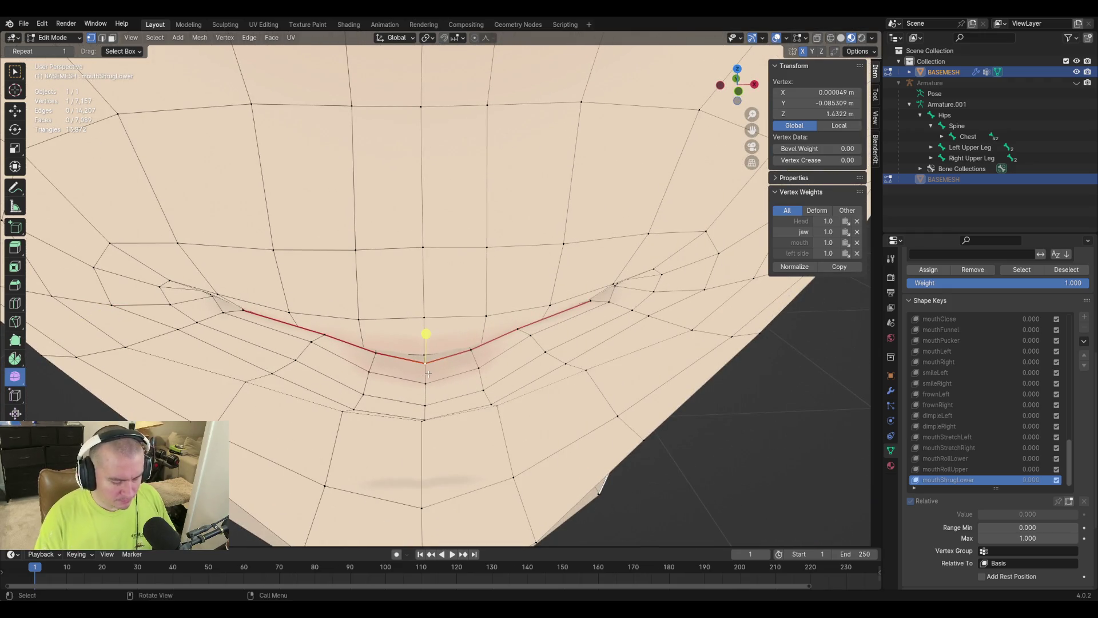
key("g")
left_click(430, 367)
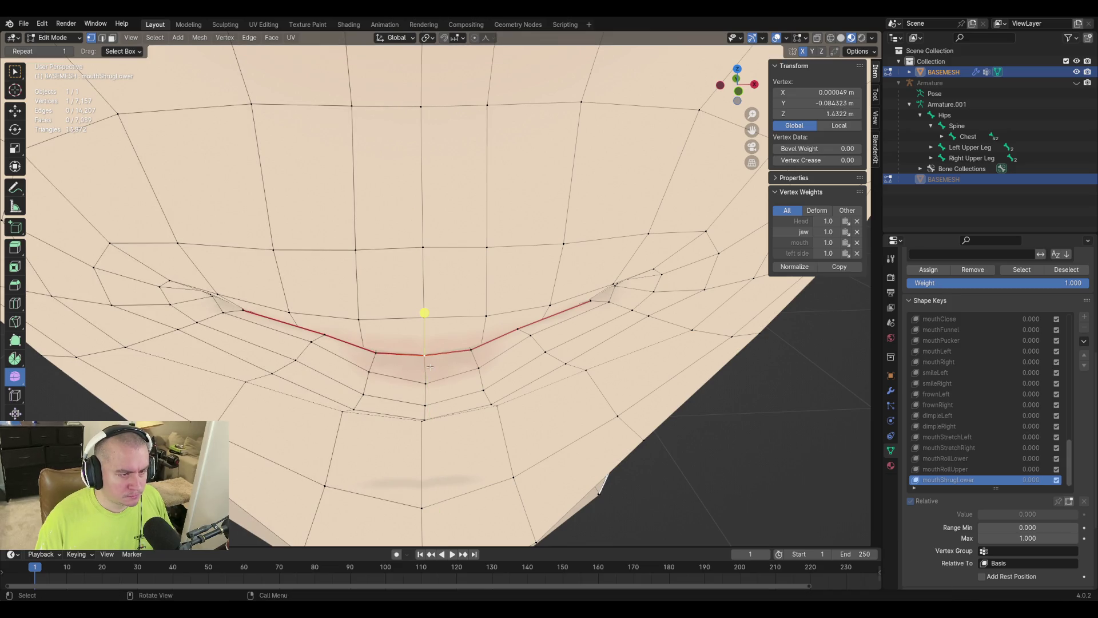
Move the chin centre-line vertex forward, constrained to the Y axis.
left_click(428, 409)
key("g")
key("y")
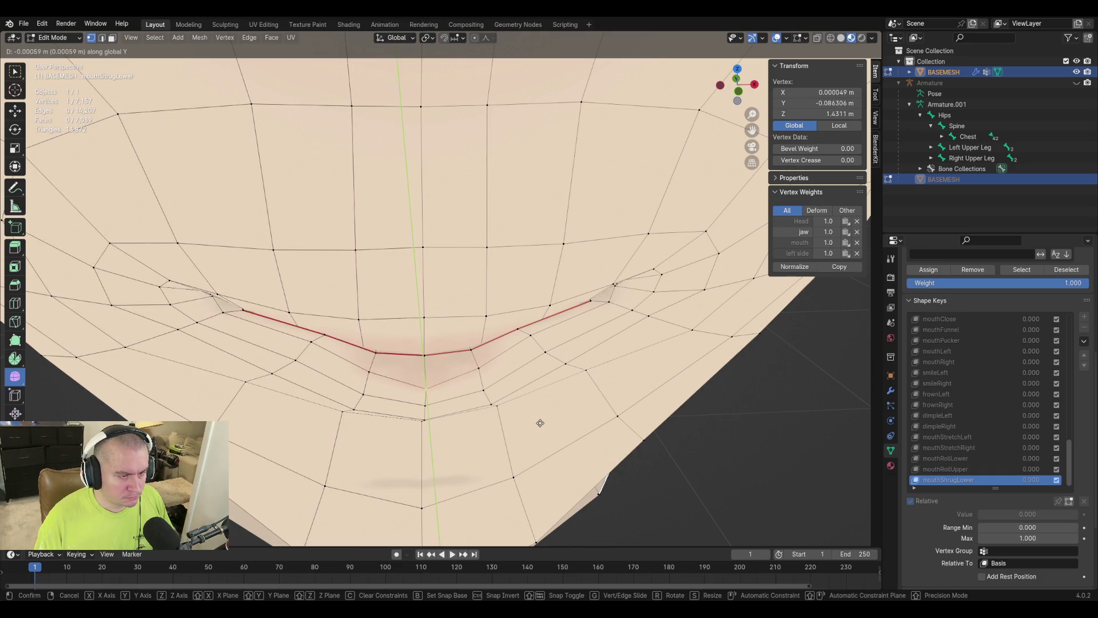
right_click(536, 422)
middle_click_drag(538, 421, 552, 365)
key("g")
key("z")
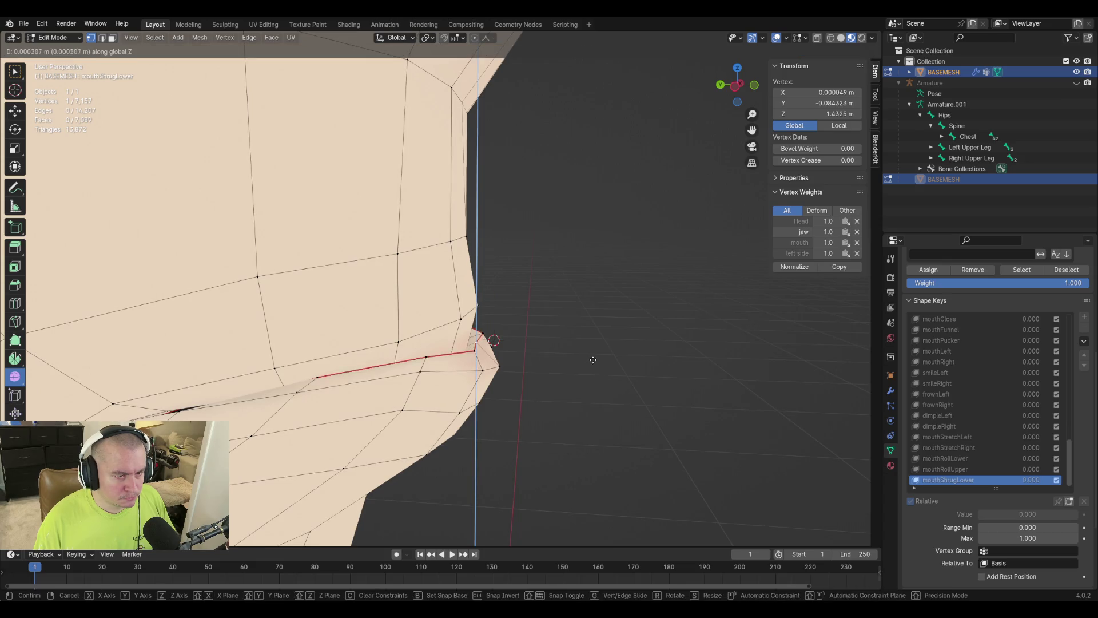
key("z")
key("z")
key("y")
left_click(598, 363)
mouse_move(598, 363)
middle_mouse_down()
mouse_move(527, 393)
mouse_move(494, 370)
mouse_move(329, 402)
mouse_move(359, 363)
mouse_move(401, 409)
mouse_move(489, 413)
mouse_move(486, 424)
middle_mouse_up()
Compare the edit against the full model and adjust a chin vertex.
scroll(457, 412, "down", 3)
key("Tab")
key("Tab")
key("Tab")
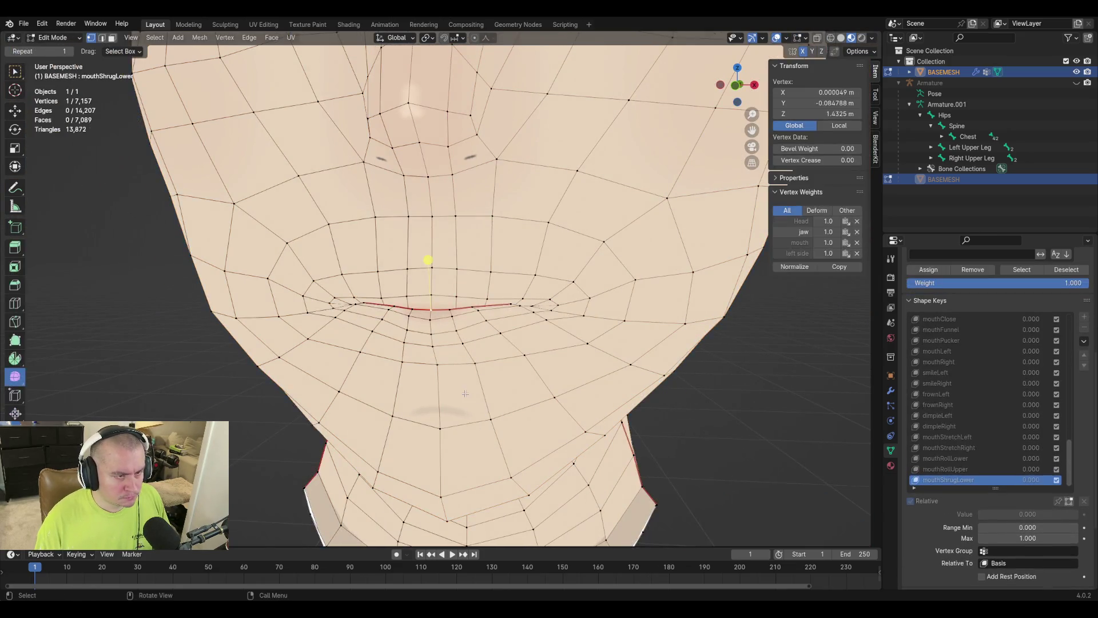
key("Tab")
key("Tab")
left_click(432, 361)
key("g")
left_click(534, 357)
key("g")
left_click(409, 362)
key("g")
left_click(531, 373)
Slide the left chin vertex along its edge, then preview mouthShrugLower at partial strength.
left_click(475, 363)
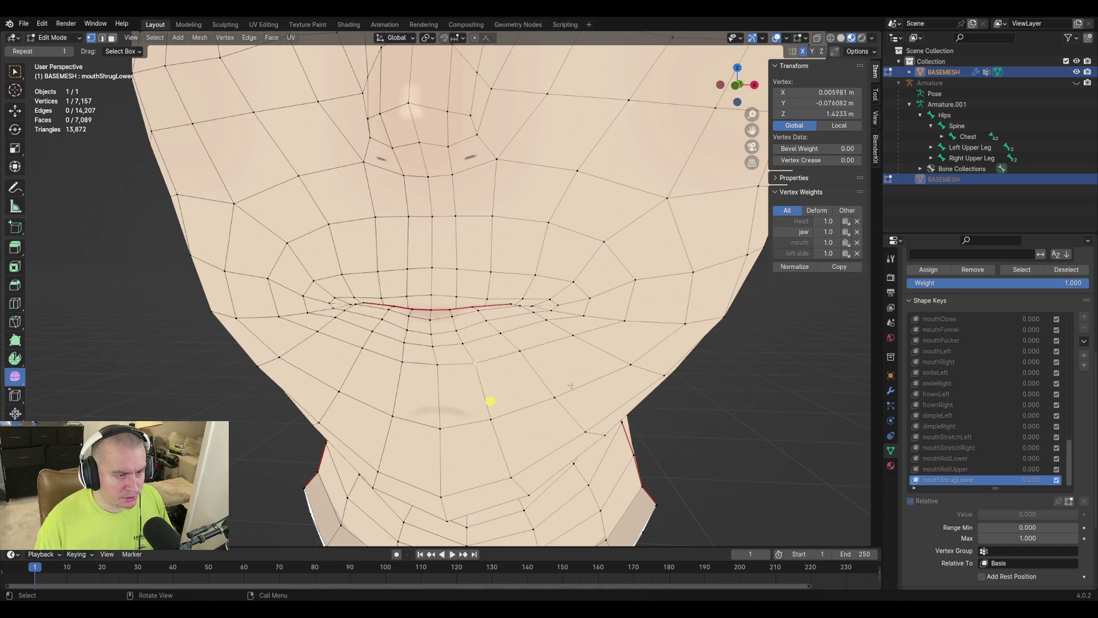
key("g")
left_click(443, 369)
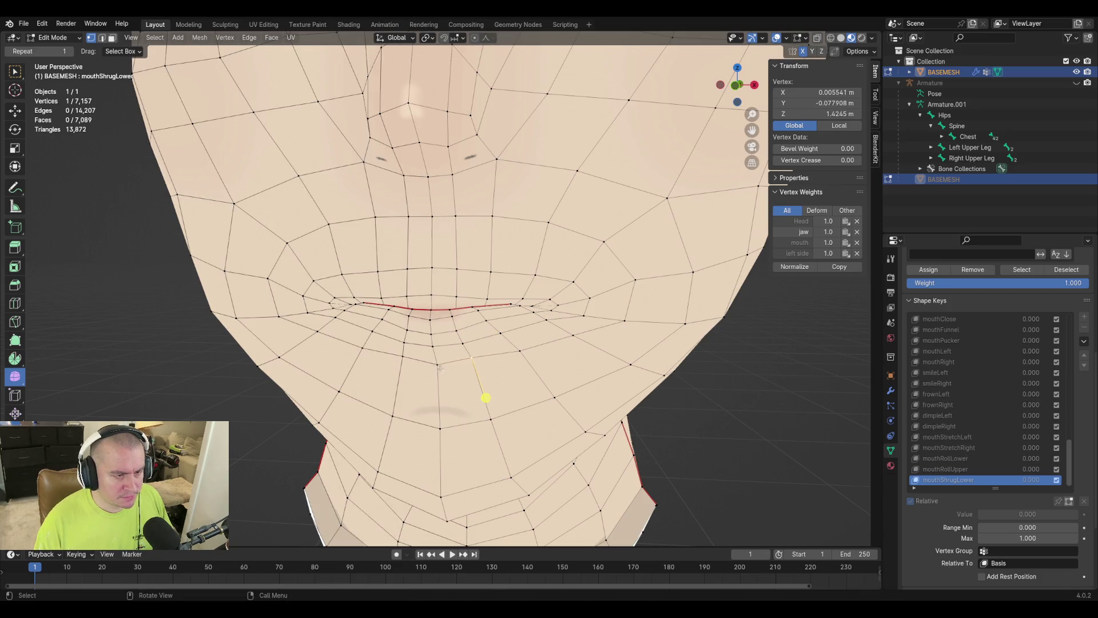
key("g")
key("g")
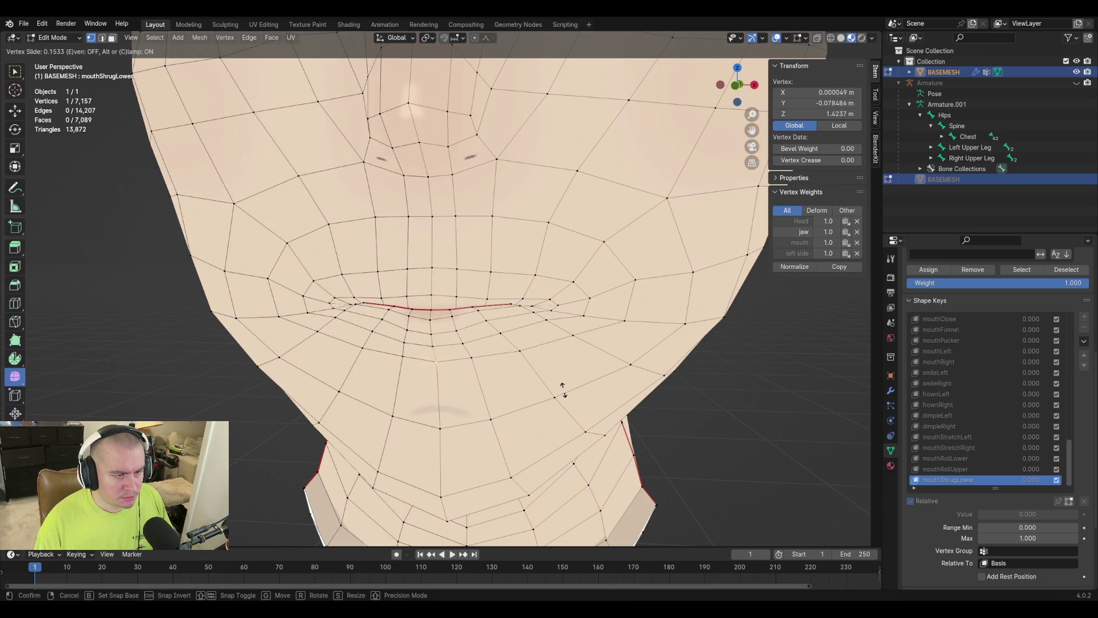
left_click(431, 404)
key("Tab")
mouse_move(1011, 486)
left_mouse_down()
mouse_move(1079, 488)
mouse_move(978, 487)
left_mouse_up()
Back in Edit Mode, inspect the vertices around the chin and both jaw sides.
key("Tab")
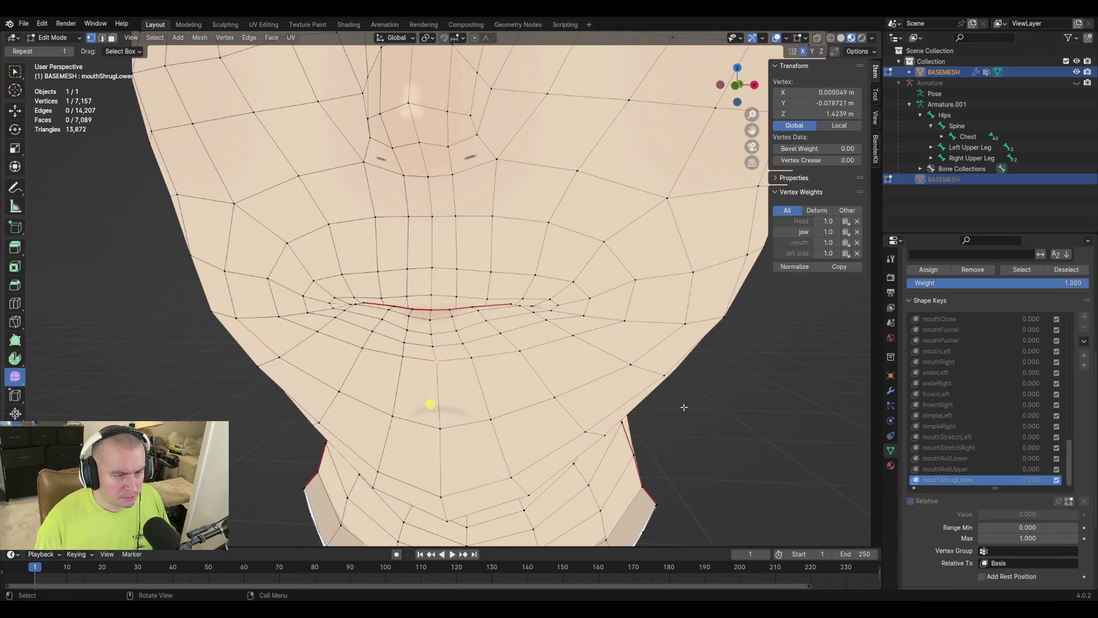
left_click(559, 394)
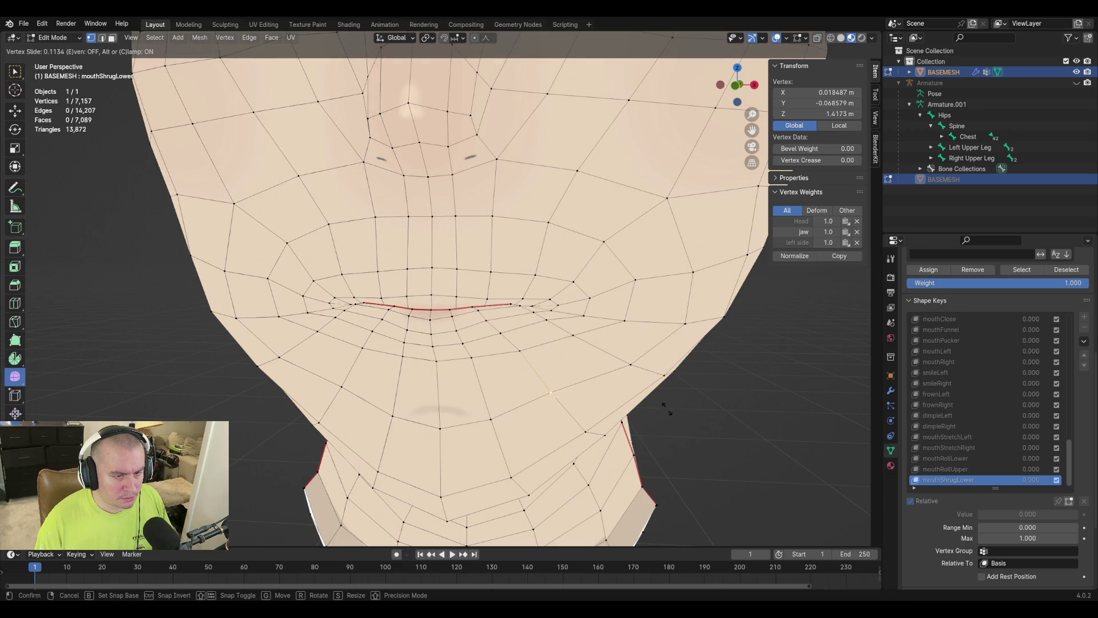
left_click(624, 363)
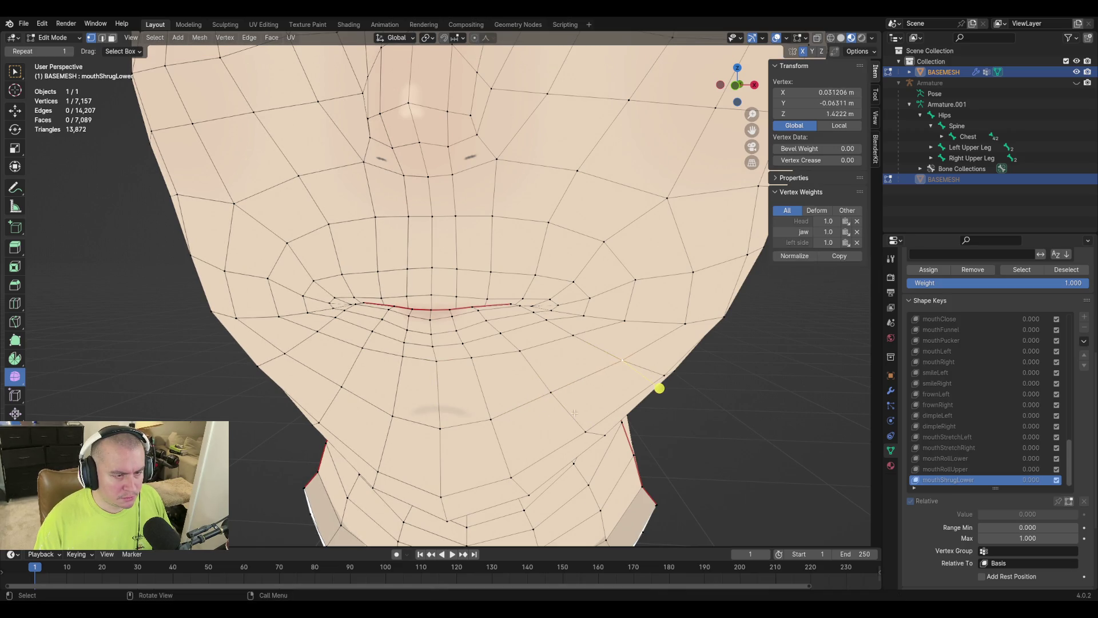
left_click(488, 414)
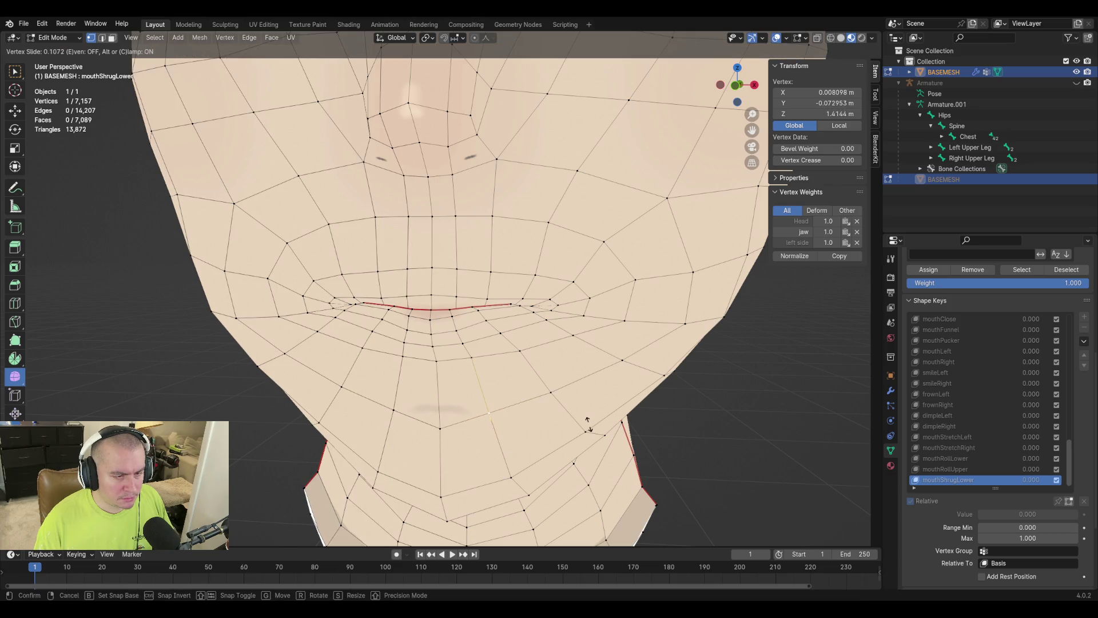
left_click(444, 427)
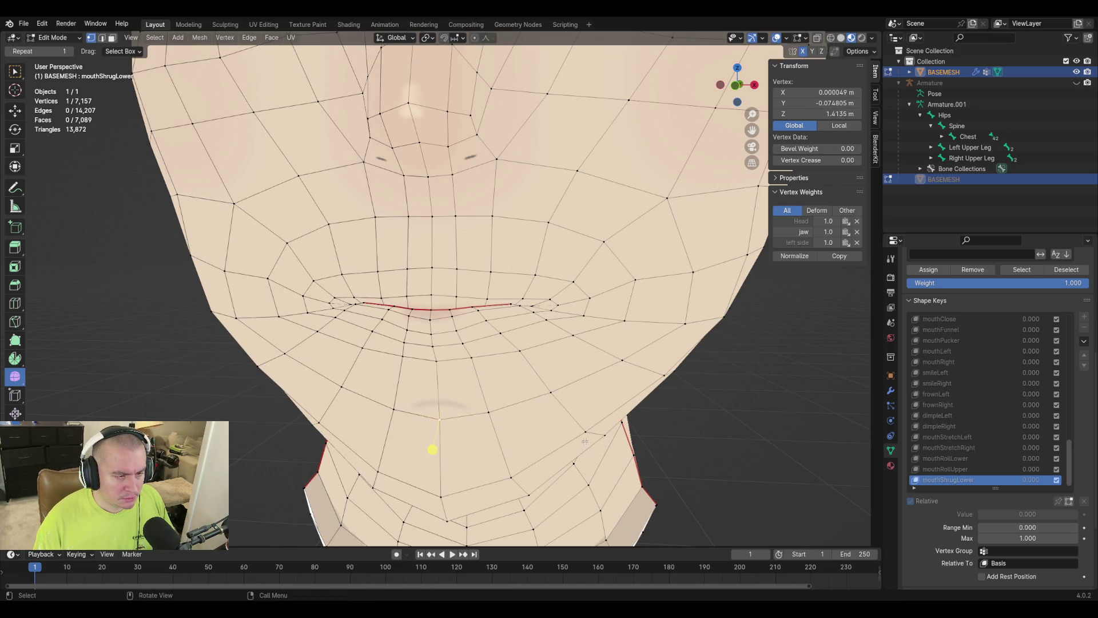
left_click(341, 385)
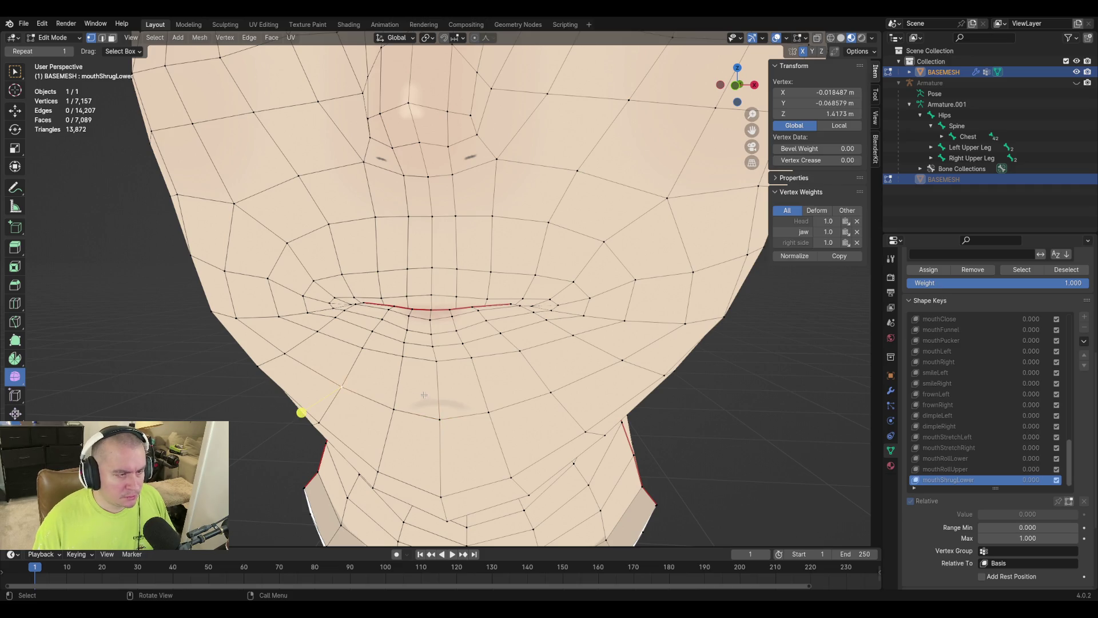
left_click(288, 352)
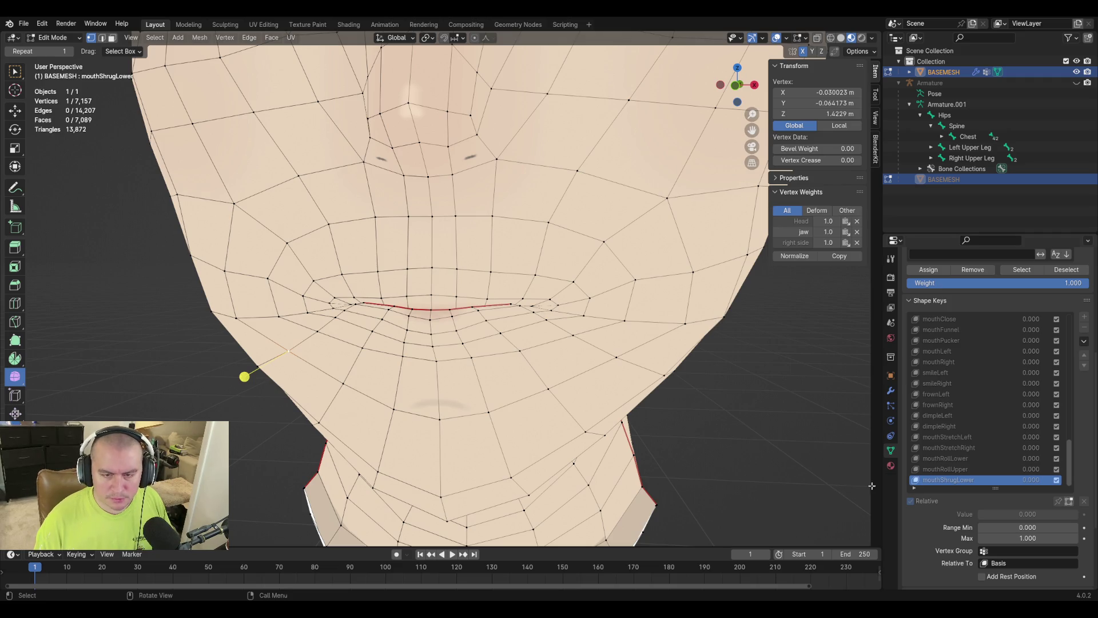
Test mouthShrugLower at different strengths in Object Mode and save the blend file.
key("Tab")
mouse_move(1028, 488)
left_mouse_down()
mouse_move(1047, 487)
mouse_move(1028, 487)
left_mouse_up()
key("ctrl+s")
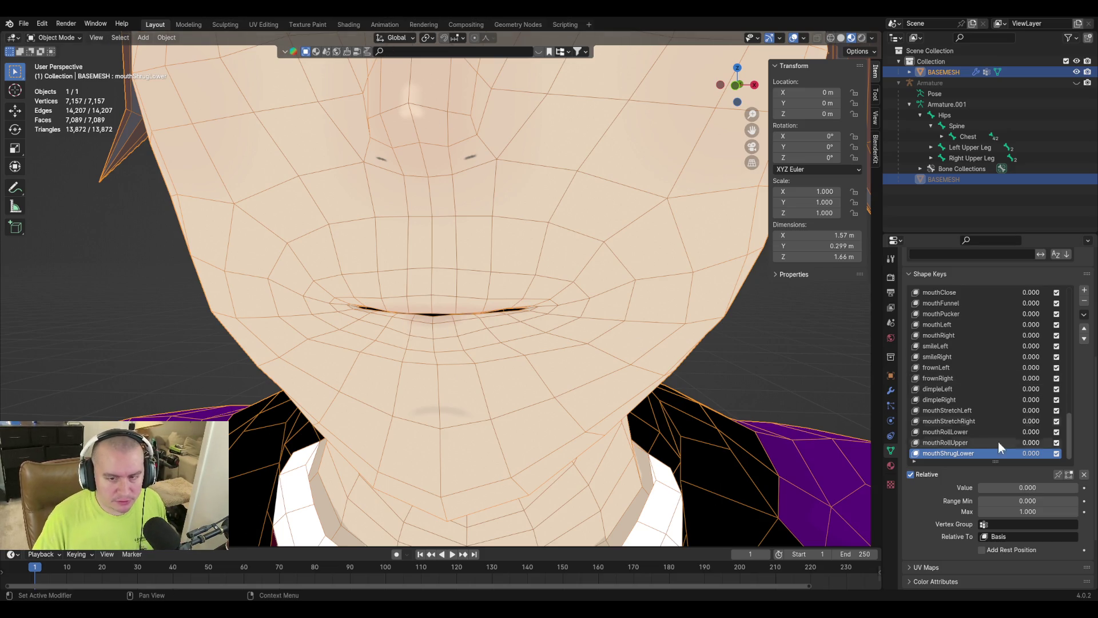
scroll(942, 371, "up", 6)
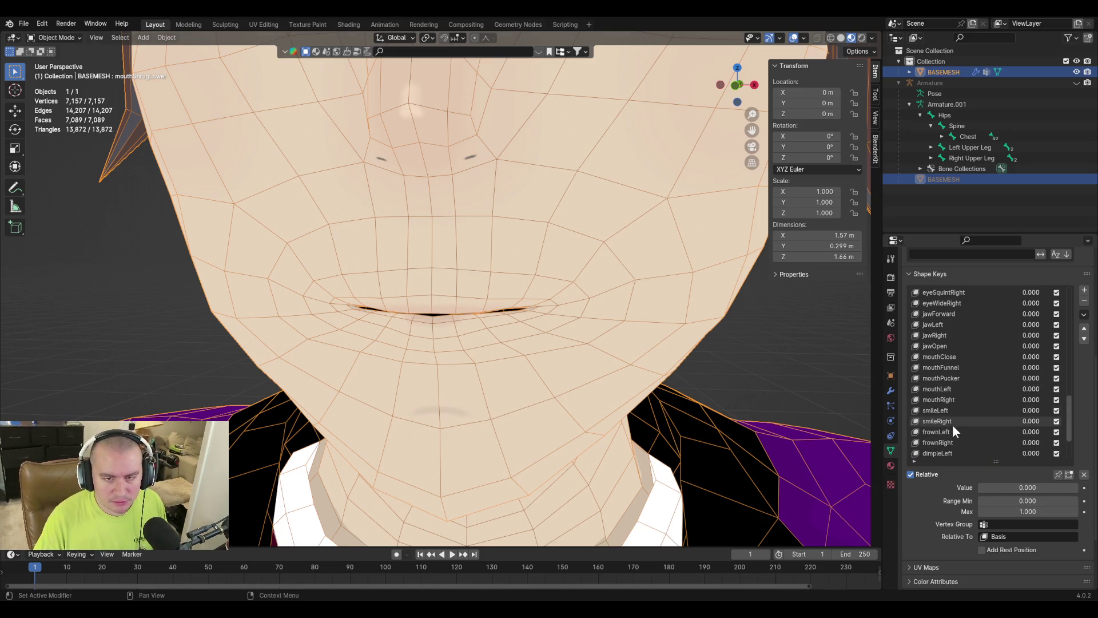
left_click(958, 345)
left_click_drag(998, 489, 1078, 488)
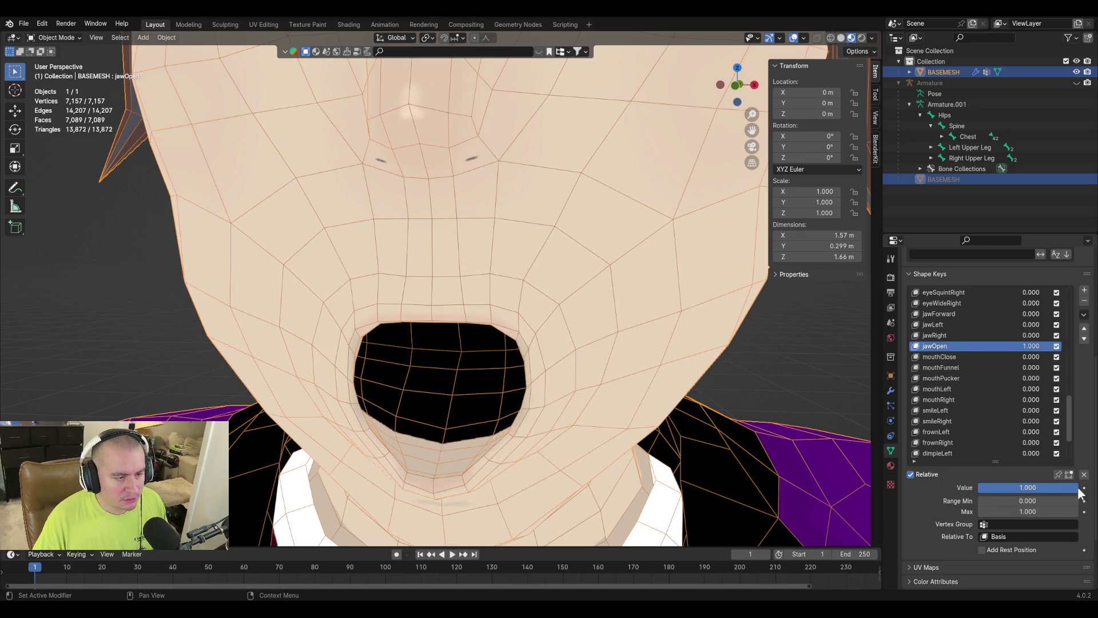
mouse_move(441, 440)
middle_mouse_down()
mouse_move(482, 431)
mouse_move(427, 392)
middle_mouse_up()
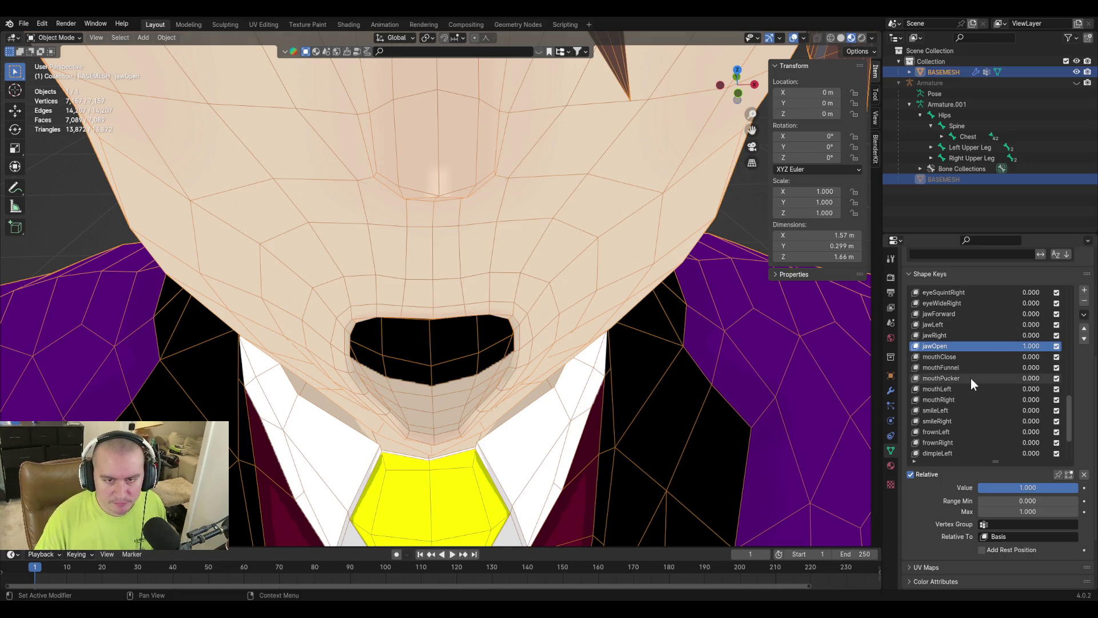
left_click_drag(1045, 487, 962, 486)
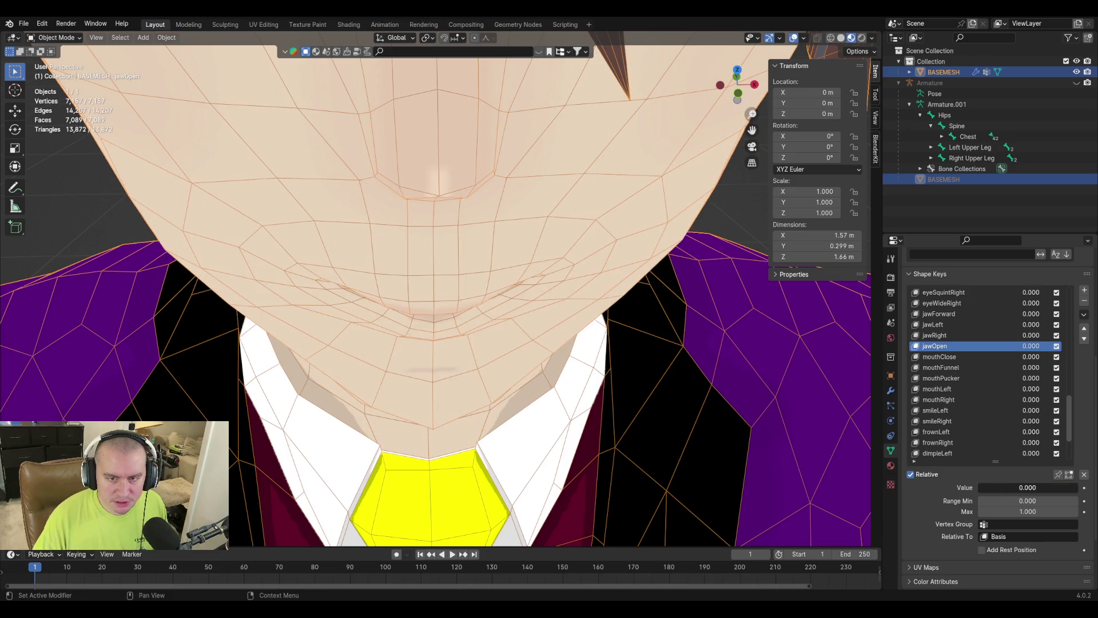
mouse_move(520, 333)
middle_mouse_down()
mouse_move(524, 287)
mouse_move(527, 308)
middle_mouse_up()
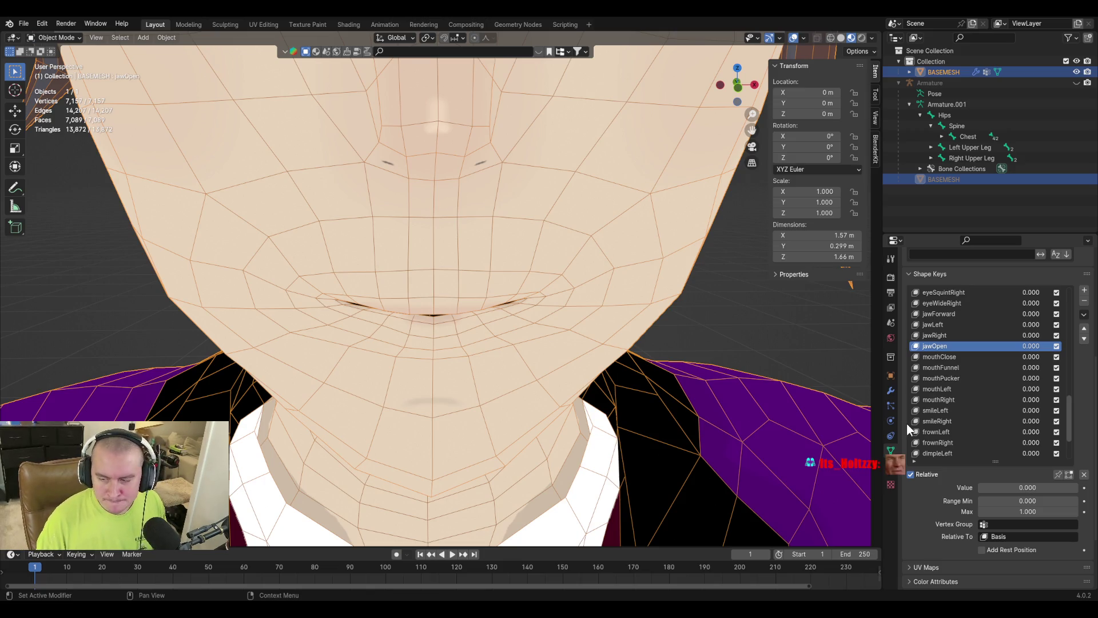
mouse_move(414, 376)
middle_mouse_down()
mouse_move(394, 362)
mouse_move(390, 373)
middle_mouse_up()
key("ctrl+s")
mouse_move(1007, 487)
left_mouse_down()
mouse_move(1075, 488)
mouse_move(976, 487)
left_mouse_up()
left_click(939, 357)
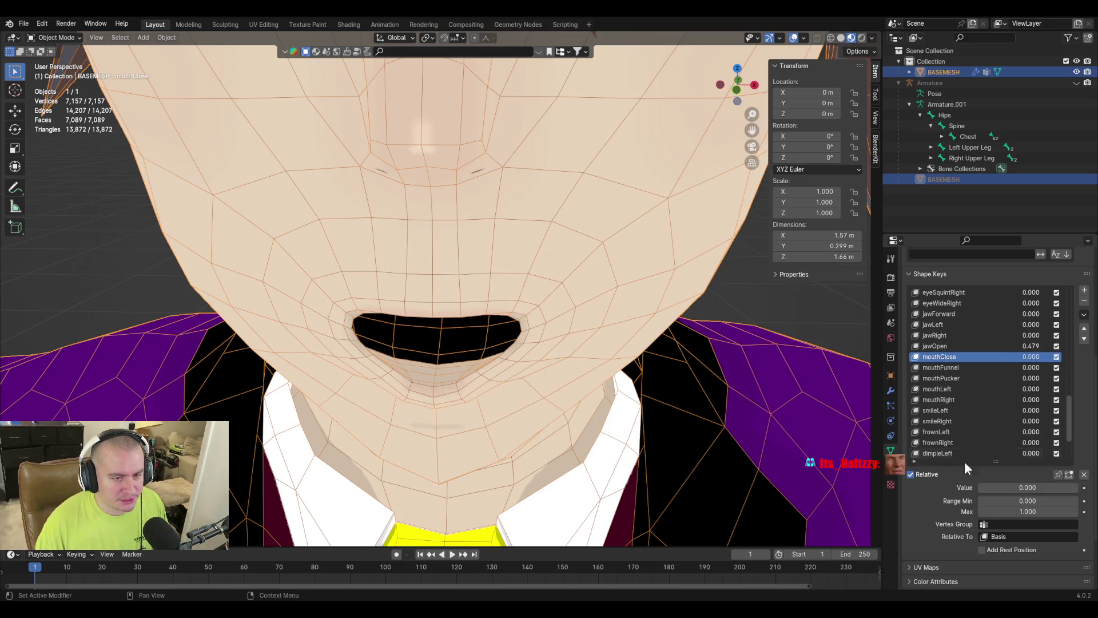
left_click(989, 346)
left_click_drag(1050, 488, 996, 488)
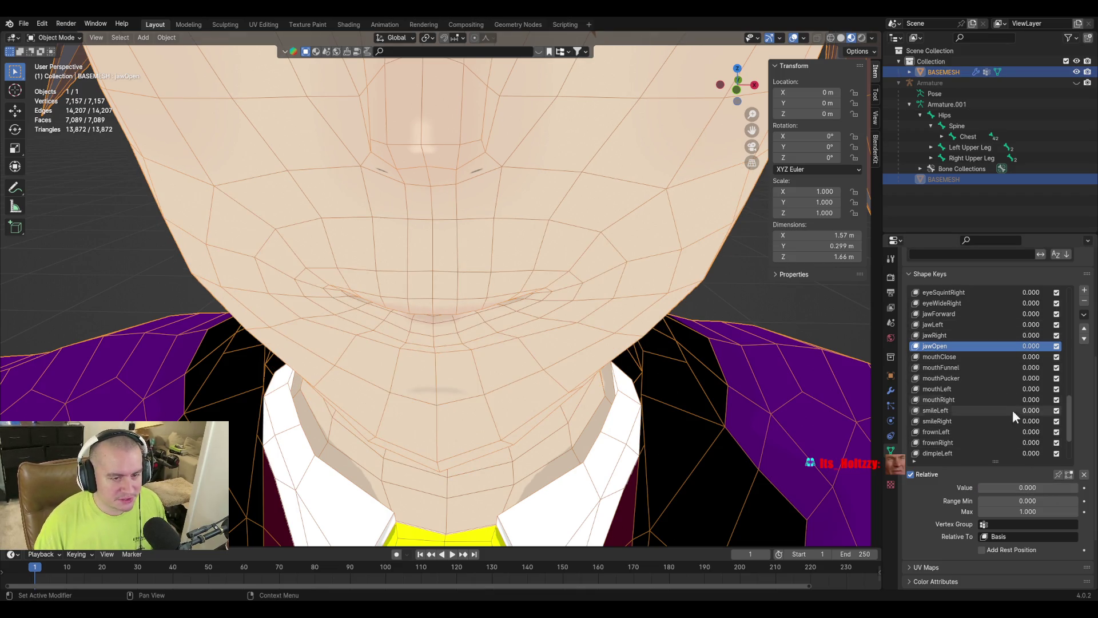
scroll(1013, 404, "down", 3)
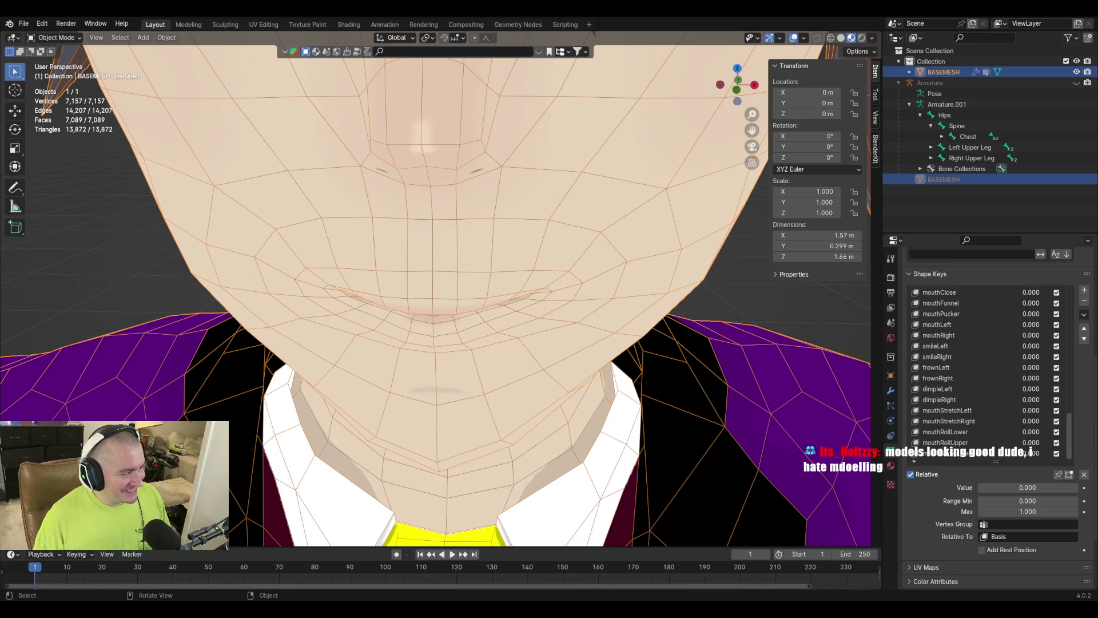
Deselect the mesh, hide viewport overlays, and orbit around the full body front and back.
left_click(53, 294)
middle_click_drag(298, 293, 257, 301)
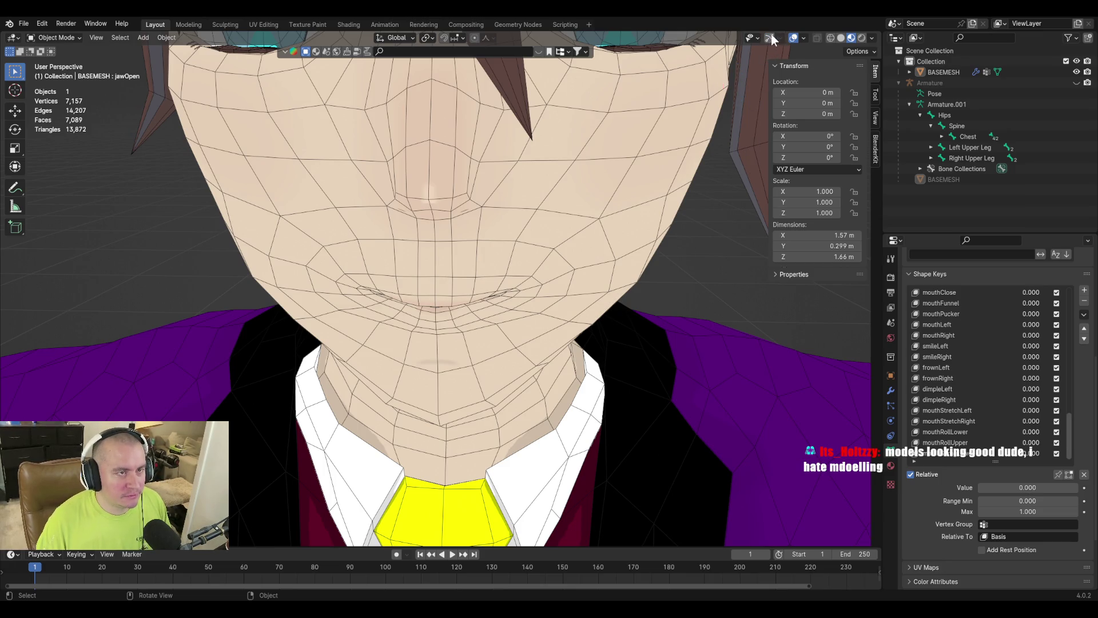
left_click(794, 38)
scroll(738, 126, "down", 8)
scroll(663, 241, "up", 1)
mouse_move(641, 293)
middle_mouse_down("shift")
mouse_move(661, 254)
mouse_move(659, 275)
mouse_move(707, 277)
mouse_move(435, 247)
mouse_move(477, 312)
mouse_move(636, 272)
mouse_move(543, 289)
mouse_move(493, 318)
mouse_move(475, 300)
mouse_move(495, 301)
middle_mouse_up("shift")
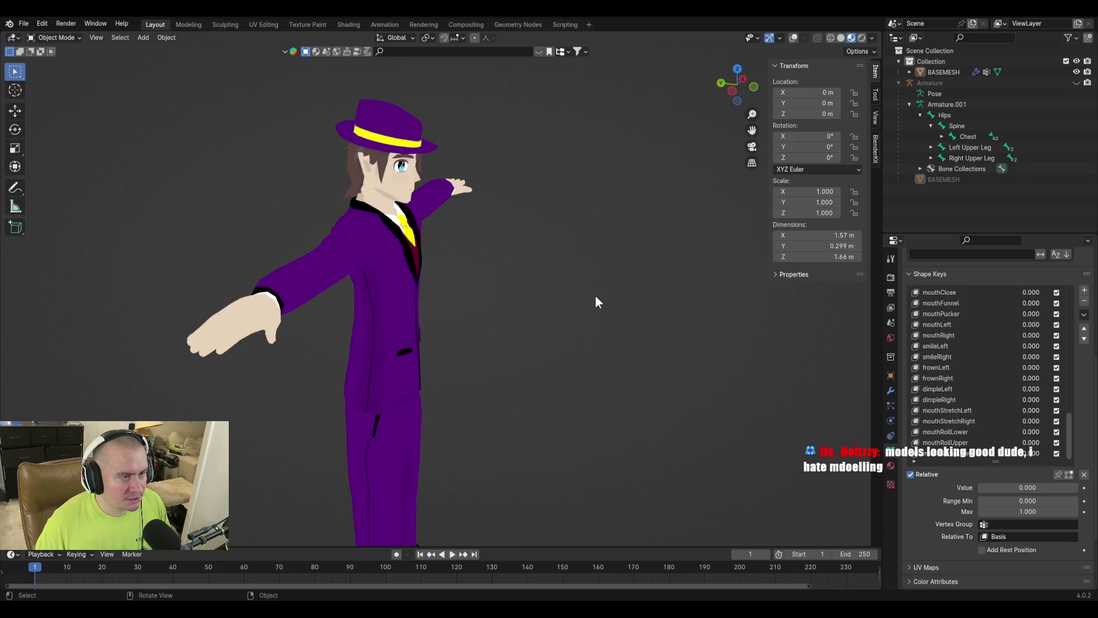
middle_click_drag(595, 296, 586, 294)
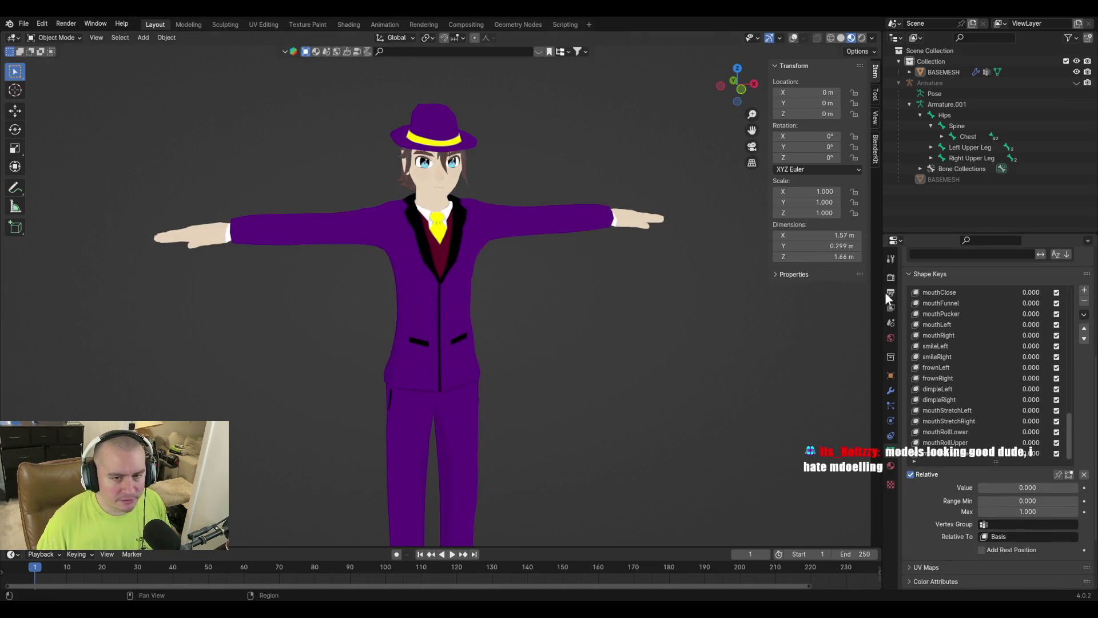
mouse_move(551, 222)
middle_mouse_down()
mouse_move(365, 229)
mouse_move(516, 241)
middle_mouse_up()
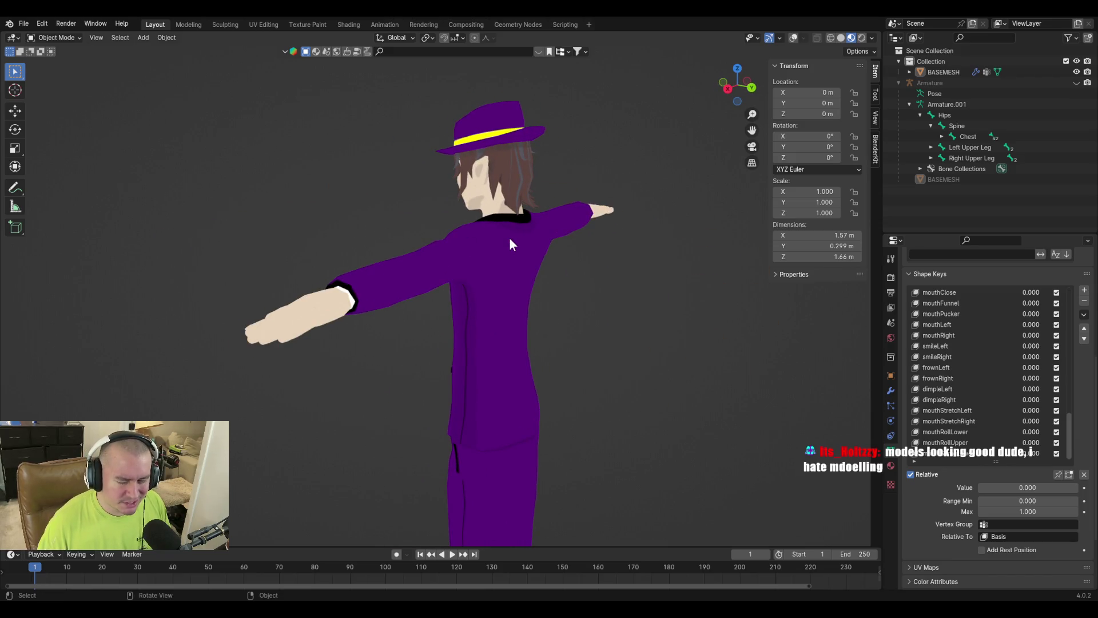
mouse_move(511, 245)
middle_mouse_down()
mouse_move(498, 235)
mouse_move(338, 227)
mouse_move(424, 224)
mouse_move(463, 291)
mouse_move(458, 224)
middle_mouse_up()
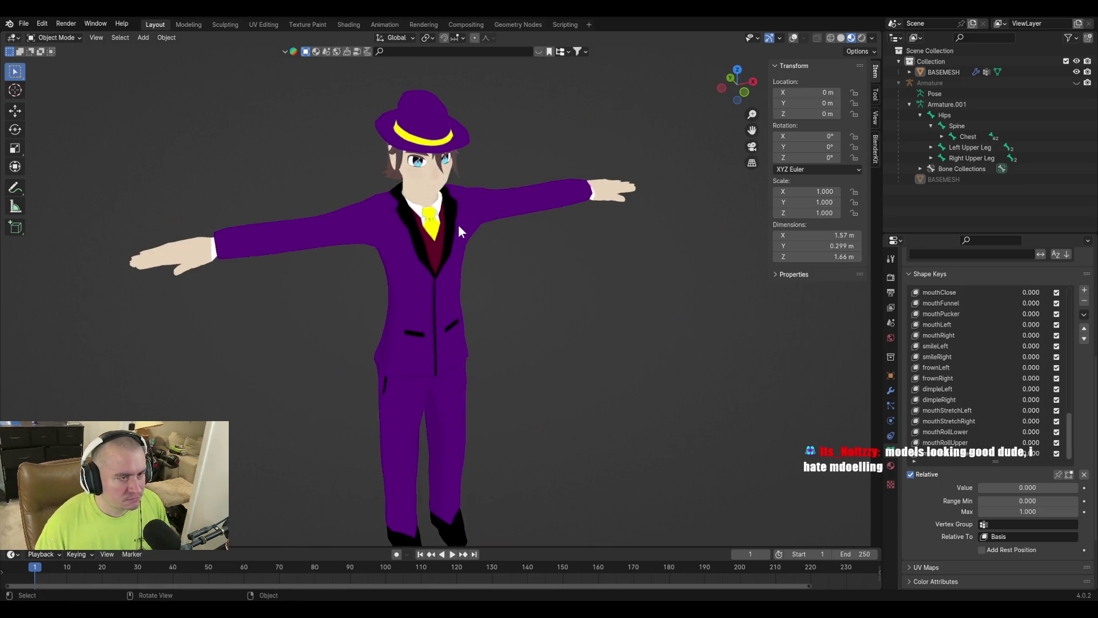
Turn viewport overlays back on and zoom in close on the face.
left_click(794, 37)
scroll(523, 296, "up", 5)
mouse_move(523, 296)
middle_mouse_down()
mouse_move(466, 294)
mouse_move(531, 277)
mouse_move(553, 253)
mouse_move(443, 281)
mouse_move(483, 282)
mouse_move(283, 275)
middle_mouse_up()
scroll(475, 315, "up", 4)
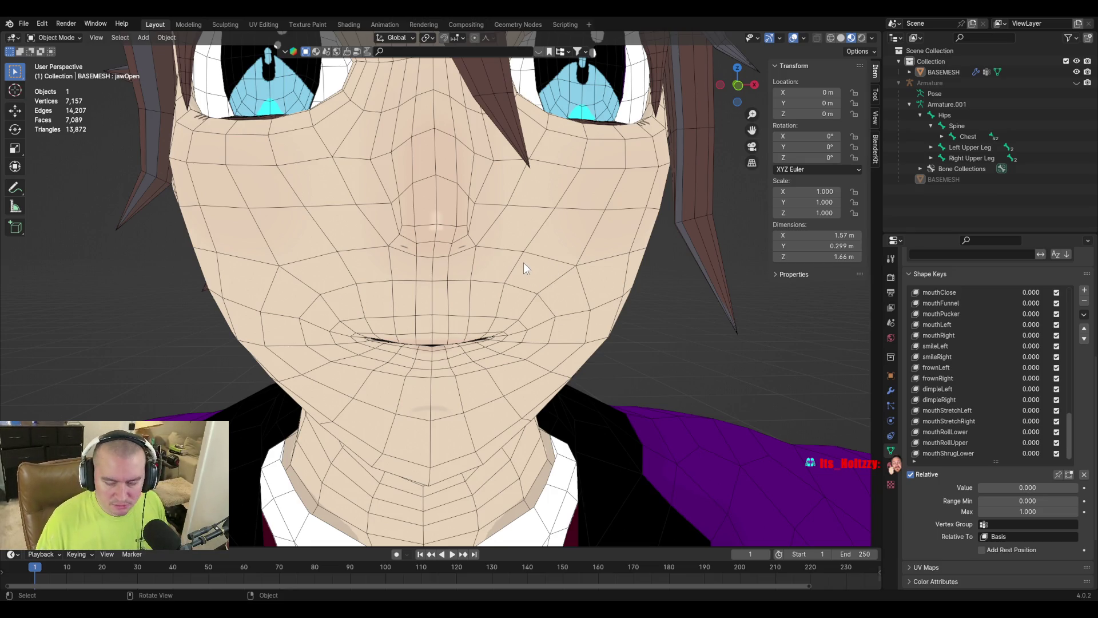
Save purpledaddy4finalv2-3.blend and look through the File menu's recent files.
left_click(23, 24)
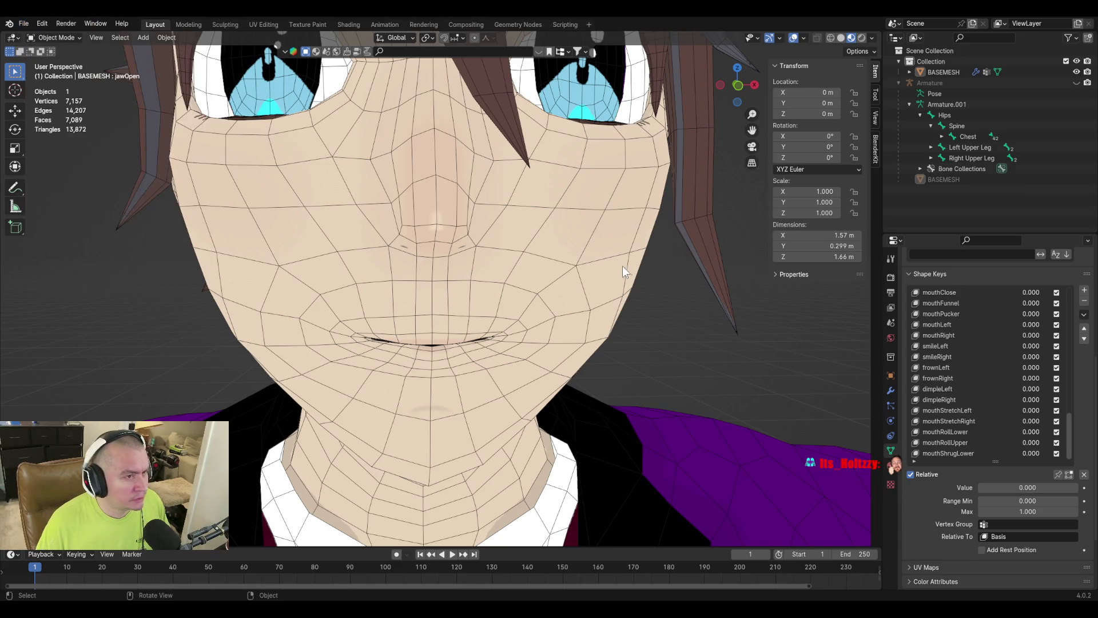
key("ctrl+s")
left_click(24, 23)
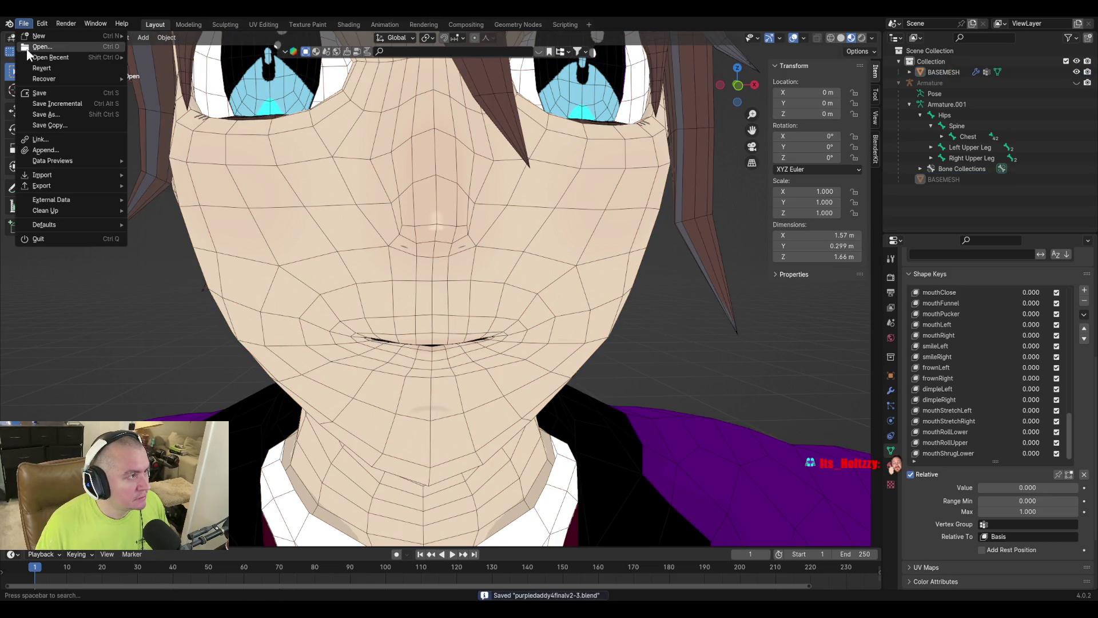
mouse_move(35, 58)
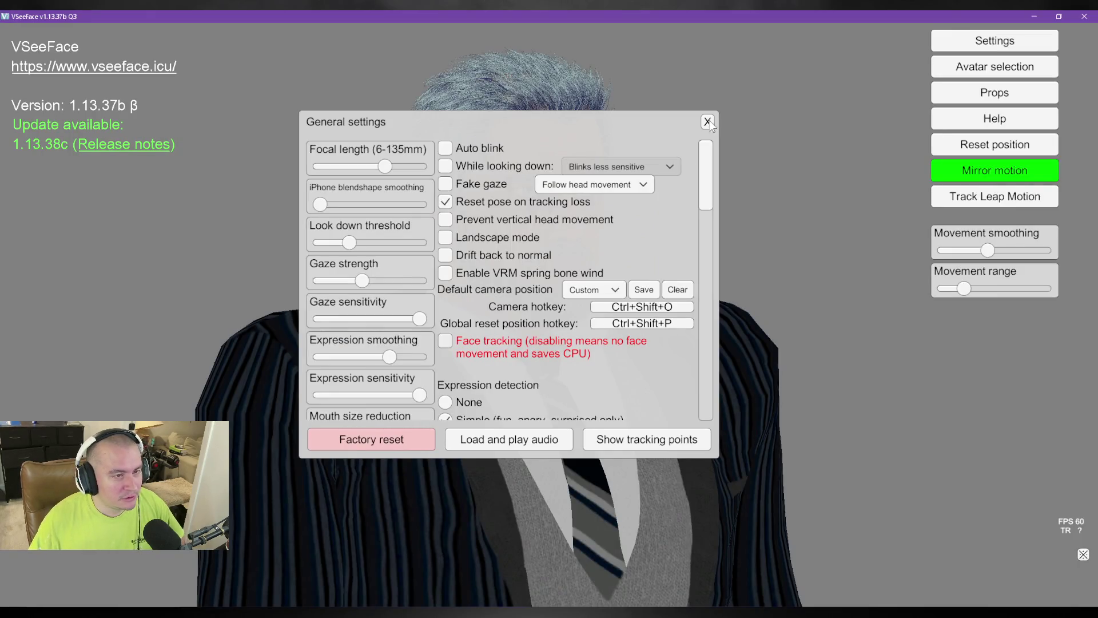
Reopen General settings, tick Face tracking, and move the settings dialog slightly lower.
left_click(707, 127)
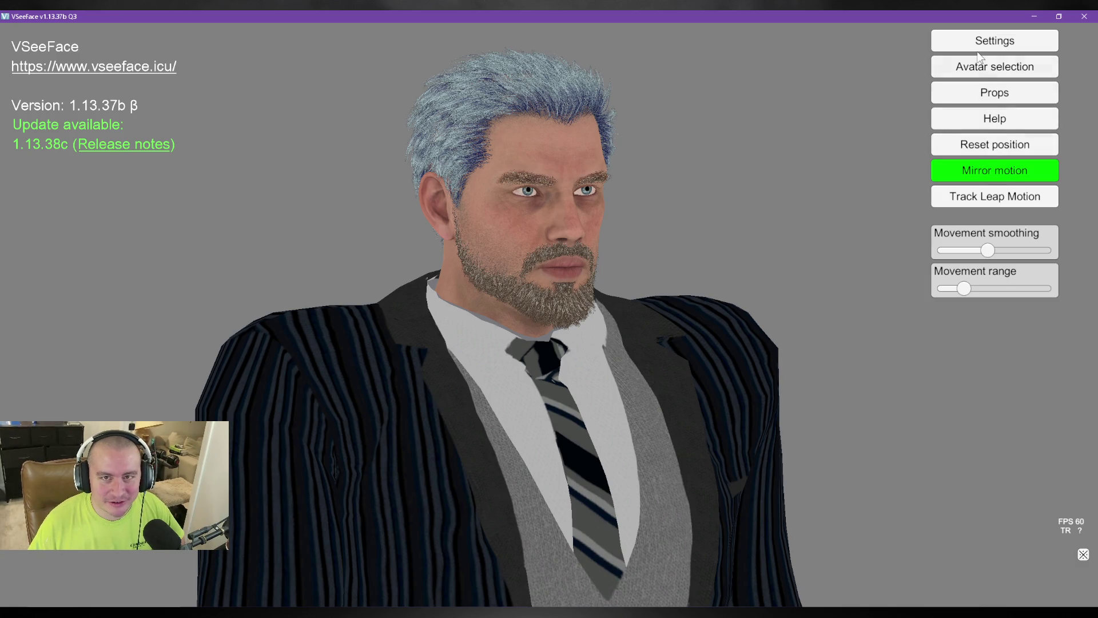
left_click(1001, 41)
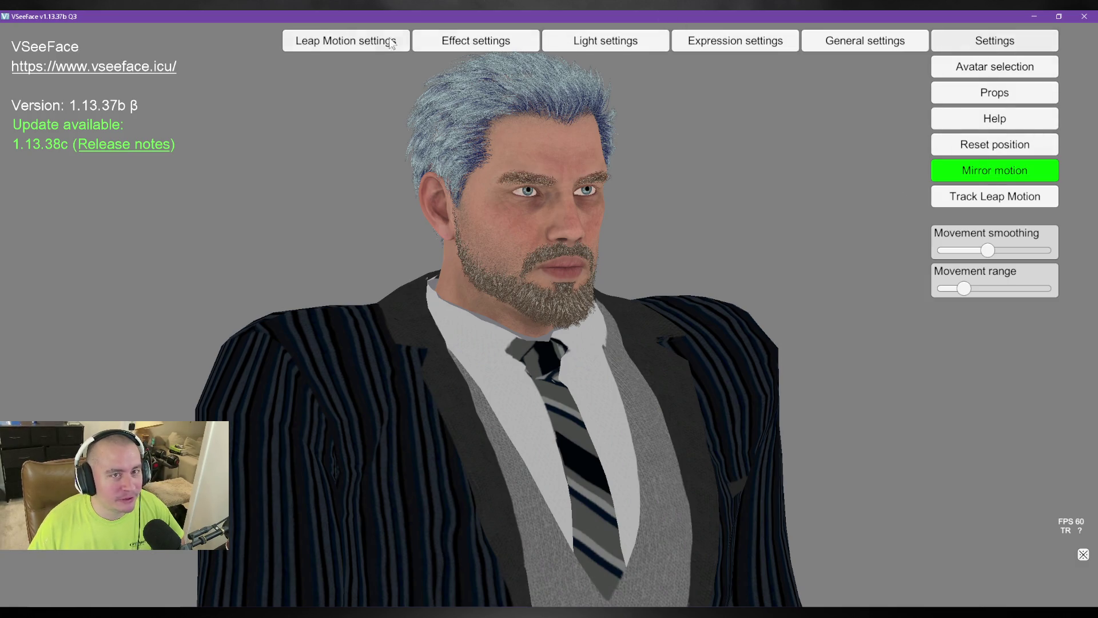
left_click(882, 41)
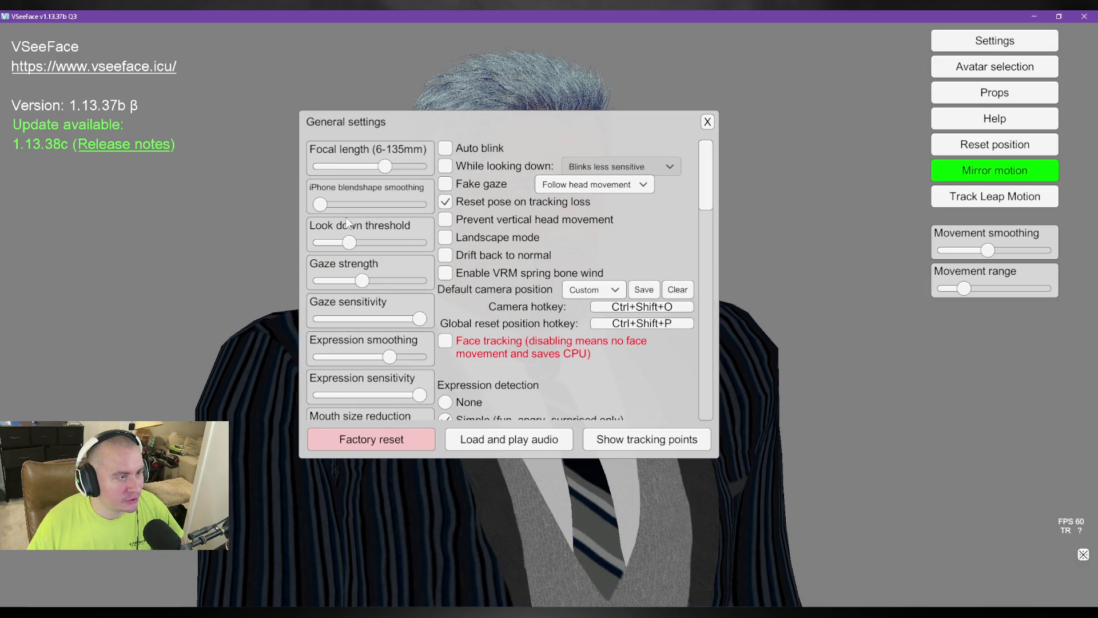
scroll(486, 407, "down", 10)
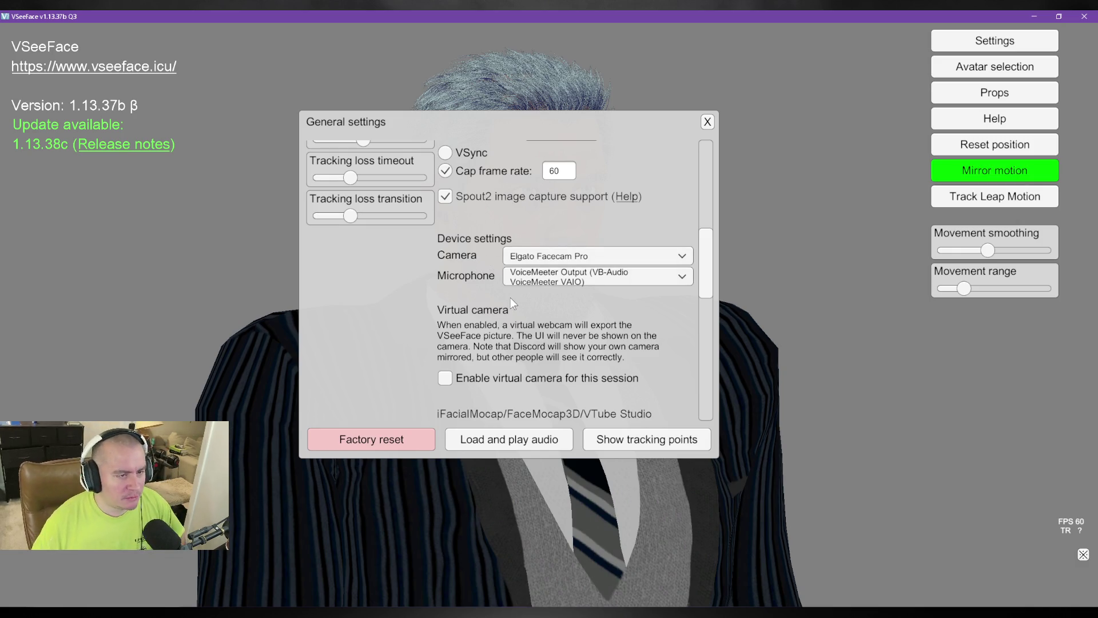
scroll(487, 330, "up", 10)
left_click(445, 342)
scroll(600, 358, "down", 5)
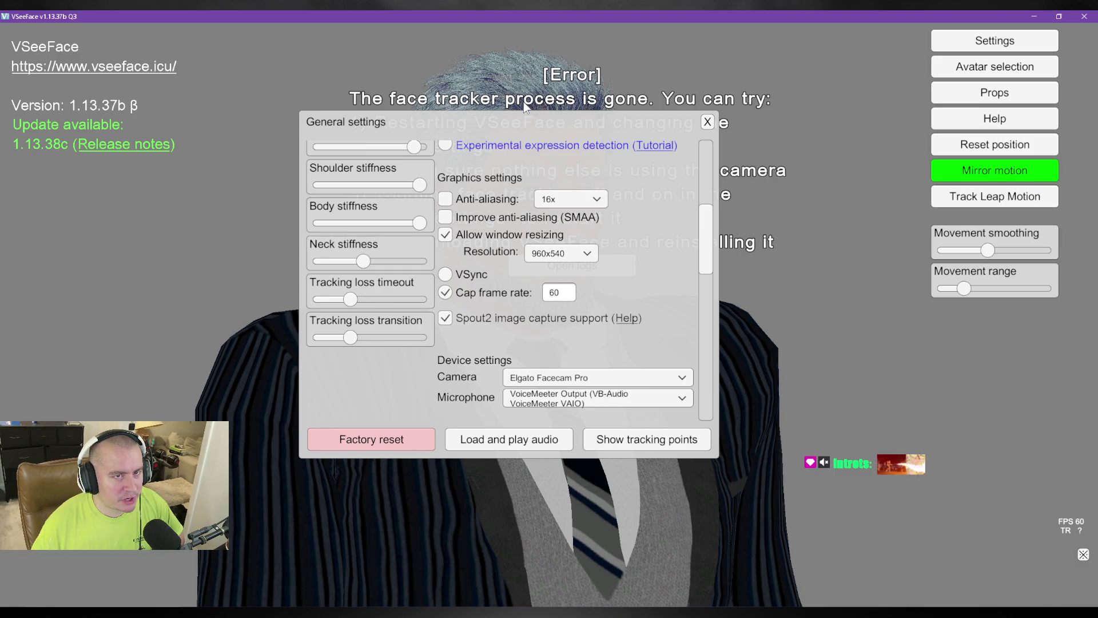
mouse_move(530, 123)
left_mouse_down()
mouse_move(535, 231)
mouse_move(543, 139)
left_mouse_up()
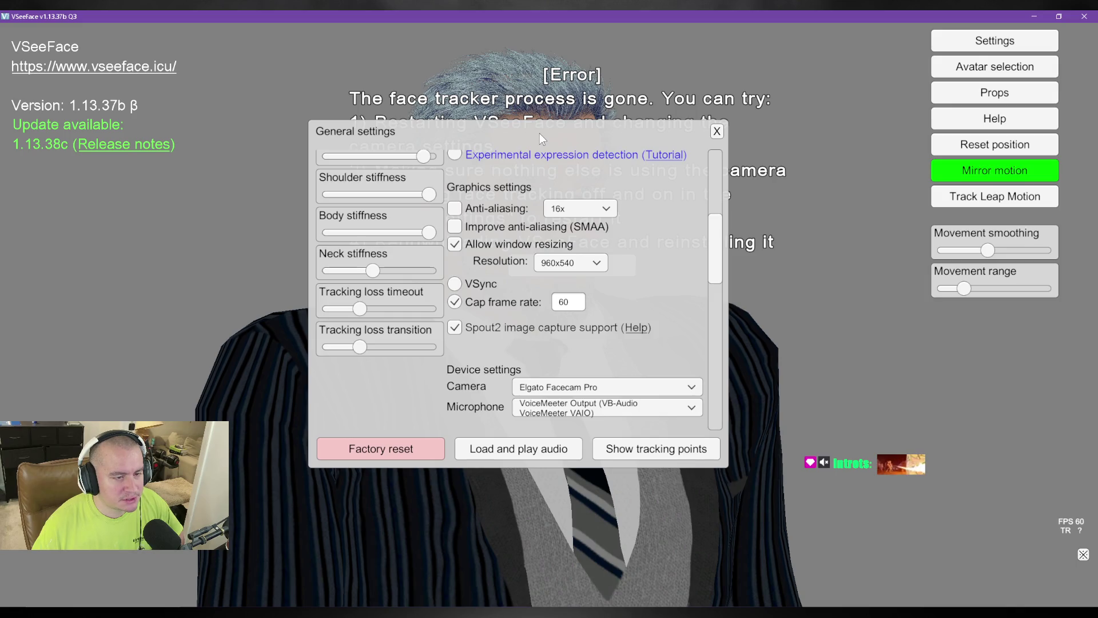
Choose Elgato Virtual Camera as the tracking camera, then close VSeeFace.
left_click(614, 389)
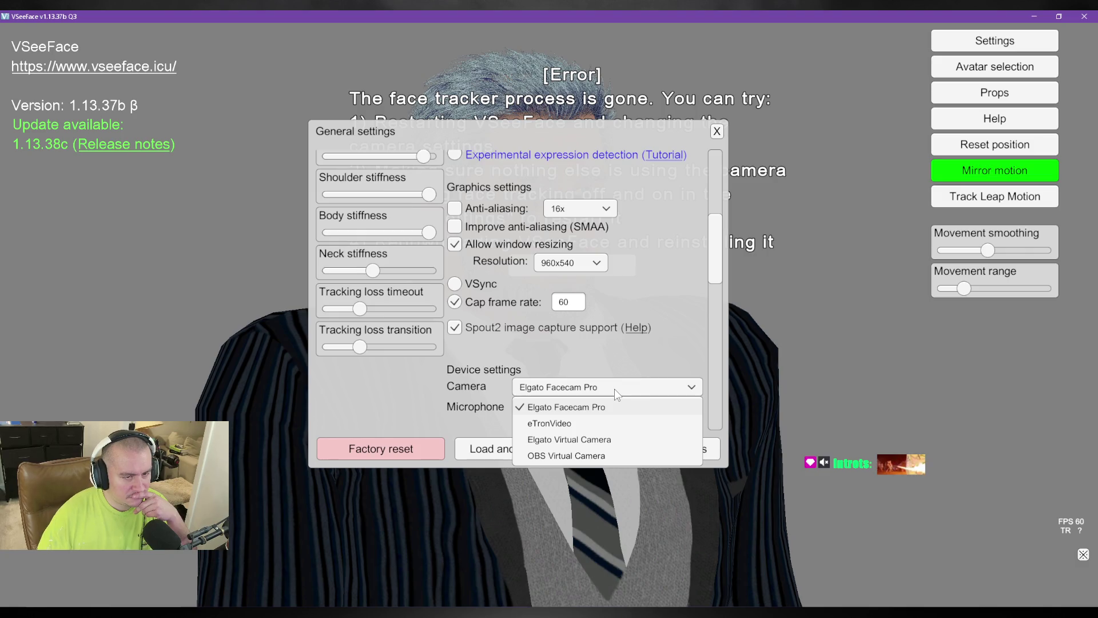
left_click(613, 442)
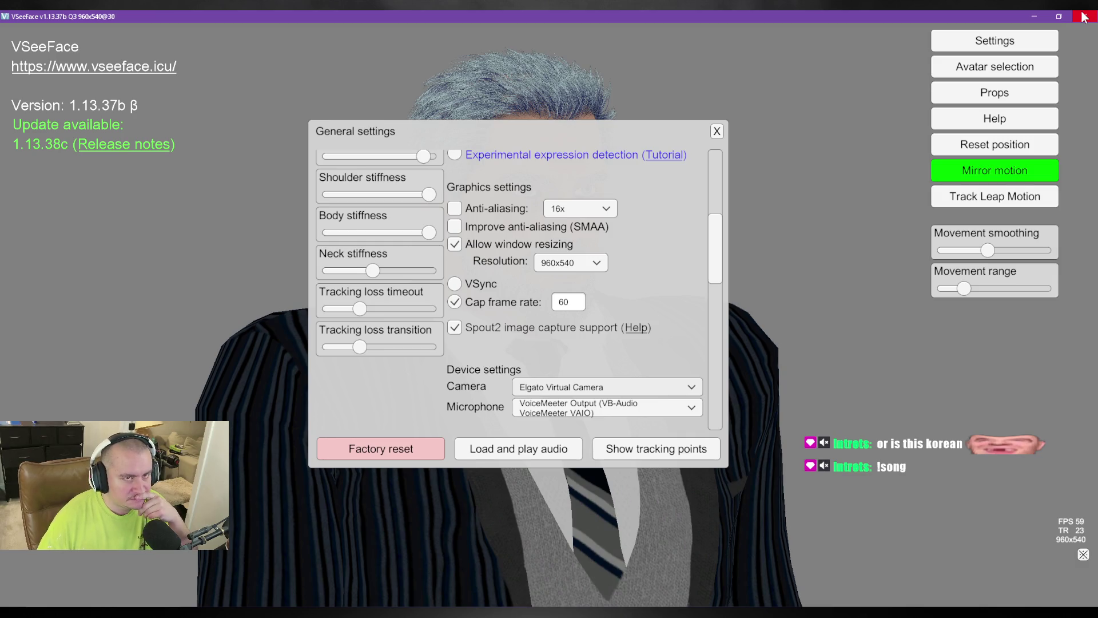
left_click(1084, 16)
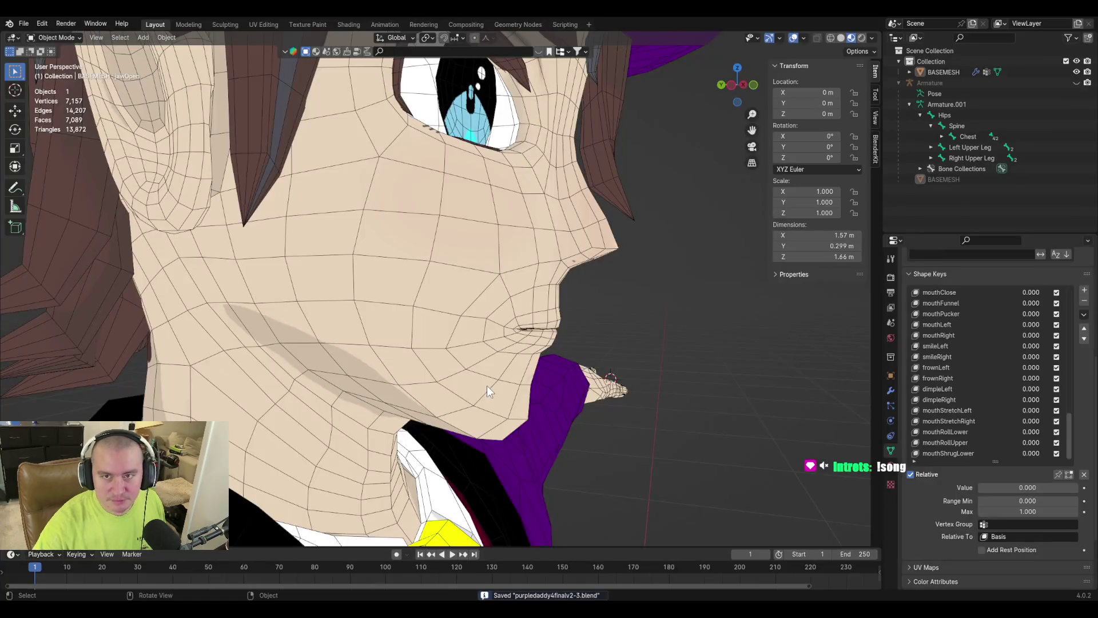
Inspect the face in Edit and Object Mode, then select mouthShrugLower in the Shape Keys list.
scroll(551, 314, "down", 3)
mouse_move(445, 358)
middle_mouse_down()
mouse_move(526, 311)
mouse_move(552, 352)
middle_mouse_up()
scroll(552, 352, "up", 5)
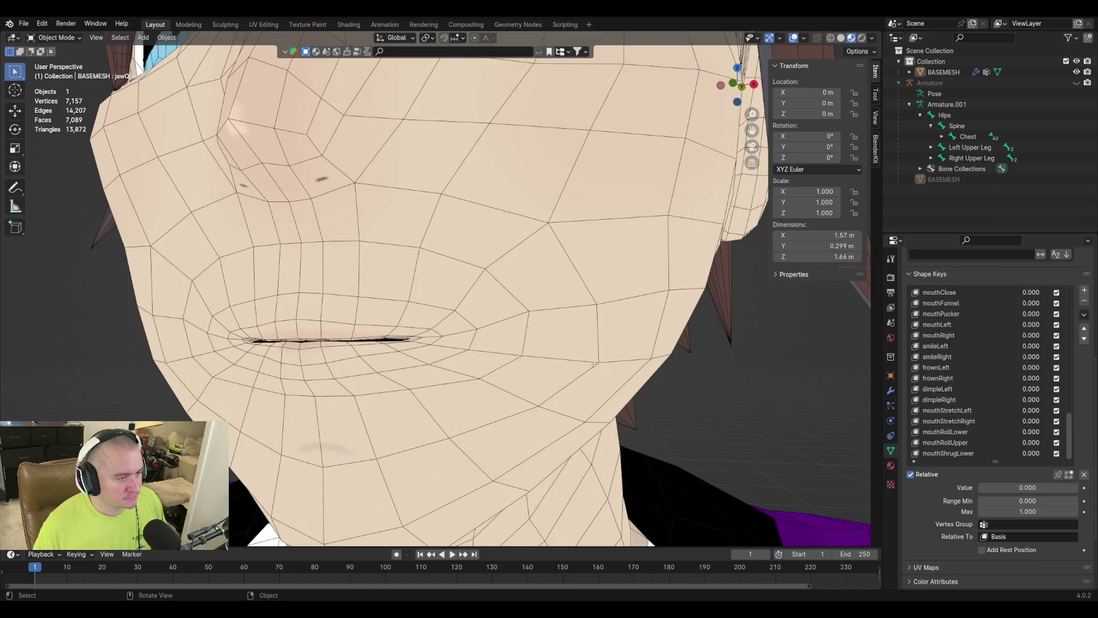
key("Tab")
key("Tab")
key("Tab")
scroll(638, 412, "down", 6)
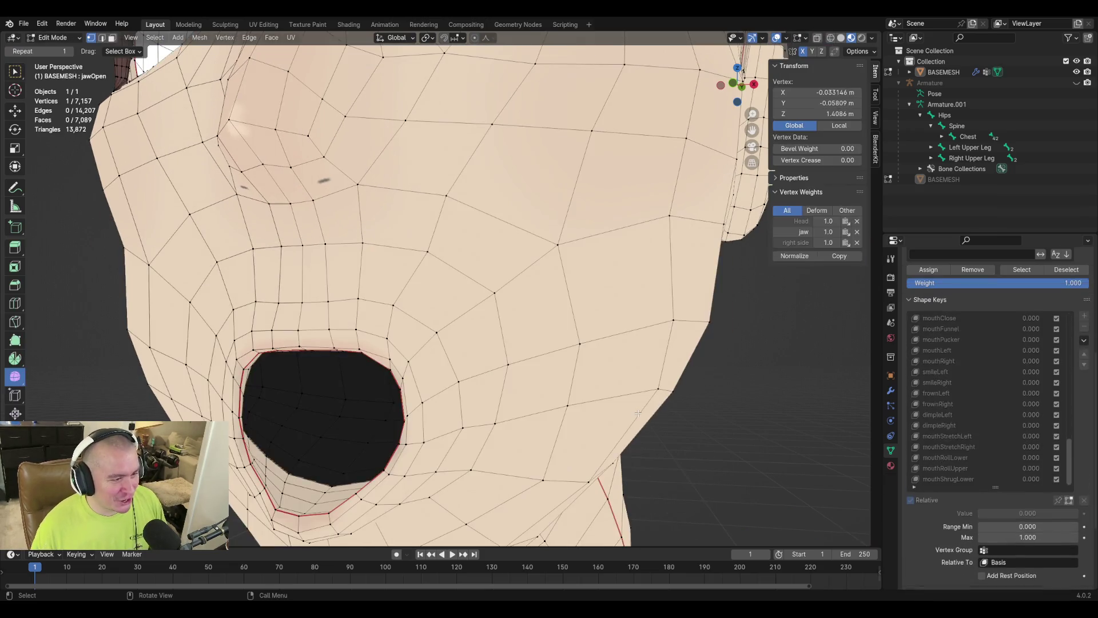
key("Tab")
key("Tab")
key("Tab")
key("Tab")
key("Tab")
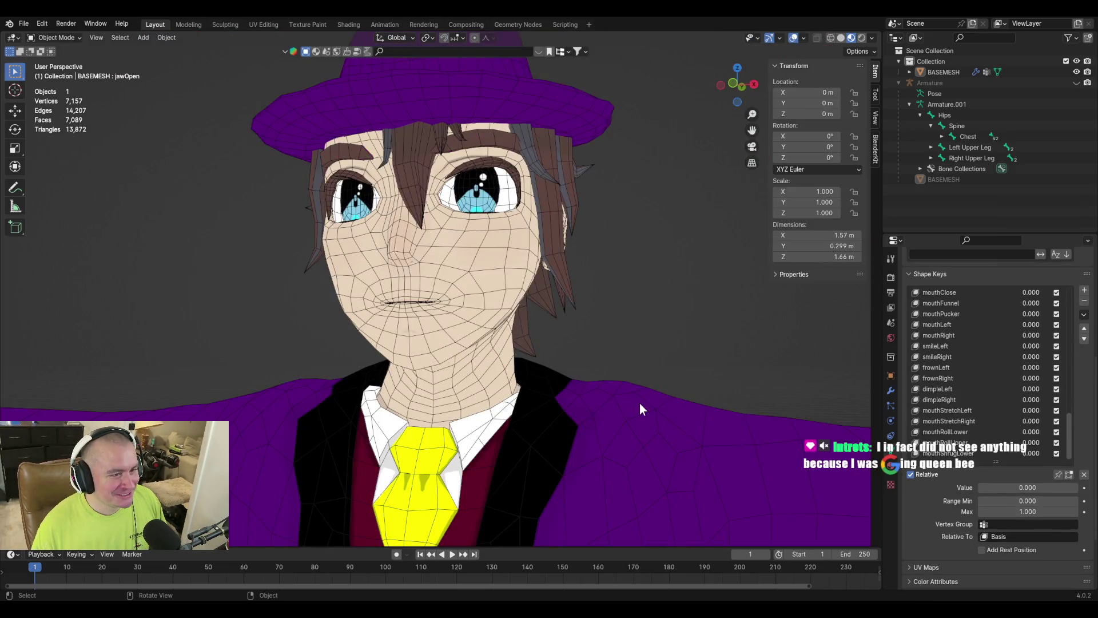
key("Tab")
key("Tab")
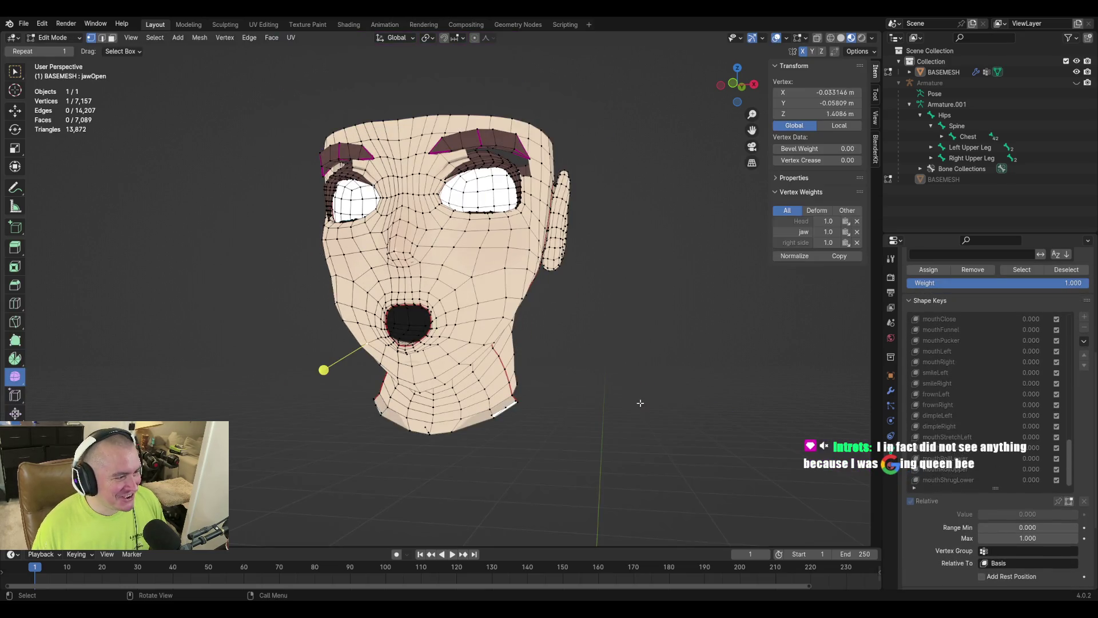
key("Tab")
key("Tab")
key("Tab")
key("Tab")
key("Tab")
key("Tab")
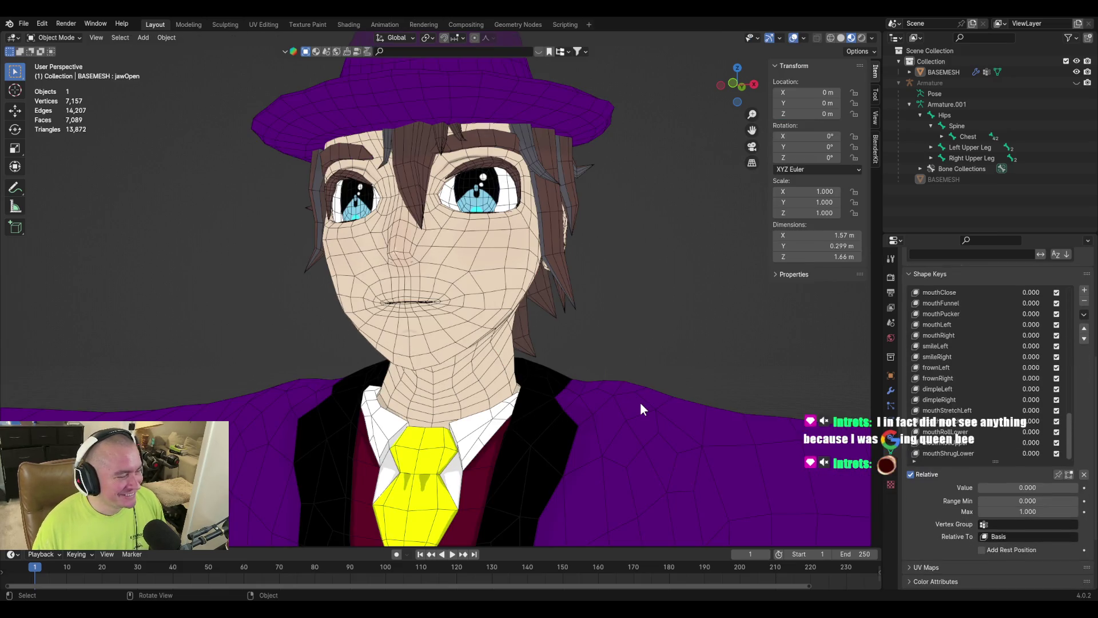
mouse_move(640, 403)
middle_mouse_down()
mouse_move(648, 368)
mouse_move(623, 390)
middle_mouse_up()
scroll(622, 390, "up", 4)
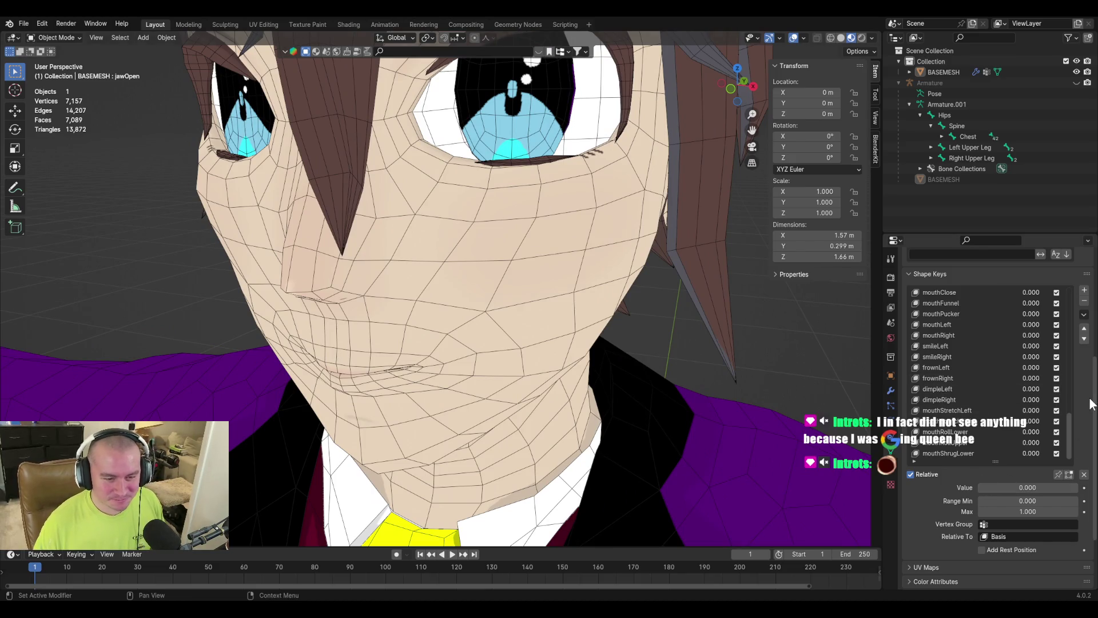
left_click(947, 453)
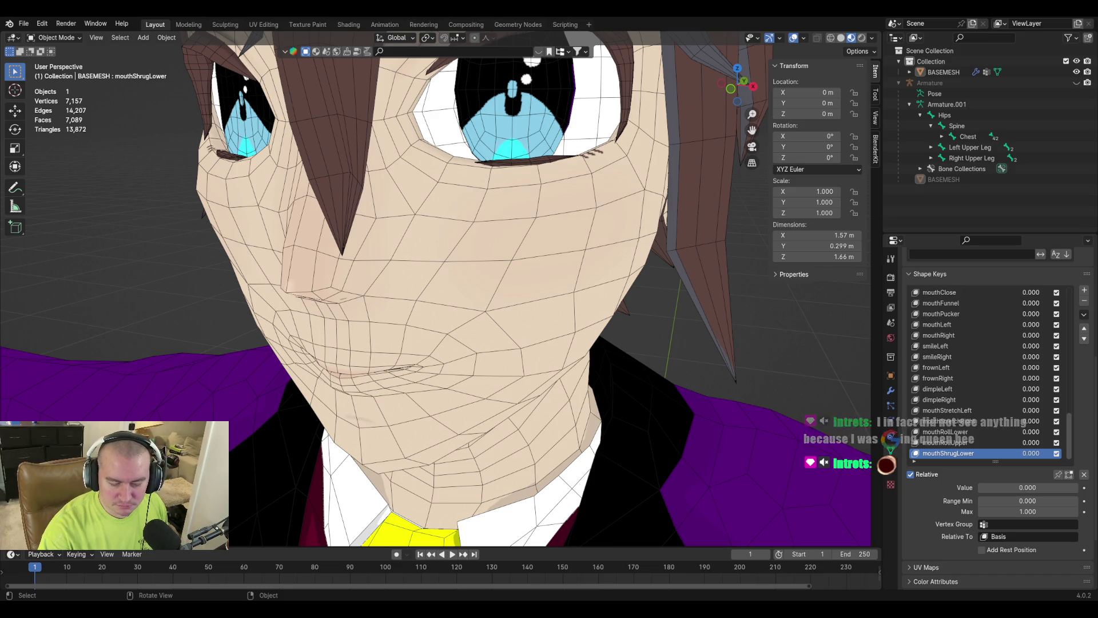
key("alt+Tab")
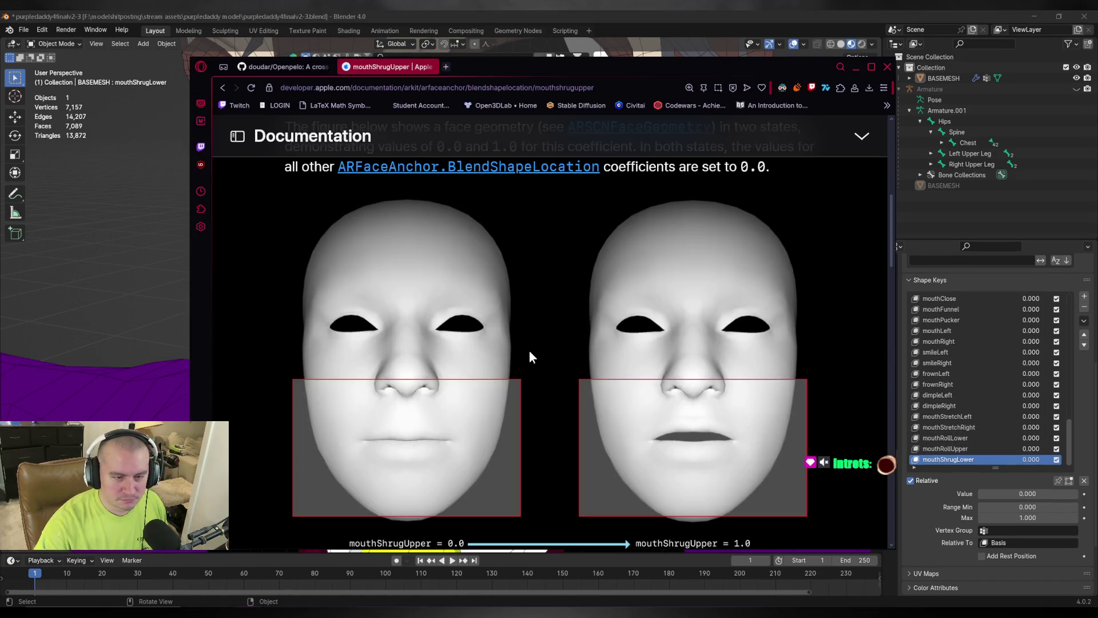
scroll(675, 452, "down", 1)
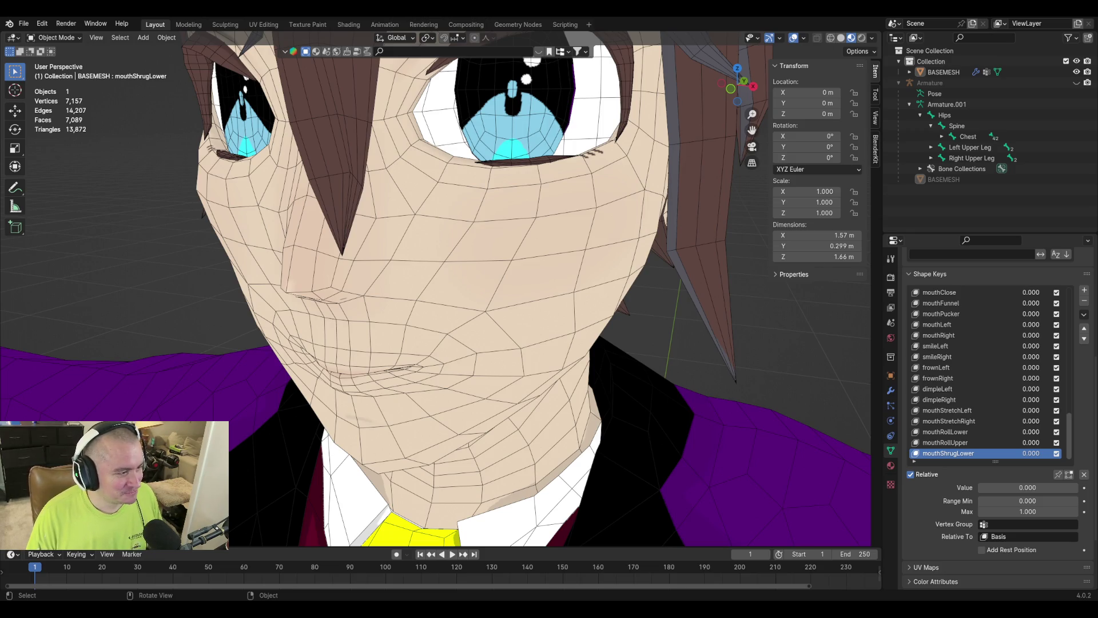
mouse_move(341, 301)
middle_mouse_down()
mouse_move(302, 268)
mouse_move(245, 273)
mouse_move(490, 273)
mouse_move(496, 252)
mouse_move(275, 283)
mouse_move(331, 296)
middle_mouse_up()
Add shape key Key 59 and rename it mouthShrugUpper.
key("Tab")
middle_click_drag(401, 320, 467, 345)
key("Tab")
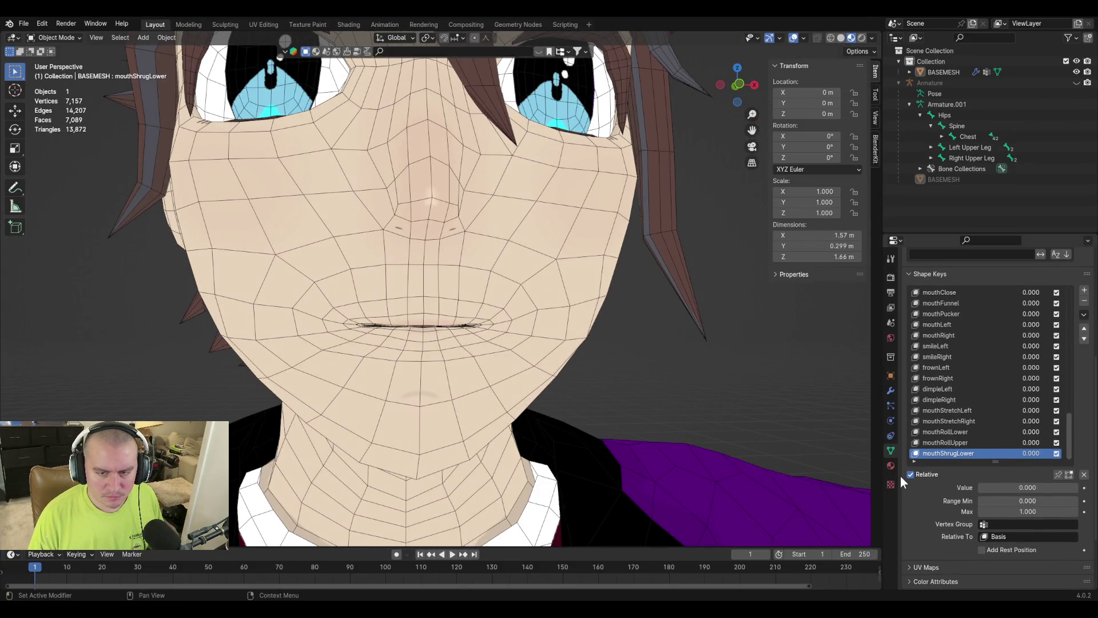
key("Tab")
key("Tab")
key("Tab")
key("Tab")
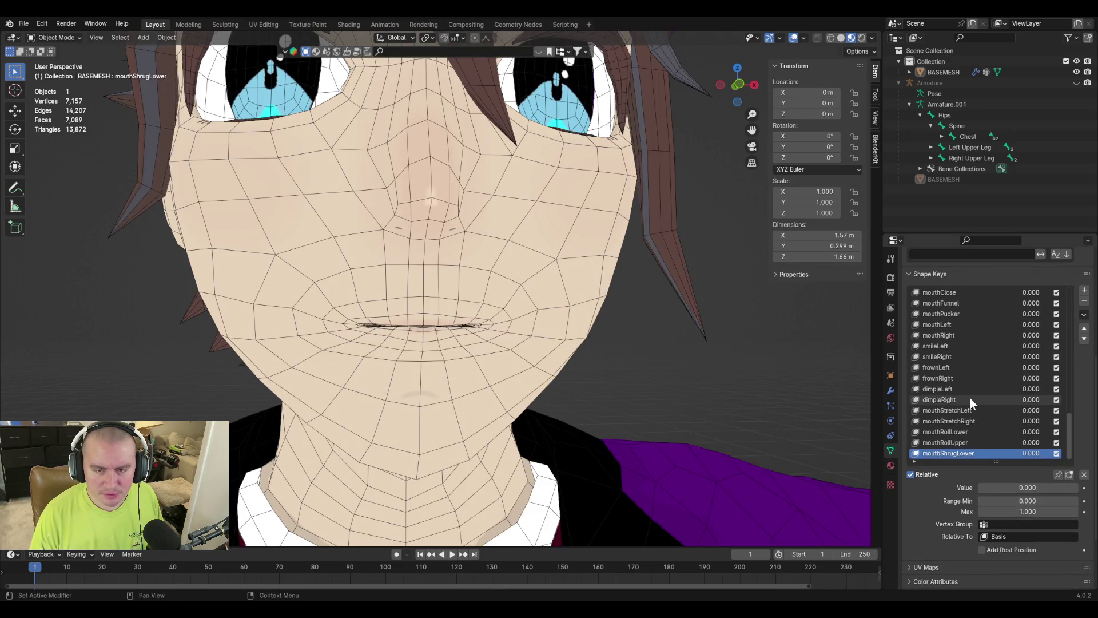
left_click(1084, 290)
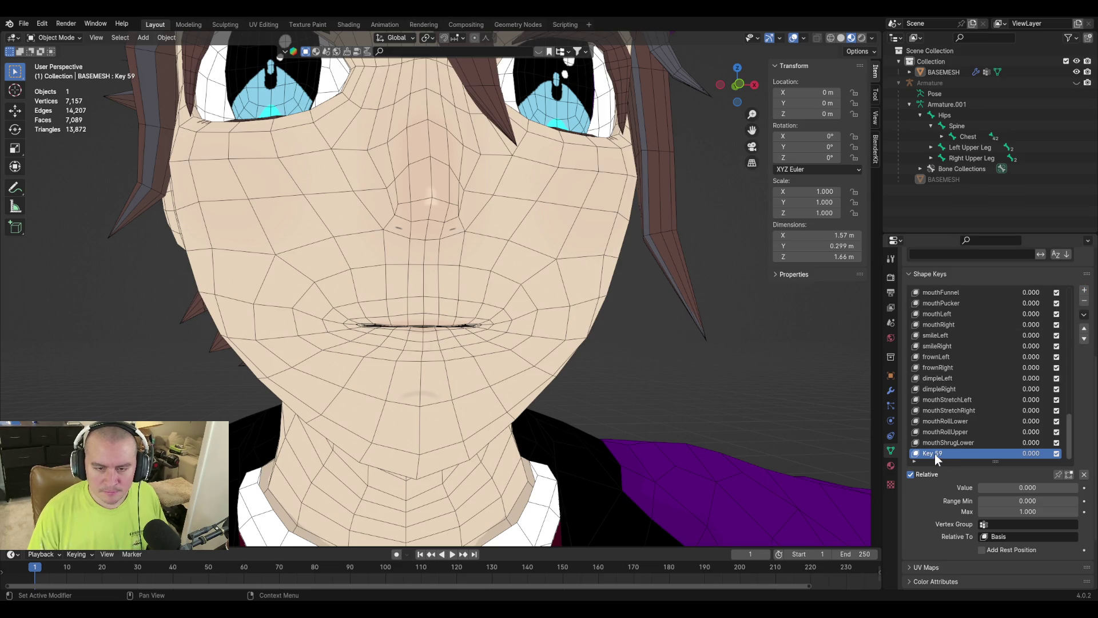
type("mouth")
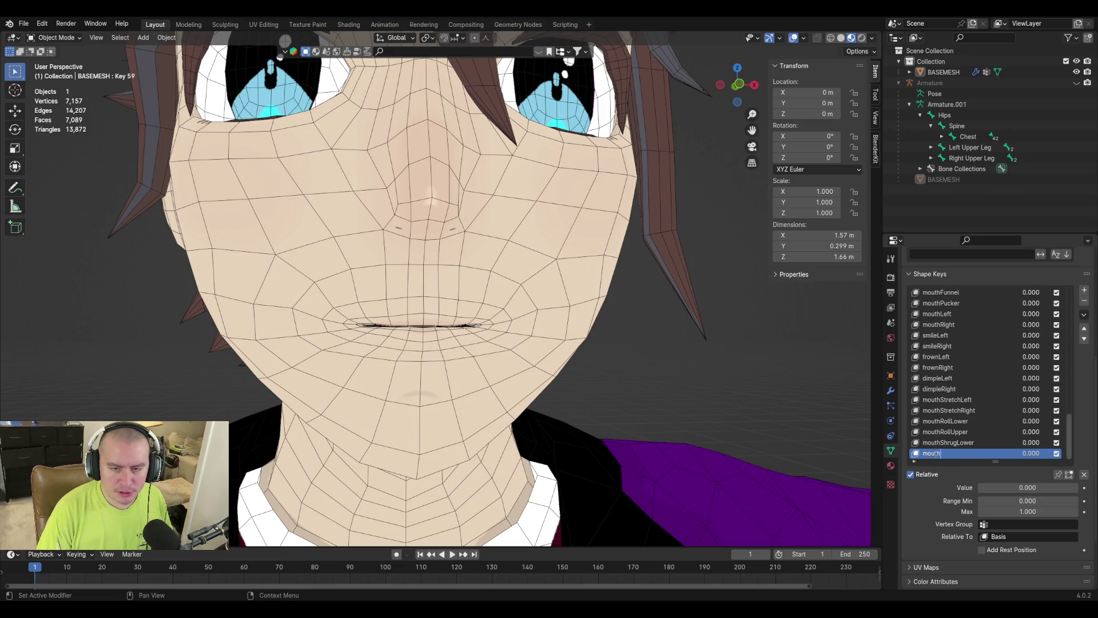
type("ShrugUpper")
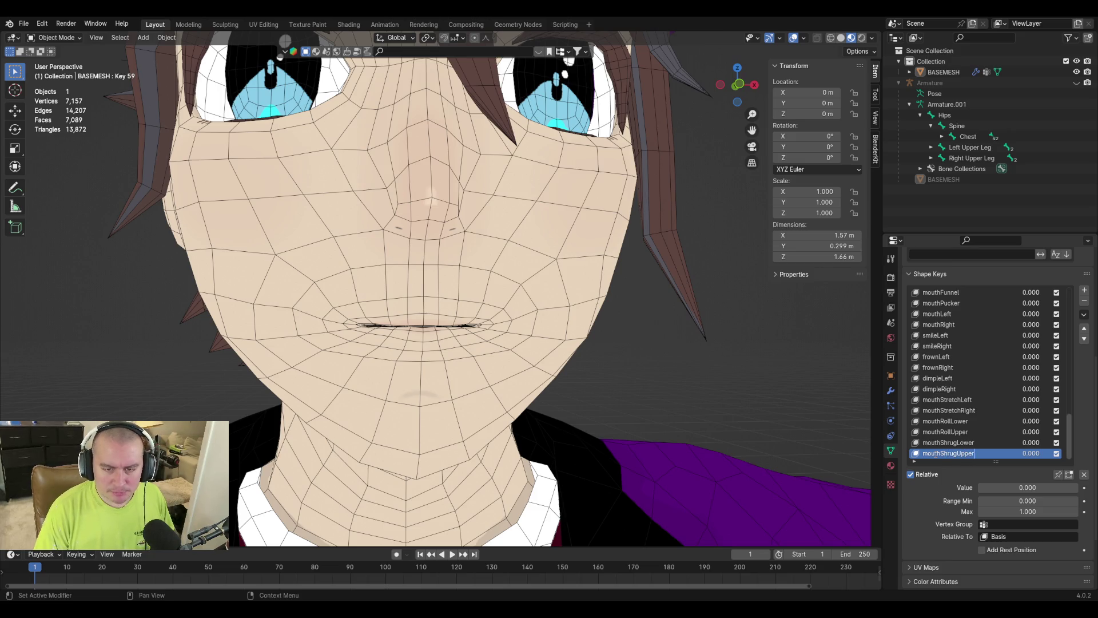
key("Return")
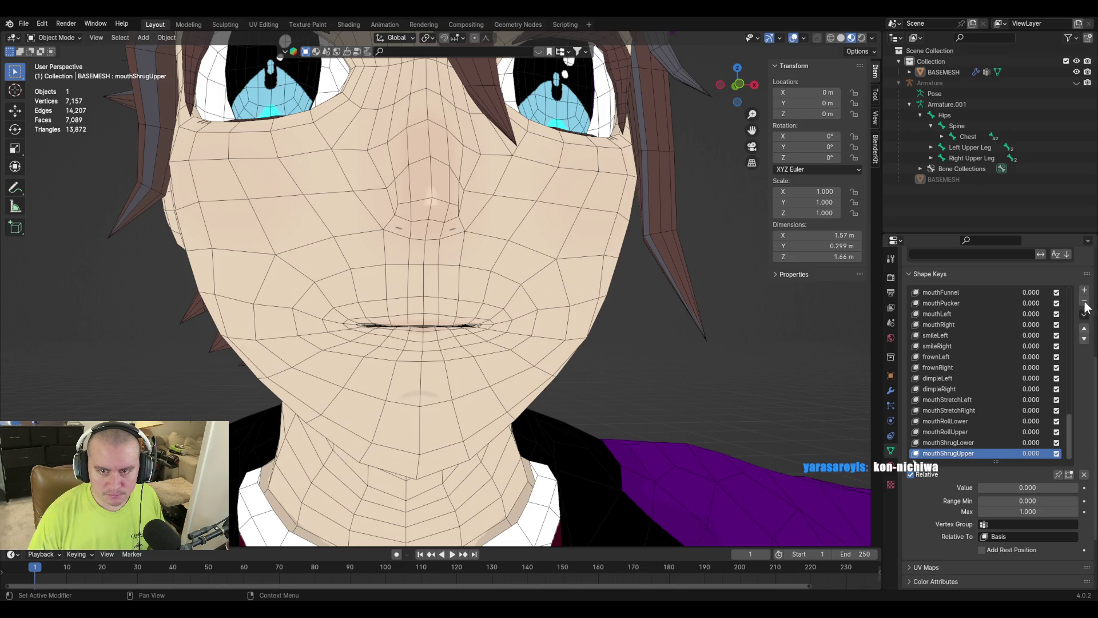
In Edit Mode, circle-select the upper-lip faces and lower them slightly along Z.
key("Tab")
scroll(571, 303, "up", 4)
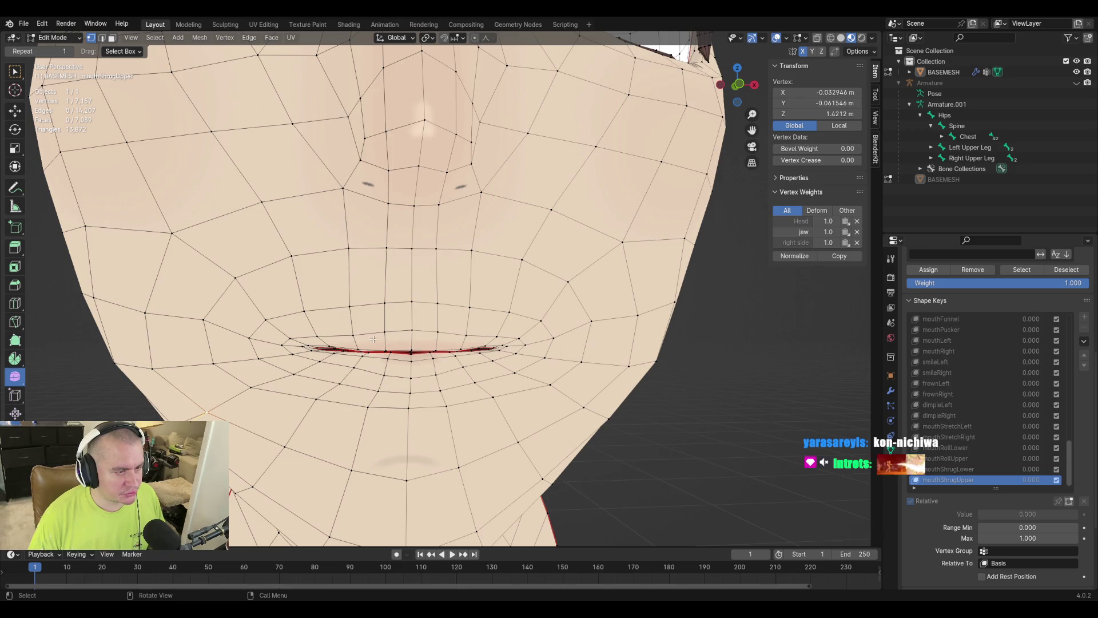
key("3")
key("c")
left_click_drag(345, 339, 466, 327)
key("Escape")
mouse_move(467, 327)
middle_mouse_down()
mouse_move(596, 363)
mouse_move(559, 379)
middle_mouse_up()
middle_click_drag(426, 404, 483, 381, "shift")
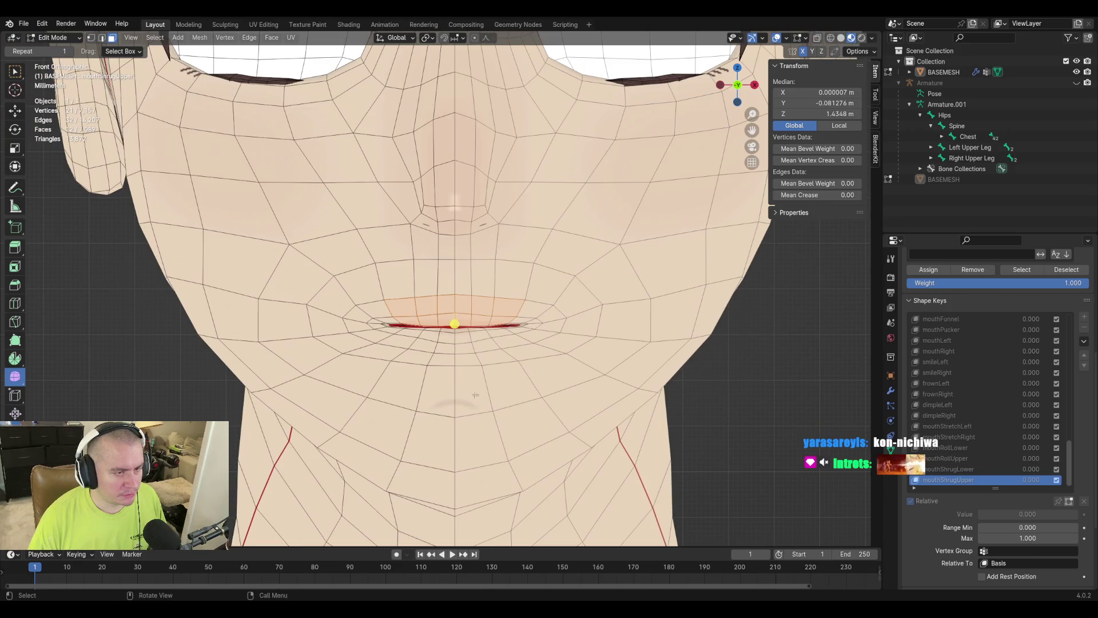
key("g")
key("z")
left_click(478, 404)
Move a few upper-lip vertices vertically with proportional editing, then turn it off.
key("o")
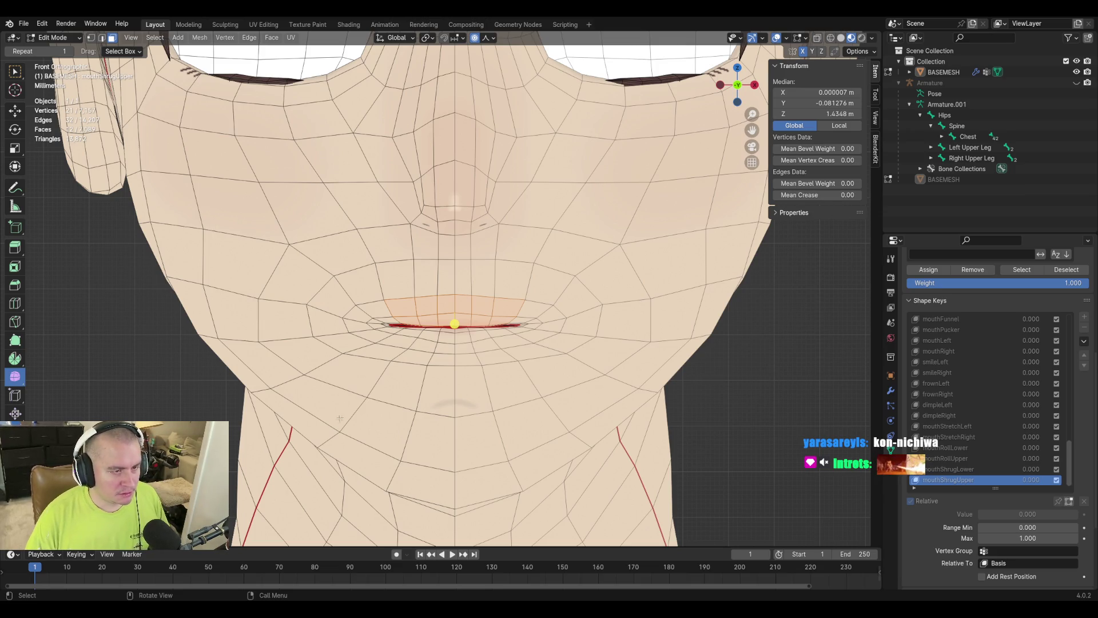
left_click(407, 321)
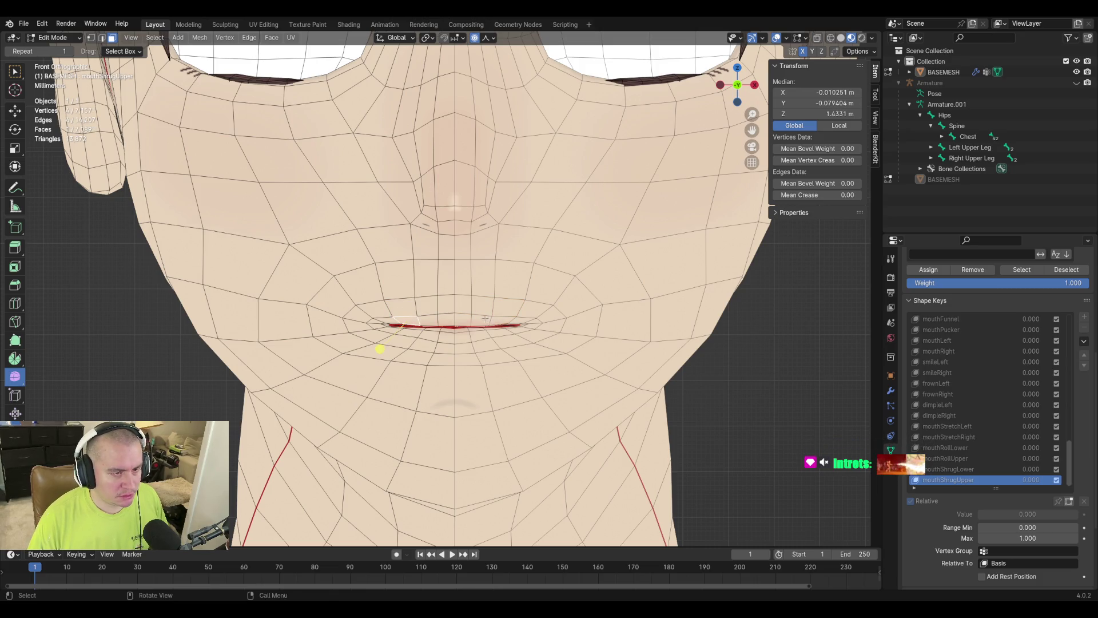
left_click_drag(471, 314, 488, 326, "shift")
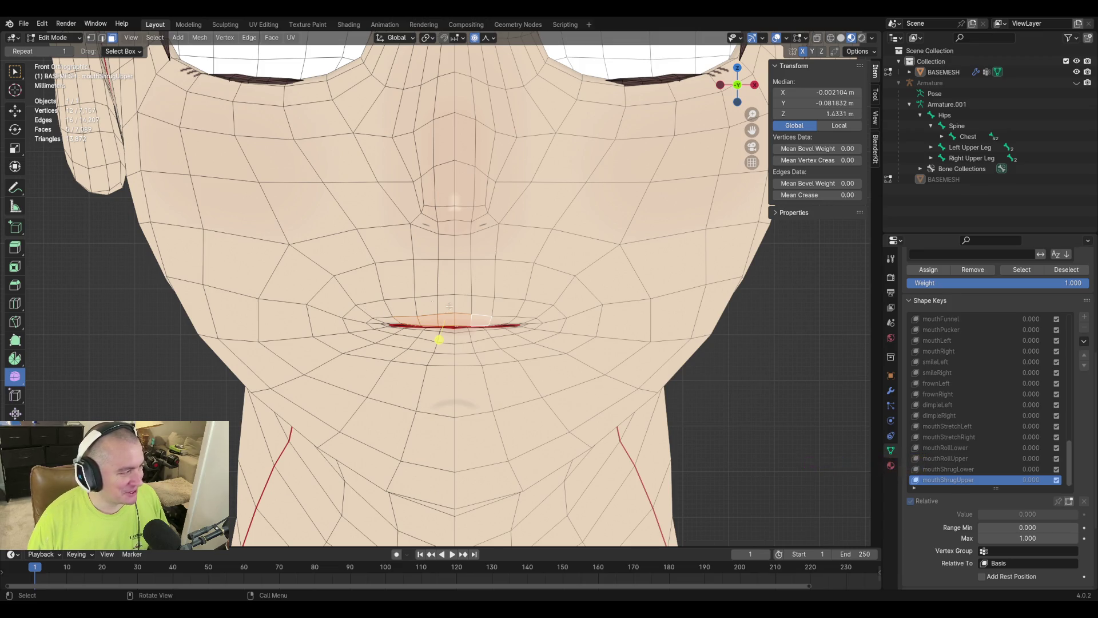
scroll(384, 297, "up", 2)
left_click(518, 335, "shift")
key("g")
key("z")
left_click(579, 425)
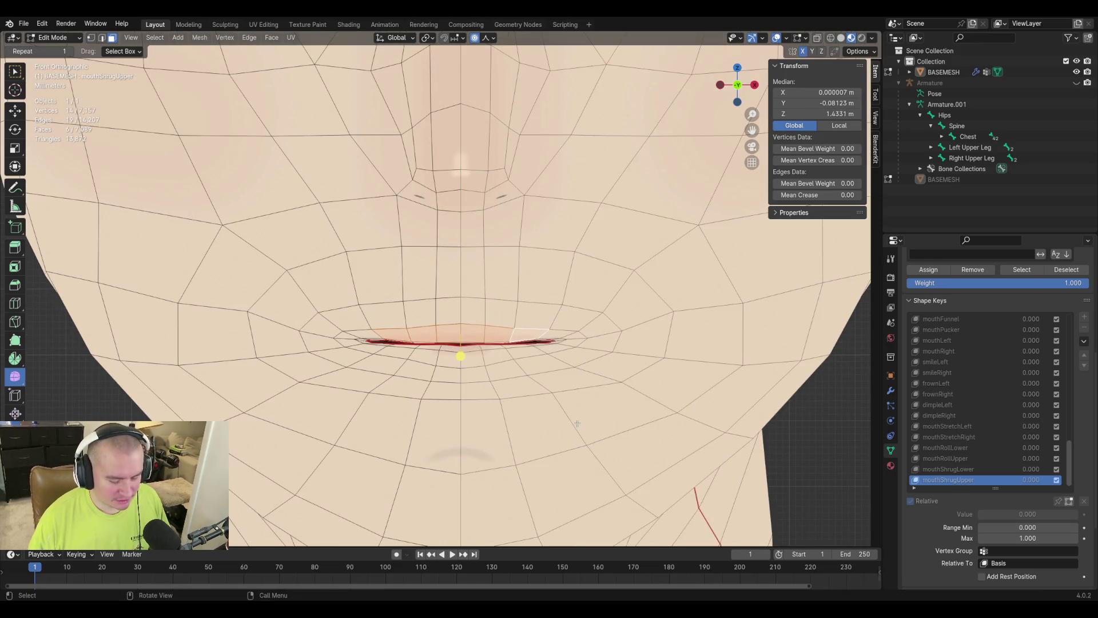
key("o")
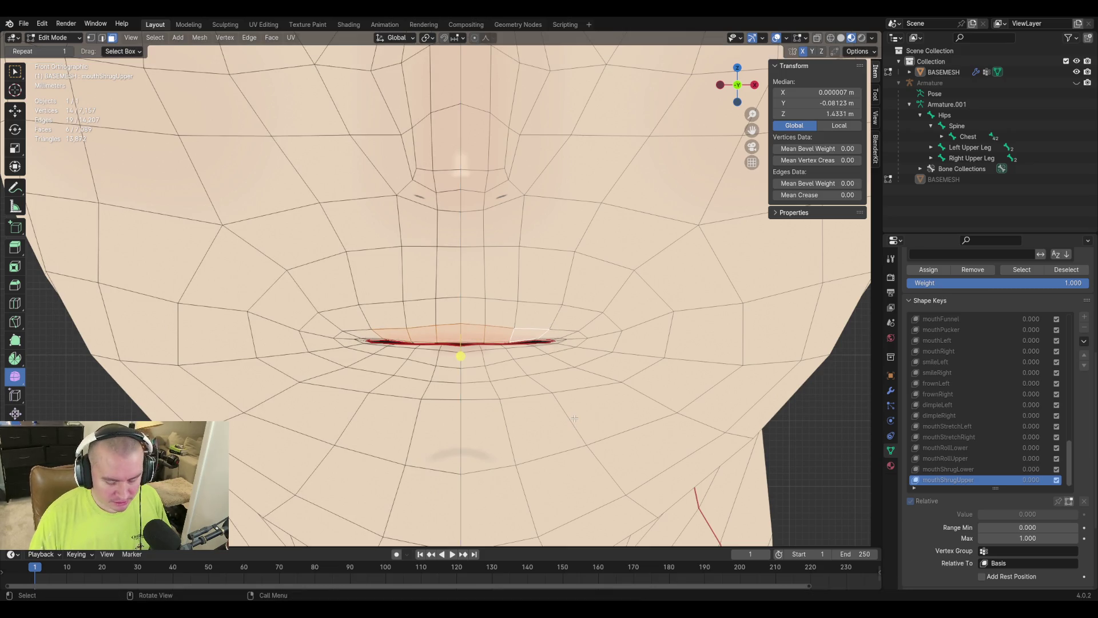
Trim the lip selection, grow it and try raising the lip, then undo.
key("c")
middle_click(443, 343)
middle_click_drag(519, 327, 582, 342)
right_click(590, 363)
key("ctrl")
key("ctrl+KP_Add")
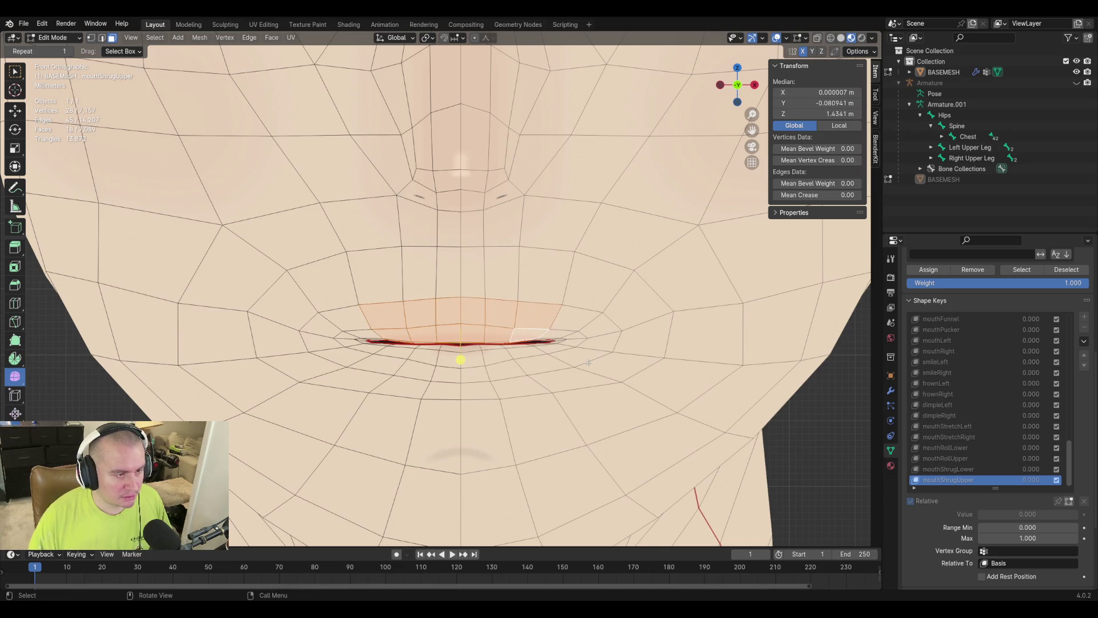
key("g")
key("z")
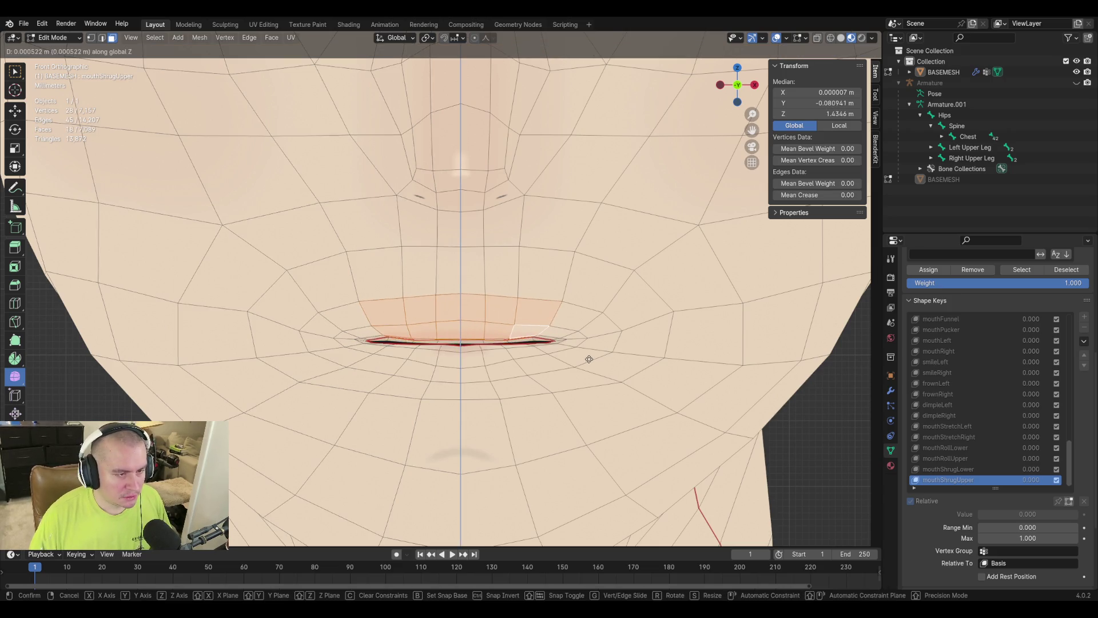
left_click(591, 357)
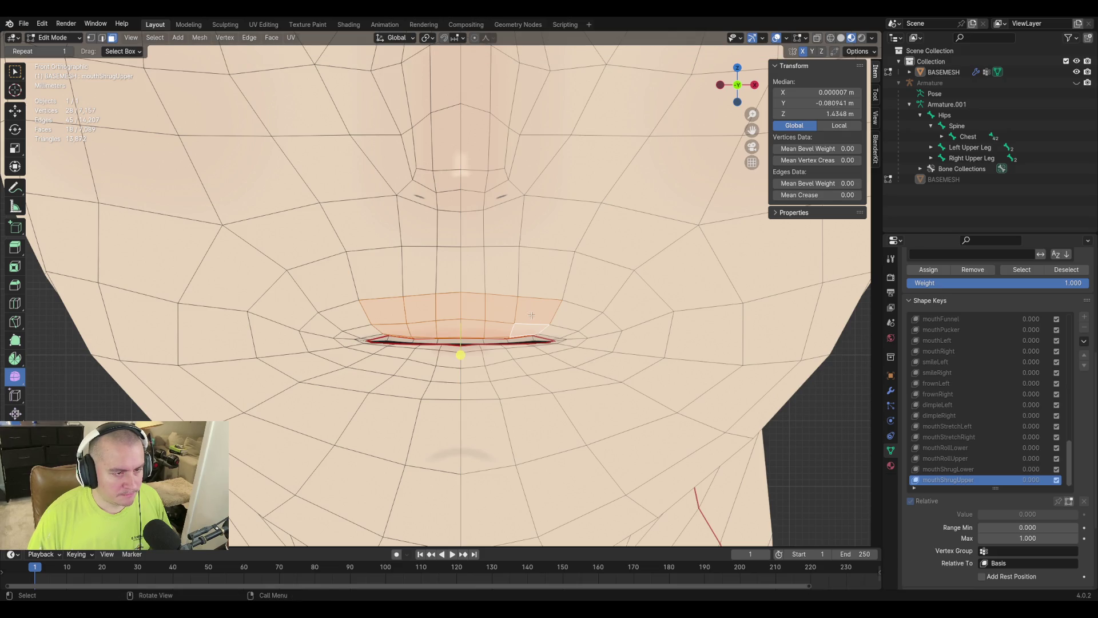
key("ctrl+z")
Deselect the corner and central lip faces, grow to the mouth loop and raise it along Z.
key("c")
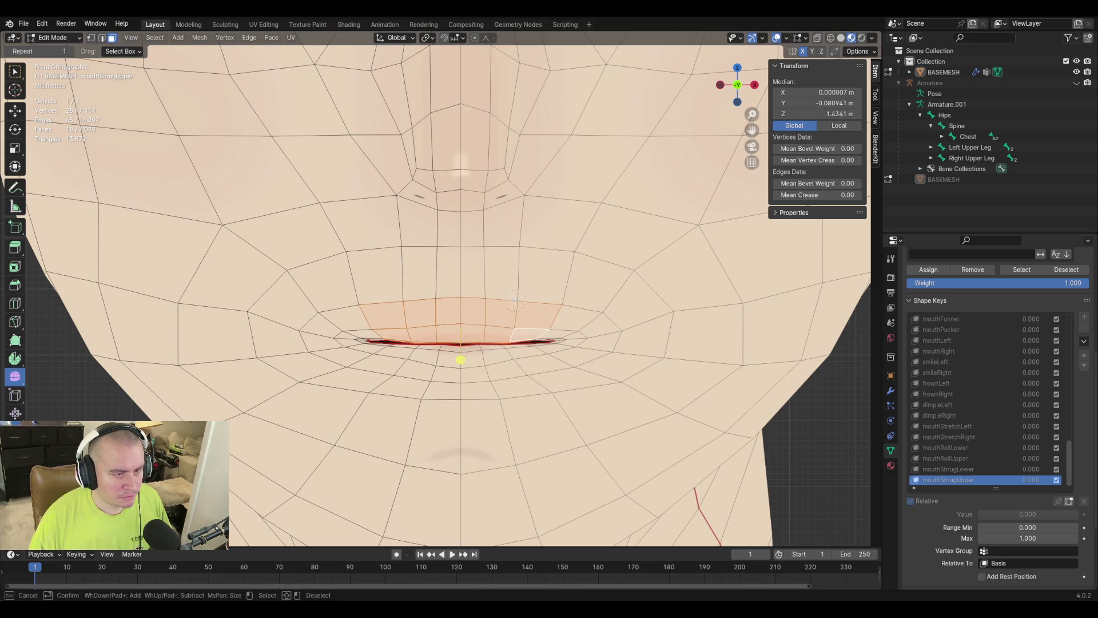
middle_click(543, 335)
middle_click(390, 318)
middle_click_drag(408, 306, 503, 306)
key("Escape")
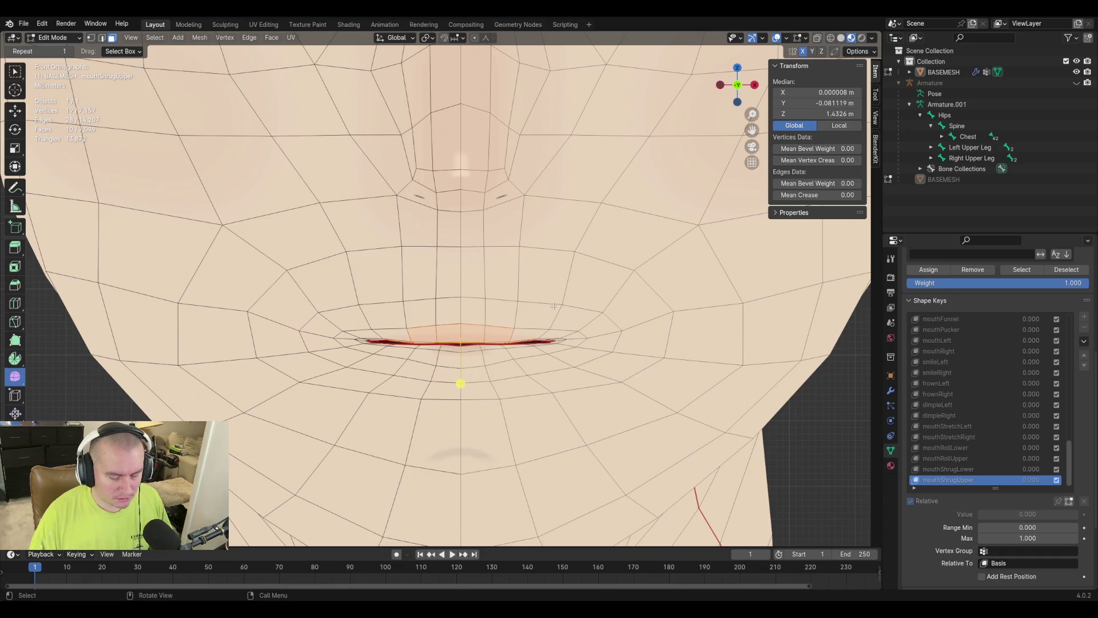
key("ctrl+KP_Add")
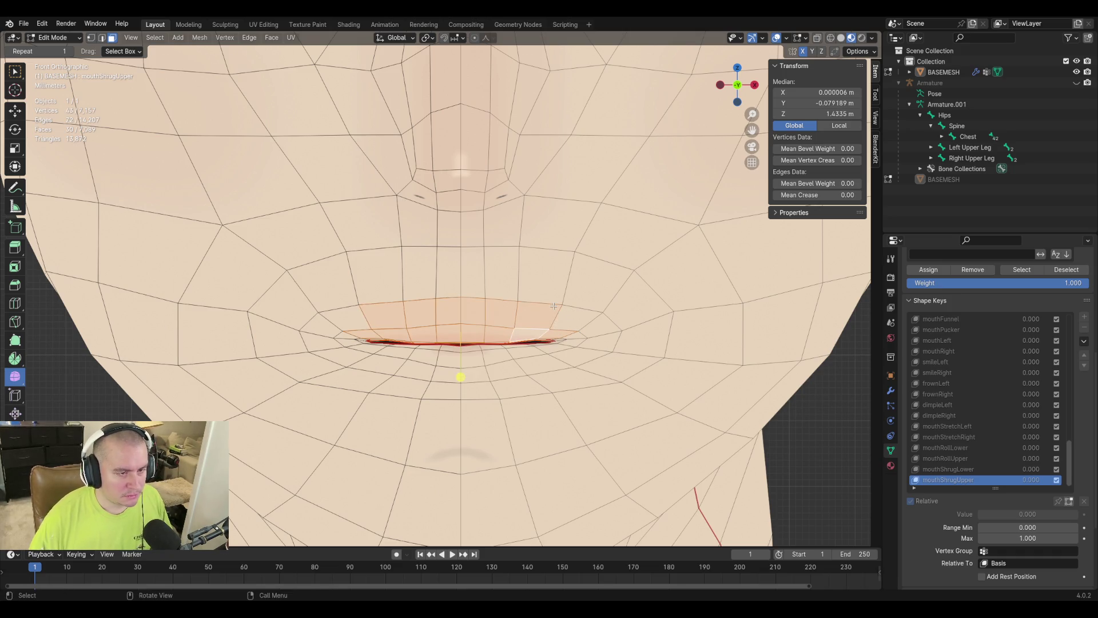
key("g")
key("z")
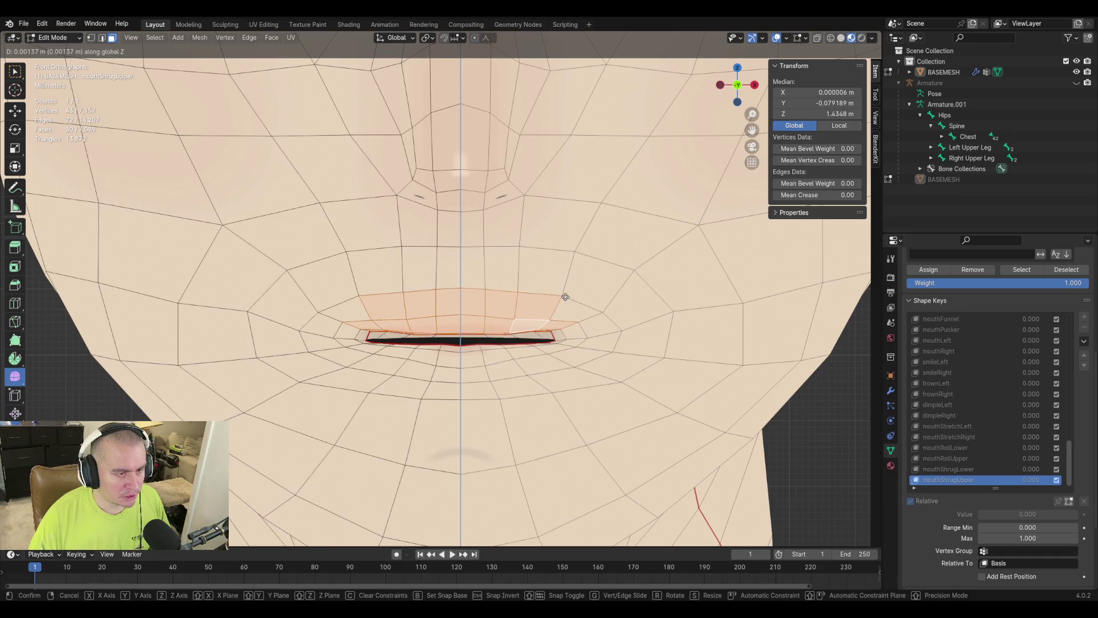
left_click(569, 287)
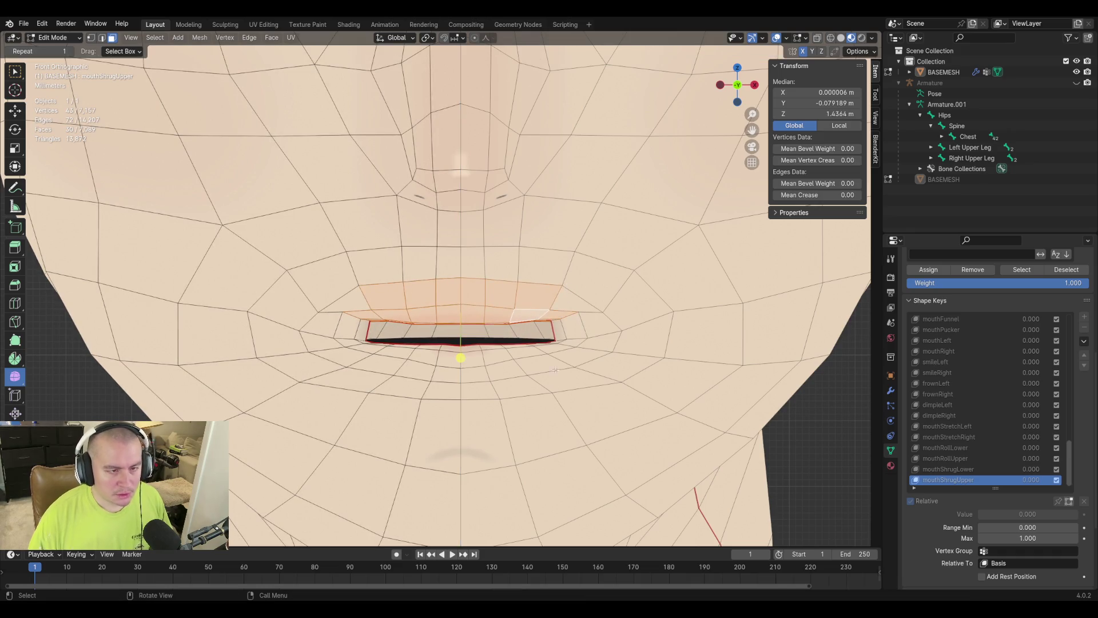
Reposition a mouth-corner vertex, lowering it and pulling it inward.
scroll(533, 301, "up", 3)
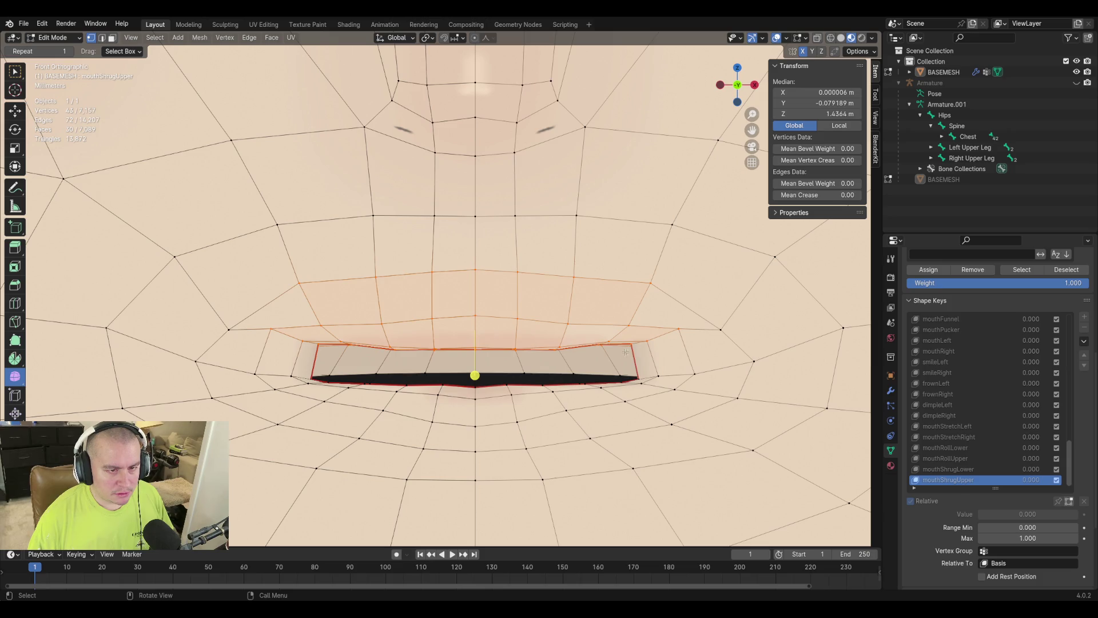
left_click(629, 348)
key("g")
left_click(655, 338)
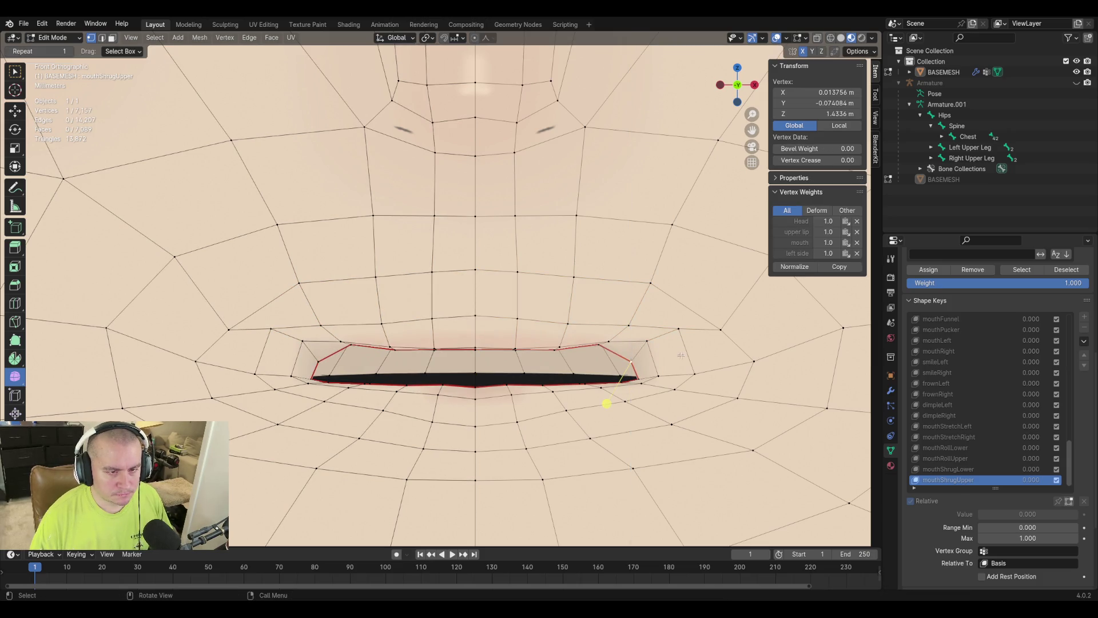
key("g")
left_click(701, 329)
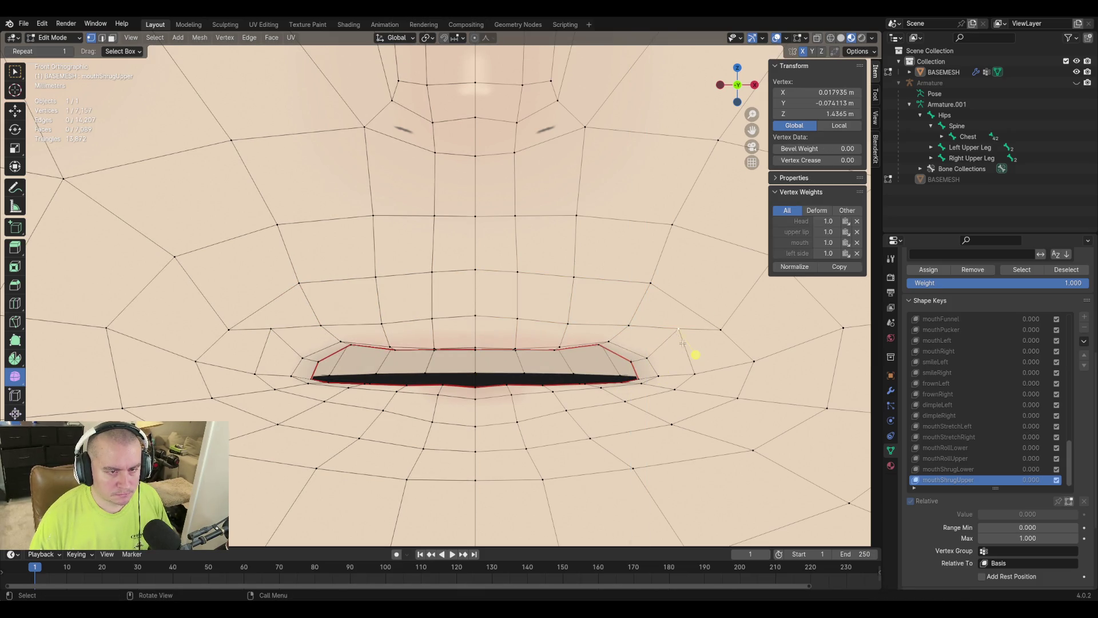
key("g")
left_click(722, 375)
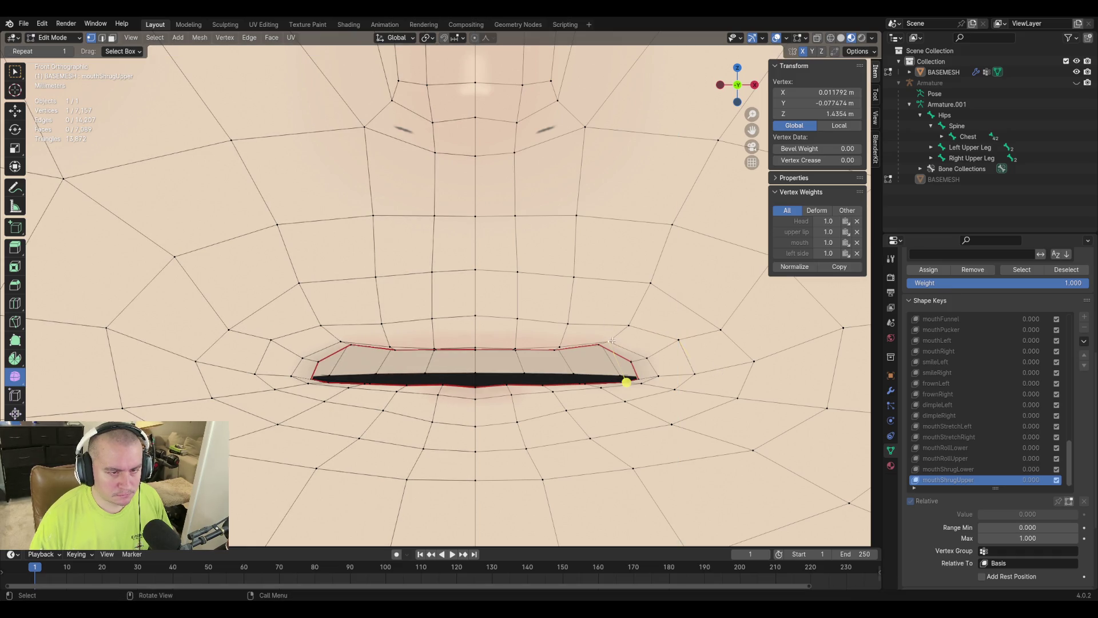
key("g")
left_click(580, 338)
Pick vertices at the mouth corner, grow the selection across the lip and switch to face select.
left_click(601, 388, "shift")
middle_click_drag(613, 352, 622, 346)
scroll(622, 346, "down", 6)
mouse_move(486, 343)
middle_mouse_down()
mouse_move(572, 274)
mouse_move(645, 239)
mouse_move(595, 281)
middle_mouse_up()
scroll(591, 282, "up", 2)
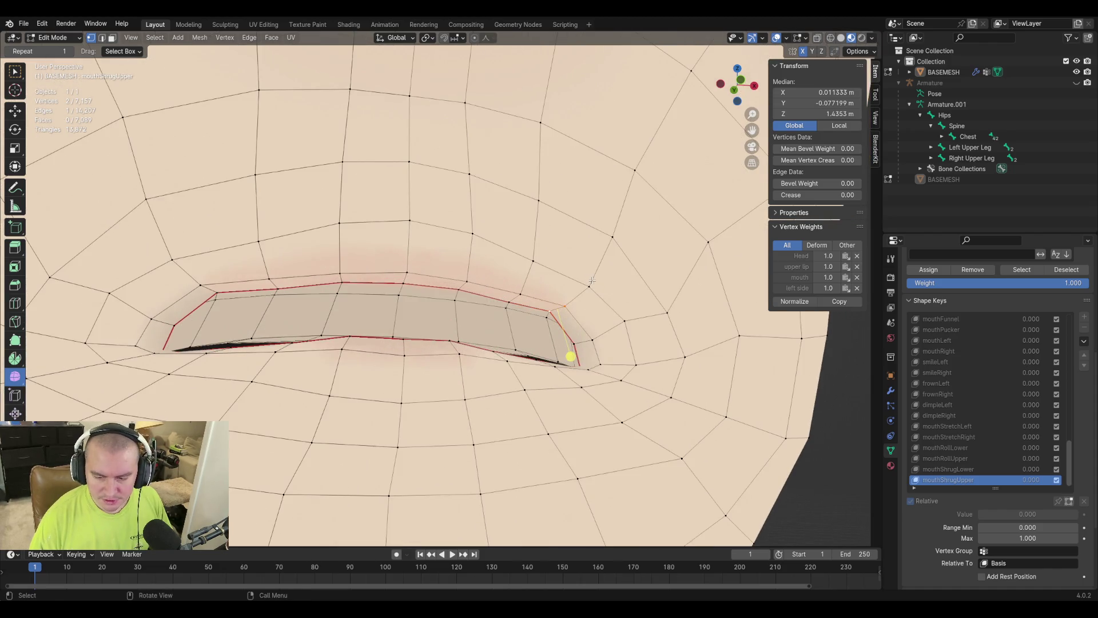
left_click(573, 345, "shift")
mouse_move(572, 344)
middle_mouse_down()
mouse_move(635, 292)
mouse_move(592, 395)
middle_mouse_up()
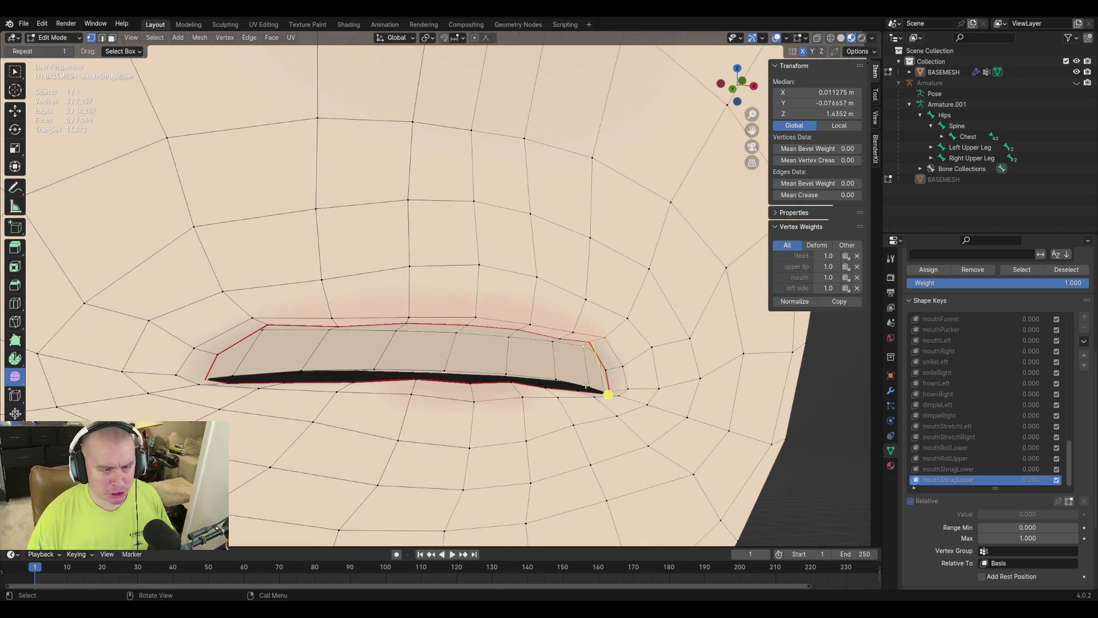
left_click(587, 387)
middle_click_drag(595, 370, 709, 404)
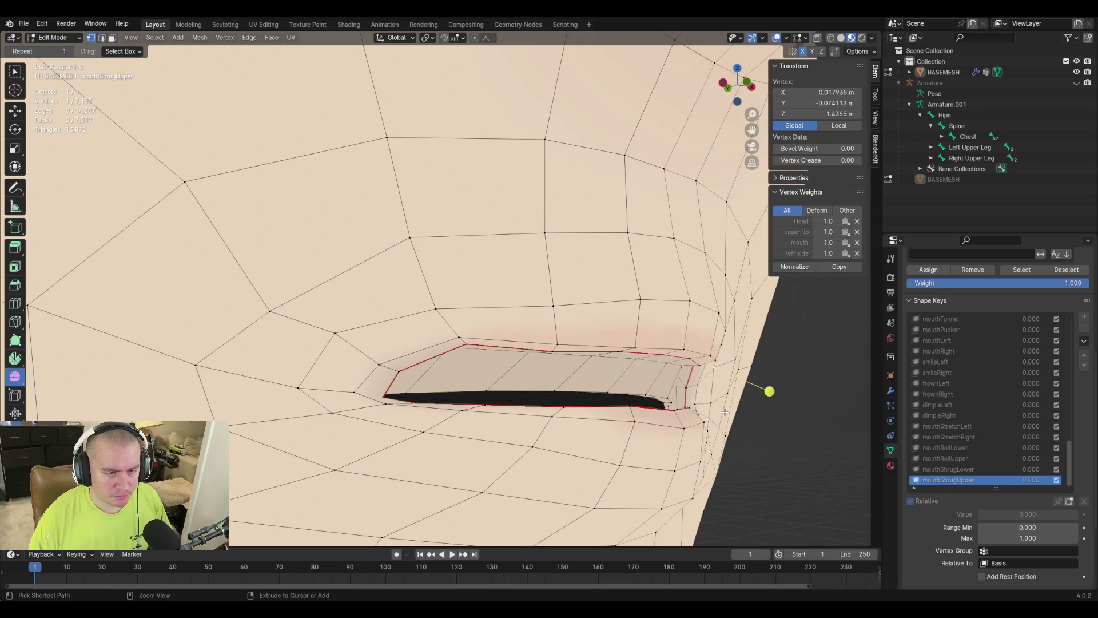
key("ctrl+KP_Add")
key("ctrl+KP_Add")
key("ctrl+KP_Add")
key("3")
mouse_move(725, 412)
middle_mouse_down()
mouse_move(661, 353)
mouse_move(601, 362)
mouse_move(392, 309)
mouse_move(783, 122)
middle_mouse_up()
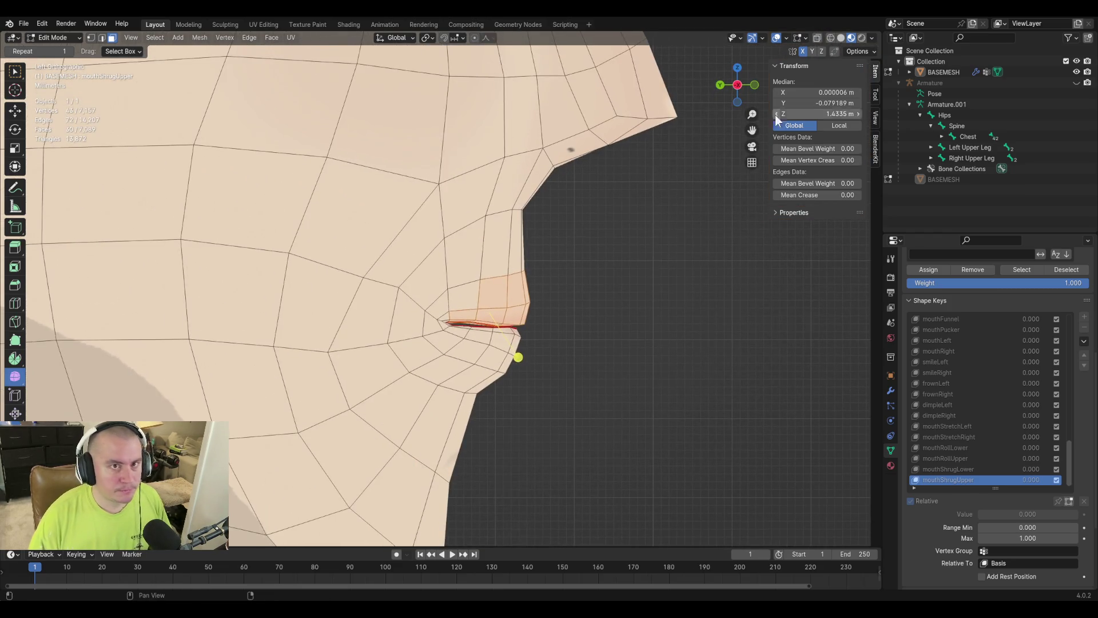
Turn on X-ray and add more lip vertices to the selection with circle select.
left_click(818, 38)
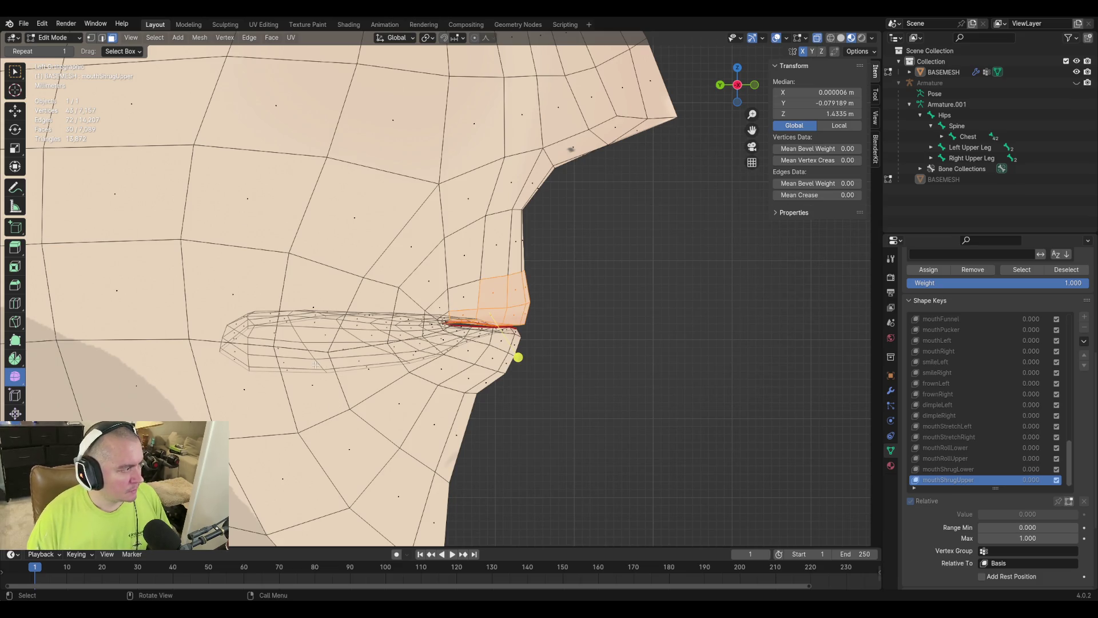
scroll(719, 454, "up", 8)
middle_click_drag(719, 454, 526, 408, "shift")
scroll(332, 351, "down", 1)
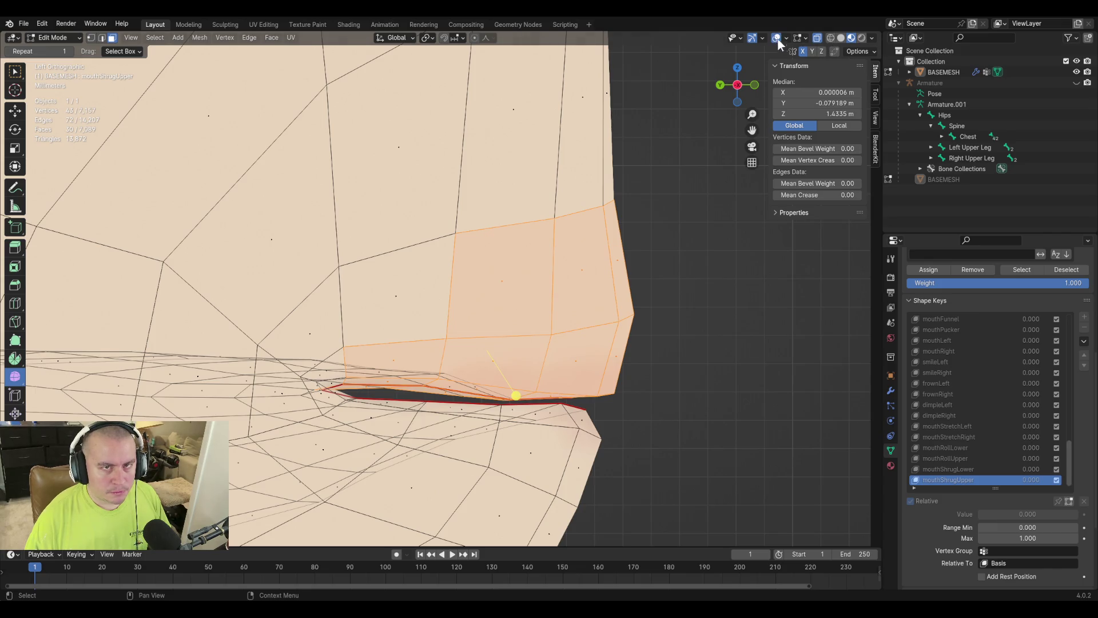
middle_click_drag(478, 313, 478, 260, "shift")
key("c")
left_click_drag(472, 333, 387, 323)
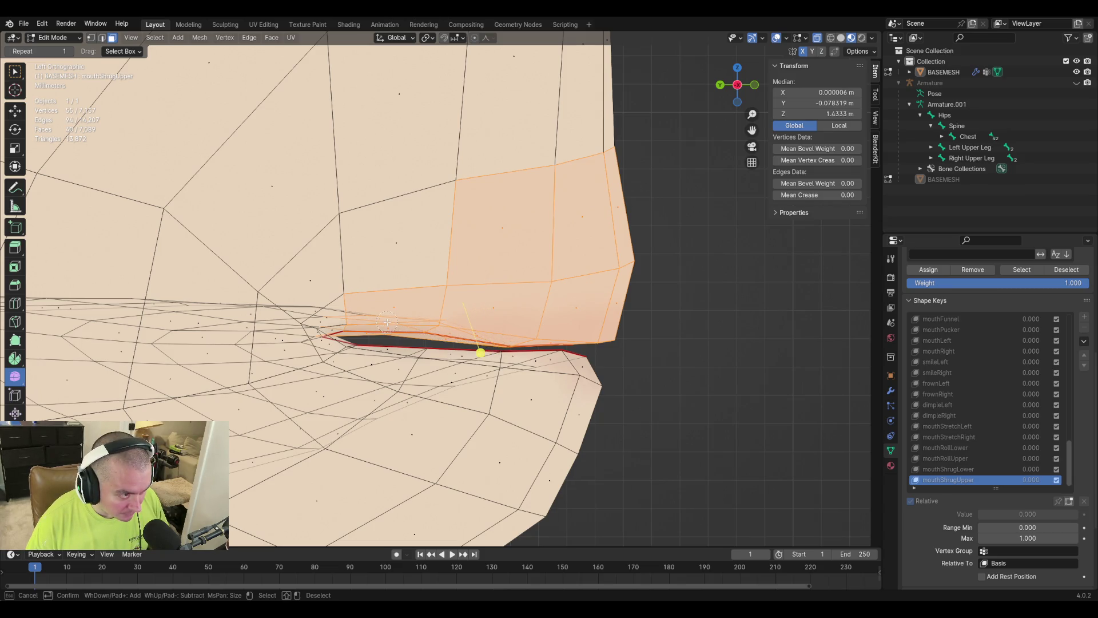
mouse_move(422, 311)
middle_mouse_down()
mouse_move(515, 361)
mouse_move(458, 362)
mouse_move(495, 343)
mouse_move(496, 355)
mouse_move(491, 341)
middle_mouse_up()
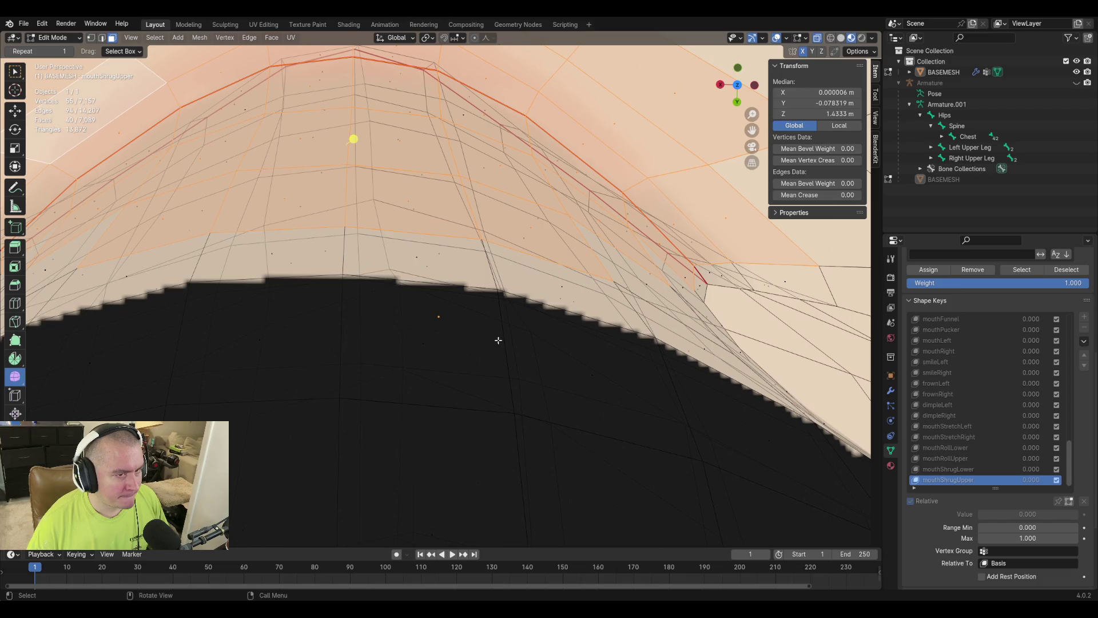
left_click(648, 284, "shift")
middle_click_drag(648, 284, 476, 297, "shift")
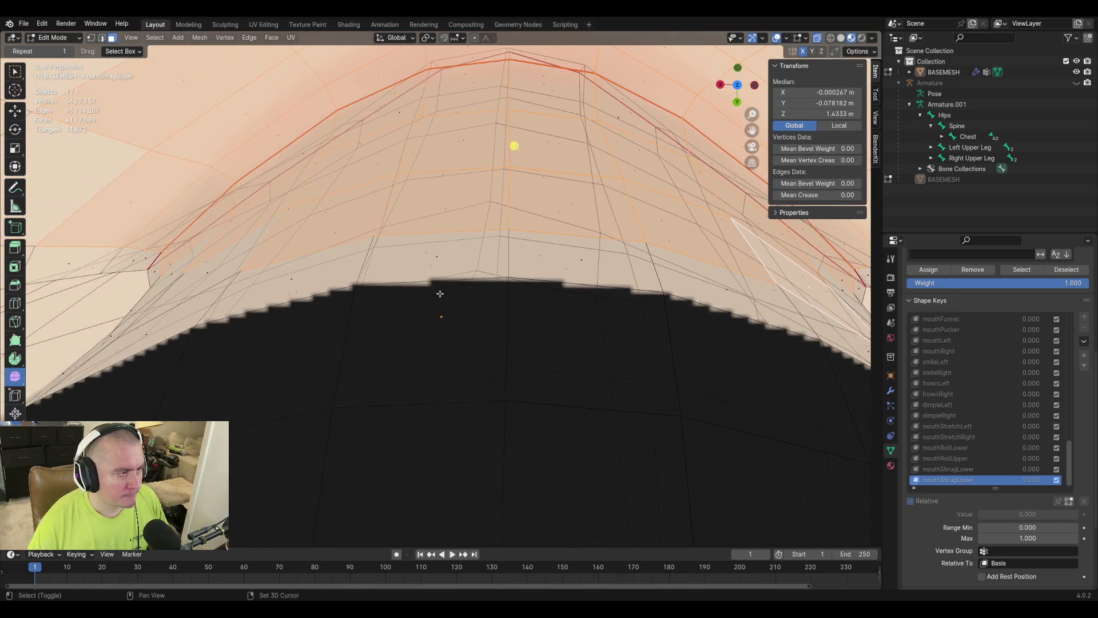
left_click(211, 271, "shift")
mouse_move(211, 271)
middle_mouse_down()
mouse_move(633, 304)
mouse_move(615, 351)
mouse_move(620, 338)
mouse_move(450, 276)
middle_mouse_up()
Move the selected lip vertices, then add four more lip faces to the selection.
key("g")
left_click(653, 333)
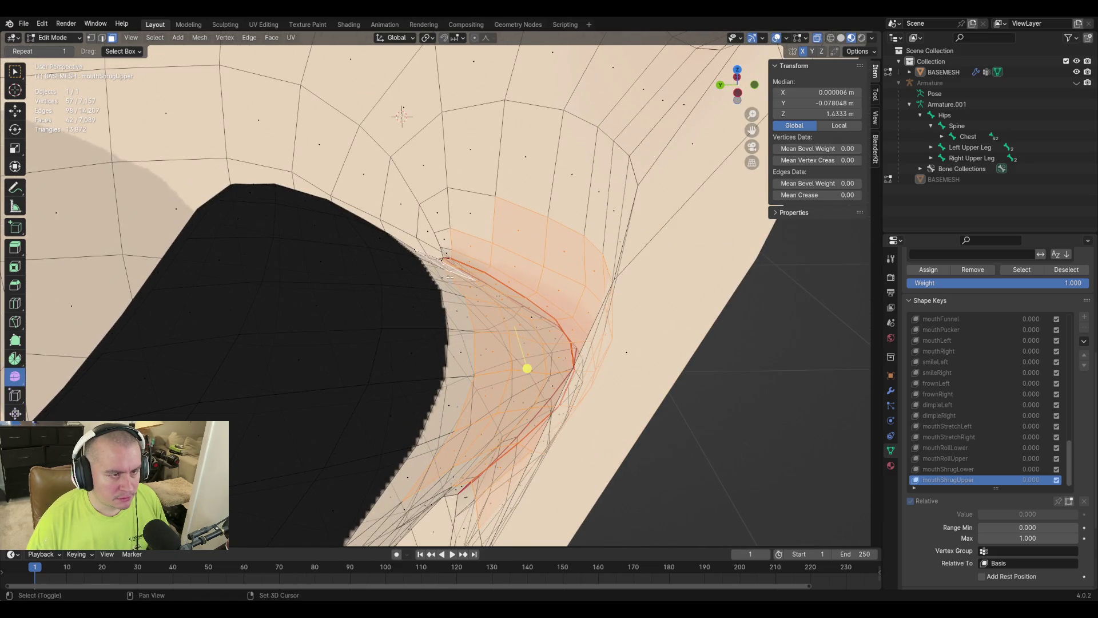
left_click(460, 351, "shift")
left_click(448, 404, "shift")
left_click(410, 476, "shift")
mouse_move(410, 476)
middle_mouse_down()
mouse_move(463, 174)
mouse_move(430, 233)
mouse_move(567, 246)
mouse_move(564, 294)
mouse_move(550, 284)
mouse_move(603, 343)
middle_mouse_up()
left_click(475, 153, "shift")
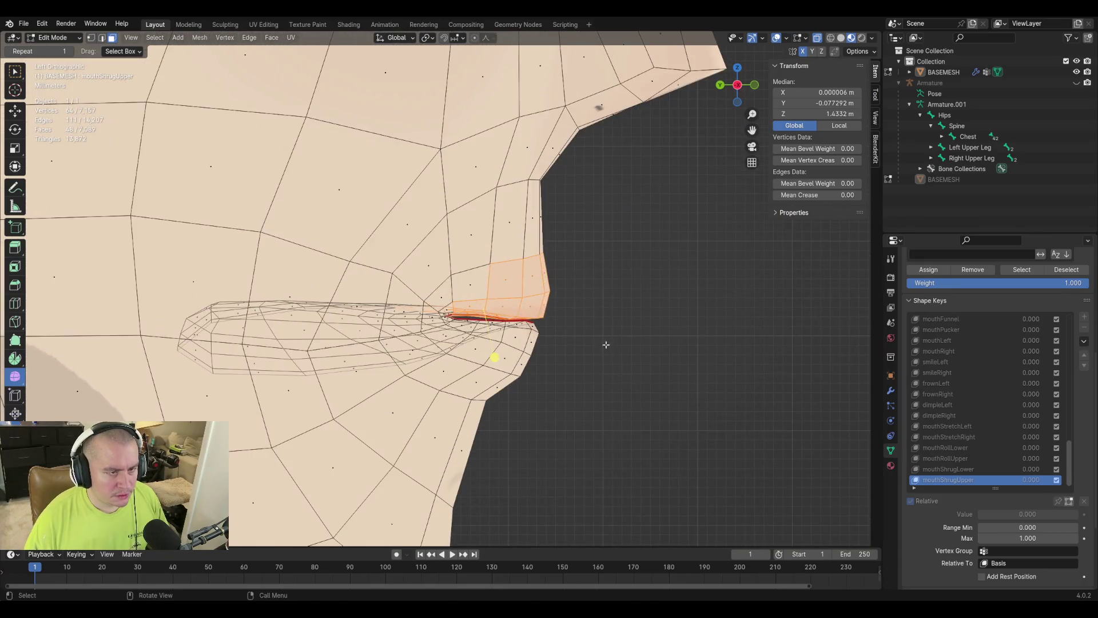
Raise the upper lip with two small vertical moves, then turn X-ray off.
key("shift+v")
key("Escape")
key("g")
key("z")
left_click(620, 358)
mouse_move(620, 358)
middle_mouse_down()
mouse_move(506, 361)
mouse_move(534, 353)
middle_mouse_up()
key("g")
key("z")
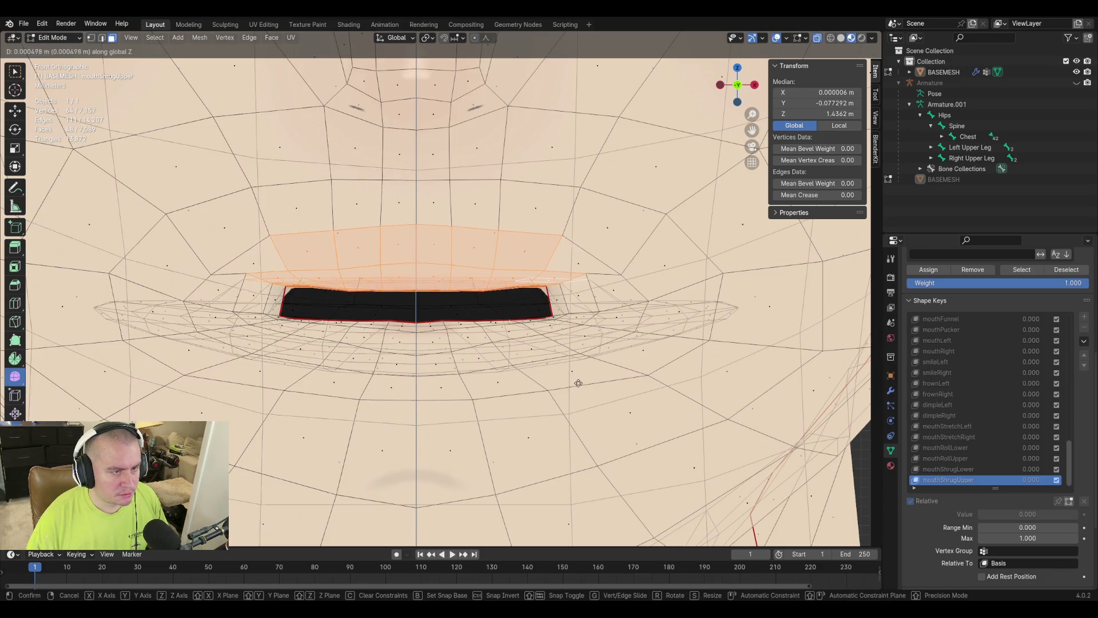
left_click(565, 414)
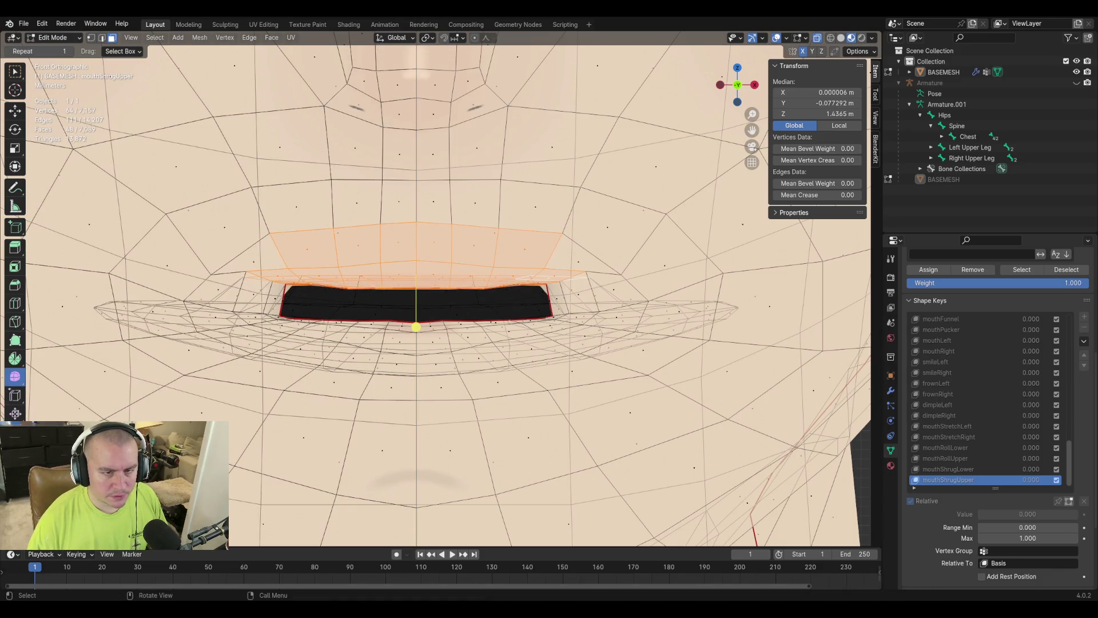
left_click(818, 37)
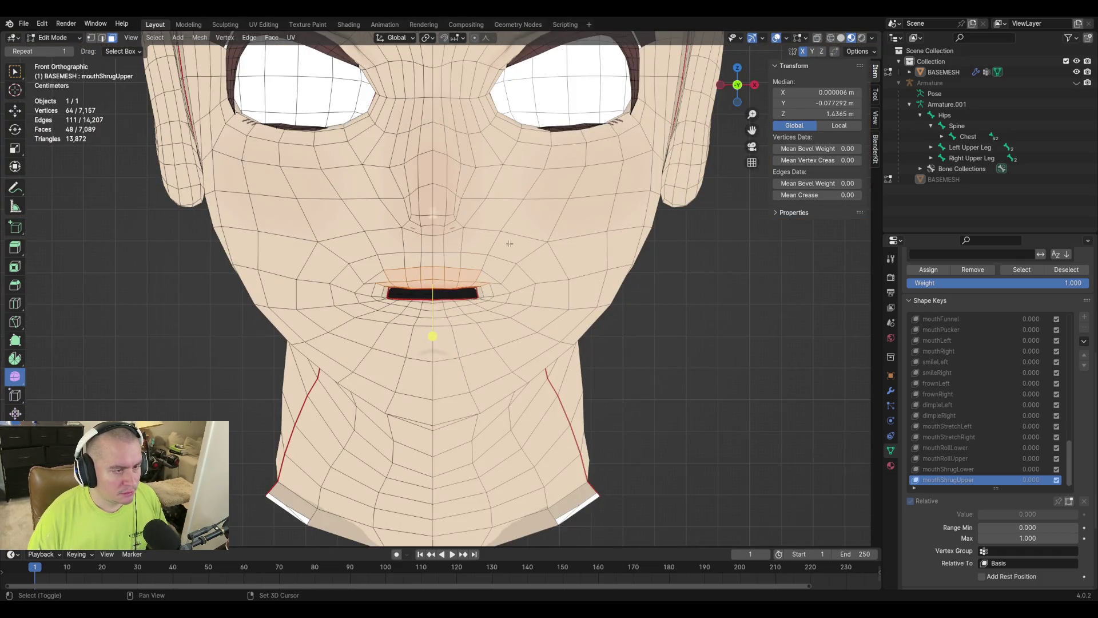
Select the left mouth-corner vertices and lower them along Z.
scroll(511, 242, "up", 5)
middle_click_drag(385, 277, 441, 278, "shift")
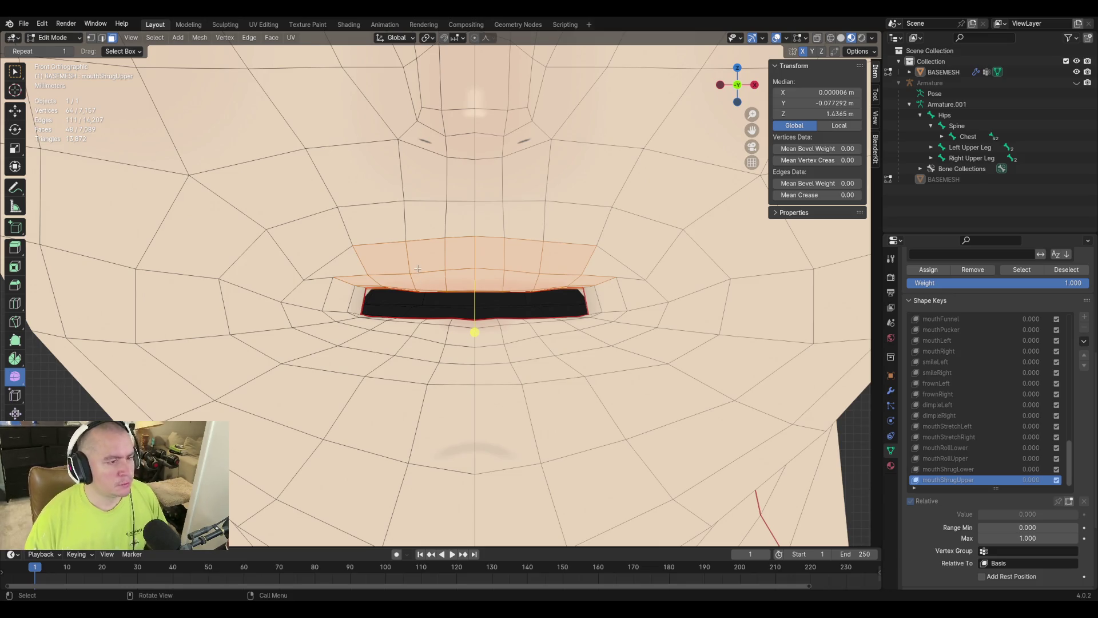
left_click(321, 316)
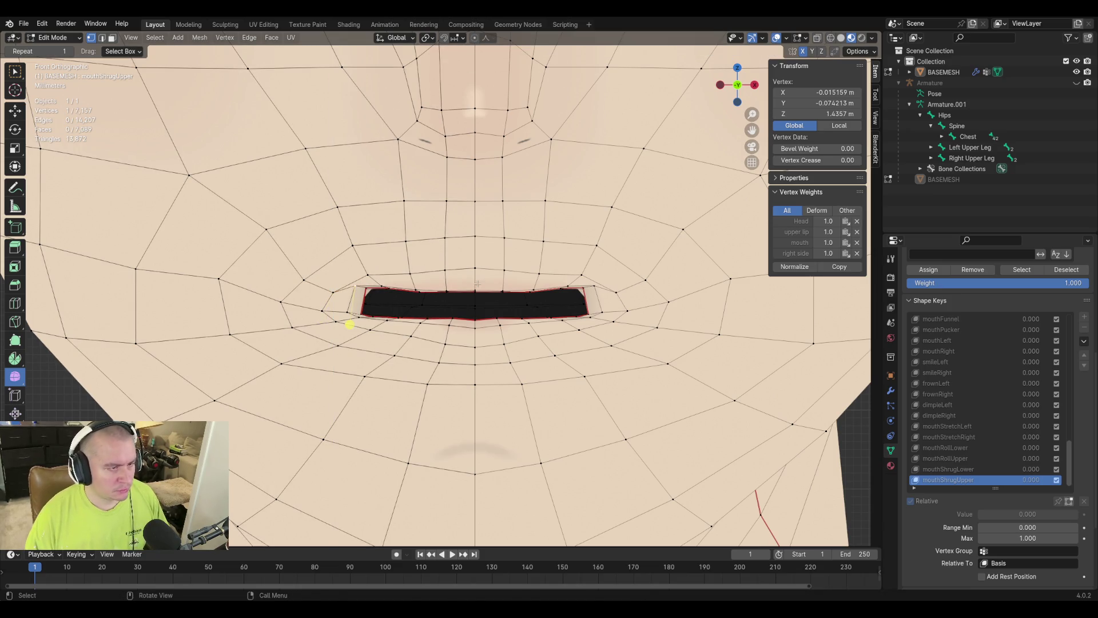
scroll(350, 305, "up", 6)
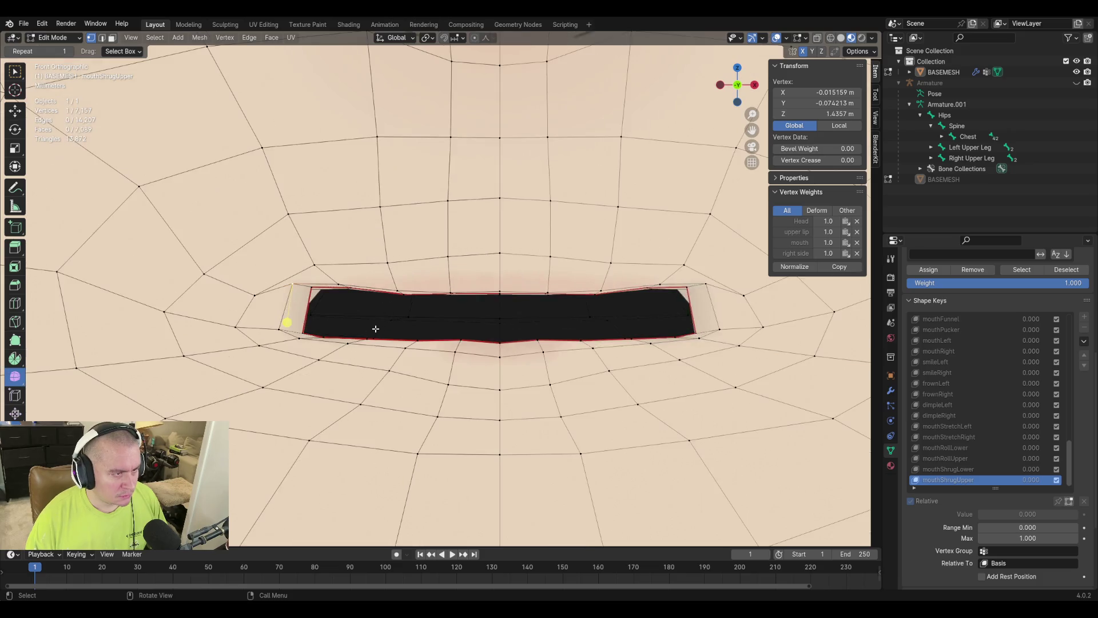
middle_click_drag(480, 343, 498, 292, "shift")
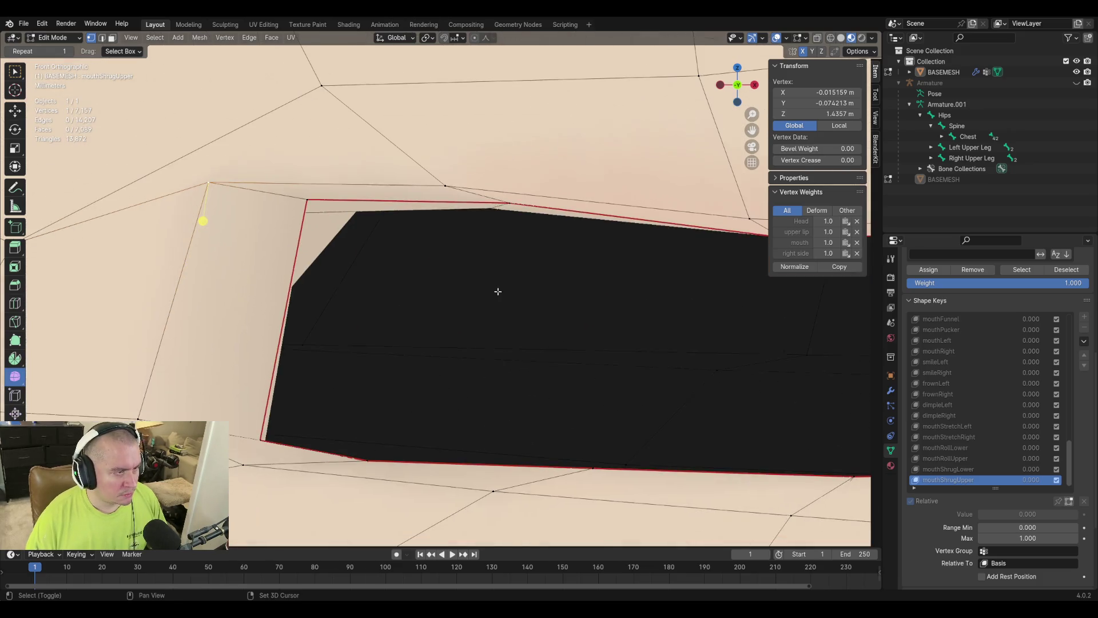
mouse_move(313, 213)
middle_mouse_down()
mouse_move(444, 281)
mouse_move(441, 257)
middle_mouse_up()
left_click(331, 216, "shift")
key("g")
key("z")
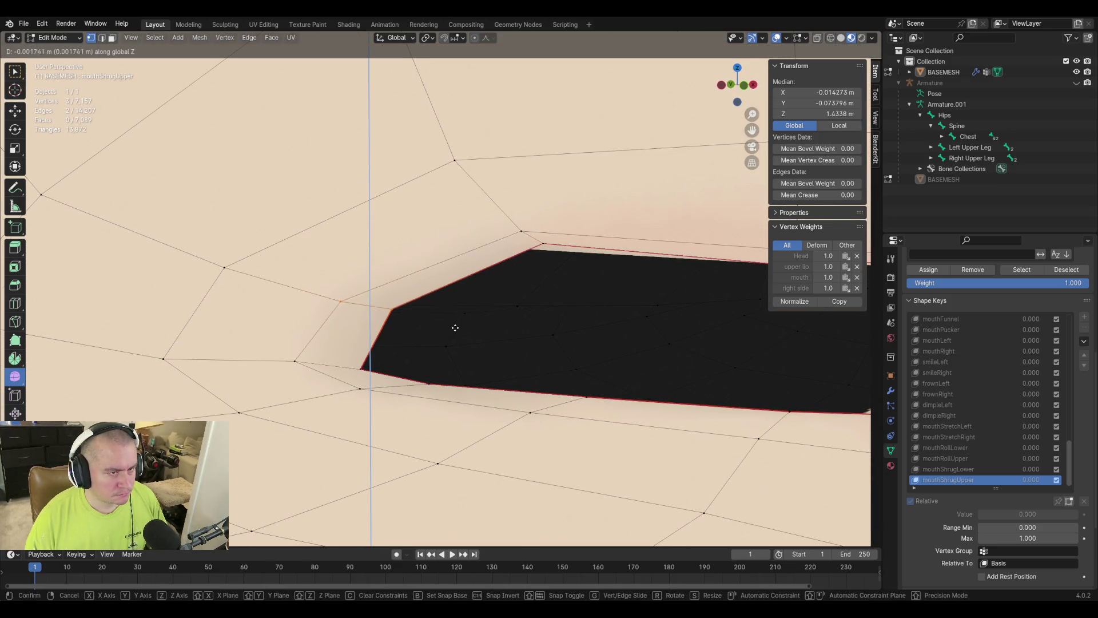
left_click(456, 341)
Scale three upper-lip vertices inward to tighten the lip edge.
mouse_move(569, 338)
middle_mouse_down()
mouse_move(520, 312)
mouse_move(512, 285)
middle_mouse_up()
left_click(484, 210)
left_click(478, 226, "shift")
left_click(520, 172, "shift")
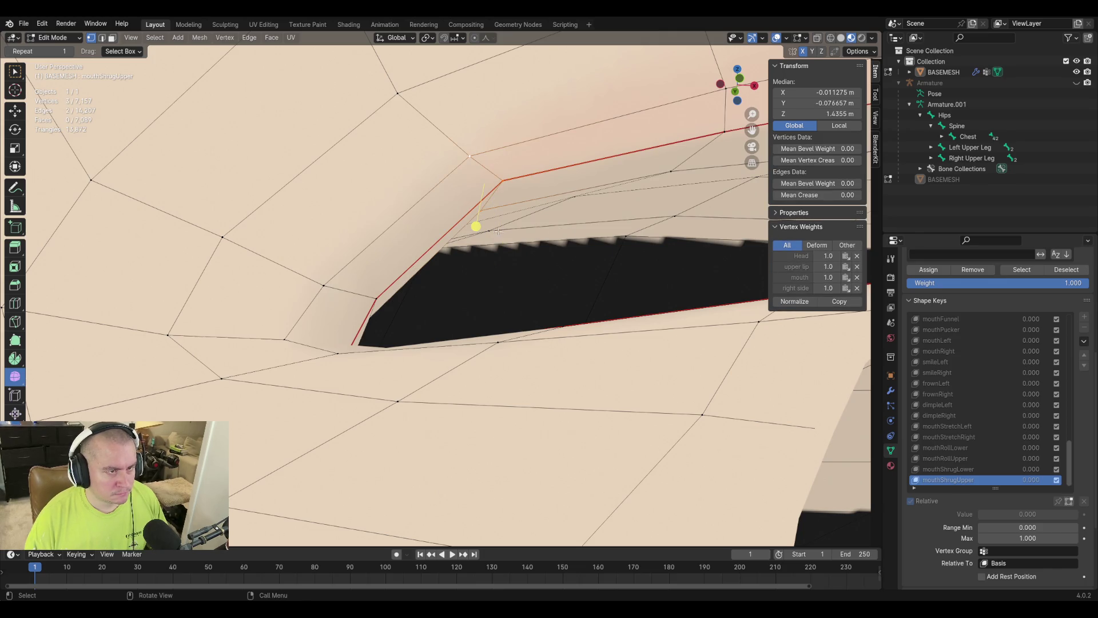
key("s")
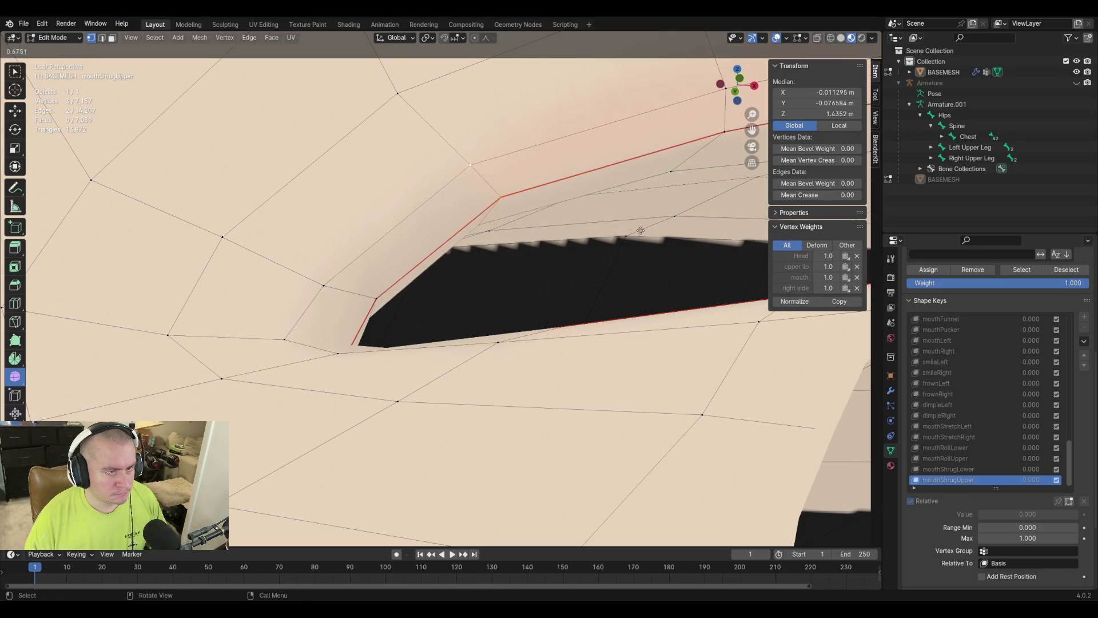
left_click(677, 255)
Select the centre upper-lip vertex plus three neighbouring upper-lip vertices.
mouse_move(677, 252)
middle_mouse_down()
mouse_move(576, 275)
mouse_move(520, 301)
mouse_move(500, 329)
mouse_move(464, 321)
mouse_move(459, 249)
mouse_move(505, 220)
mouse_move(505, 275)
mouse_move(529, 262)
mouse_move(525, 252)
middle_mouse_up()
scroll(500, 330, "up", 2)
left_click(458, 310)
left_click(476, 219, "shift")
left_click(465, 246, "shift")
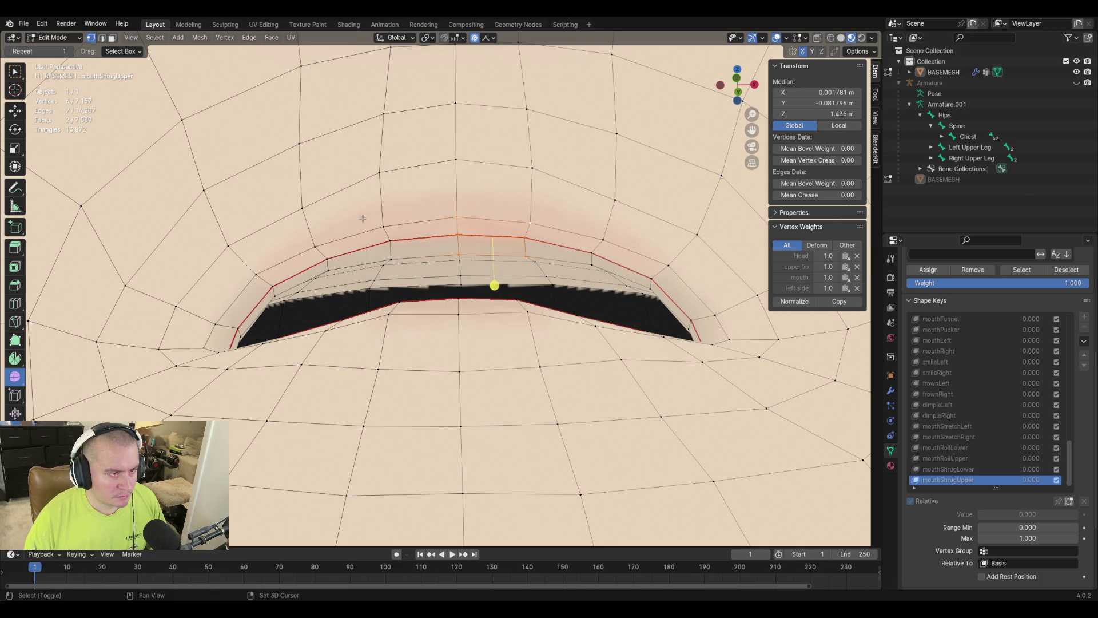
left_click(391, 260, "shift")
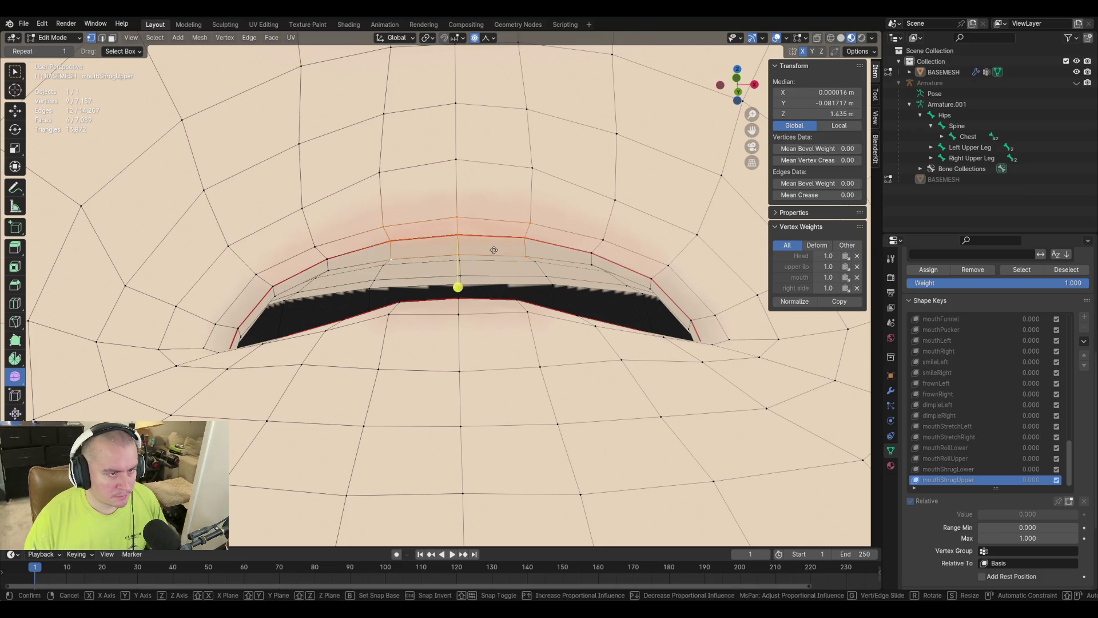
Raise the upper-lip centre along Z with proportional falloff, enlarging the influence radius.
middle_click_drag(494, 244, 502, 269)
key("g")
key("z")
scroll(504, 269, "up", 3)
scroll(503, 270, "up", 6)
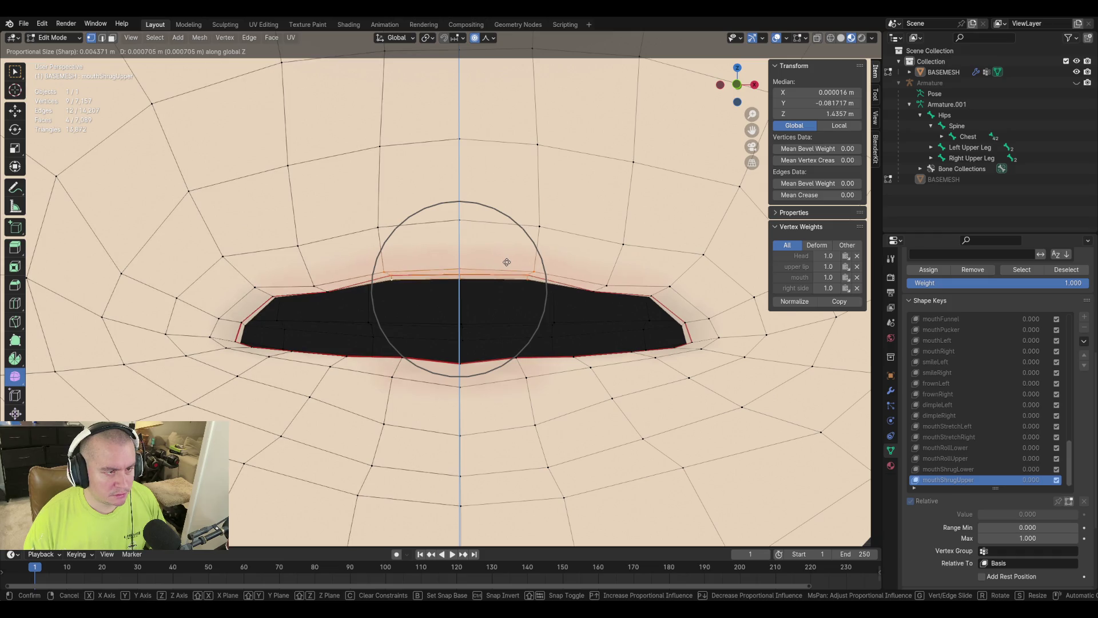
left_click(507, 262)
Adjust the vertices at the lip corner.
left_click(310, 285)
middle_click_drag(311, 285, 326, 280)
left_click(318, 276, "ctrl")
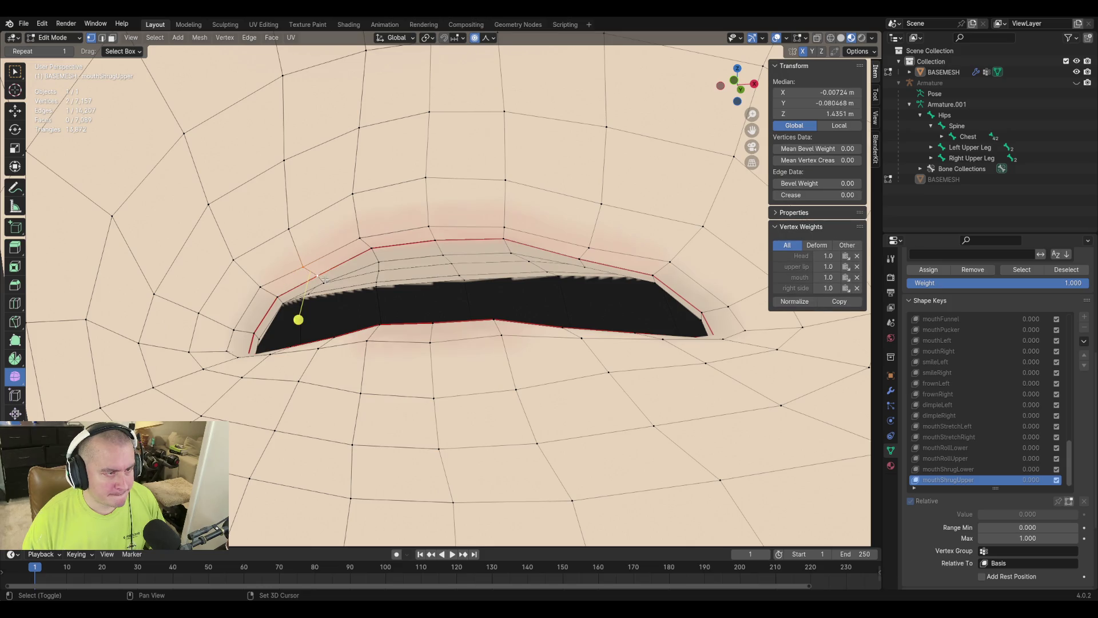
left_click(437, 318)
Move a single lip vertex vertically with soft falloff.
middle_click_drag(438, 318, 386, 292)
left_click(373, 282)
key("g")
key("z")
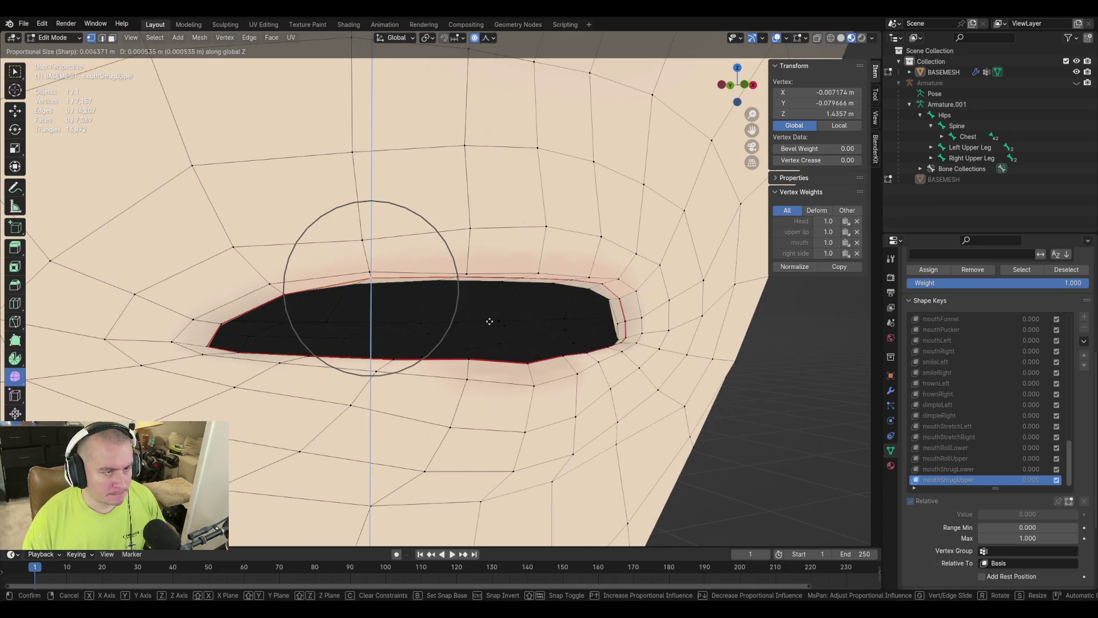
left_click(489, 325)
Move the lower-lip centre vertex vertically with soft falloff.
mouse_move(489, 324)
middle_mouse_down()
mouse_move(589, 321)
mouse_move(457, 333)
middle_mouse_up()
left_click(457, 333)
key("g")
key("z")
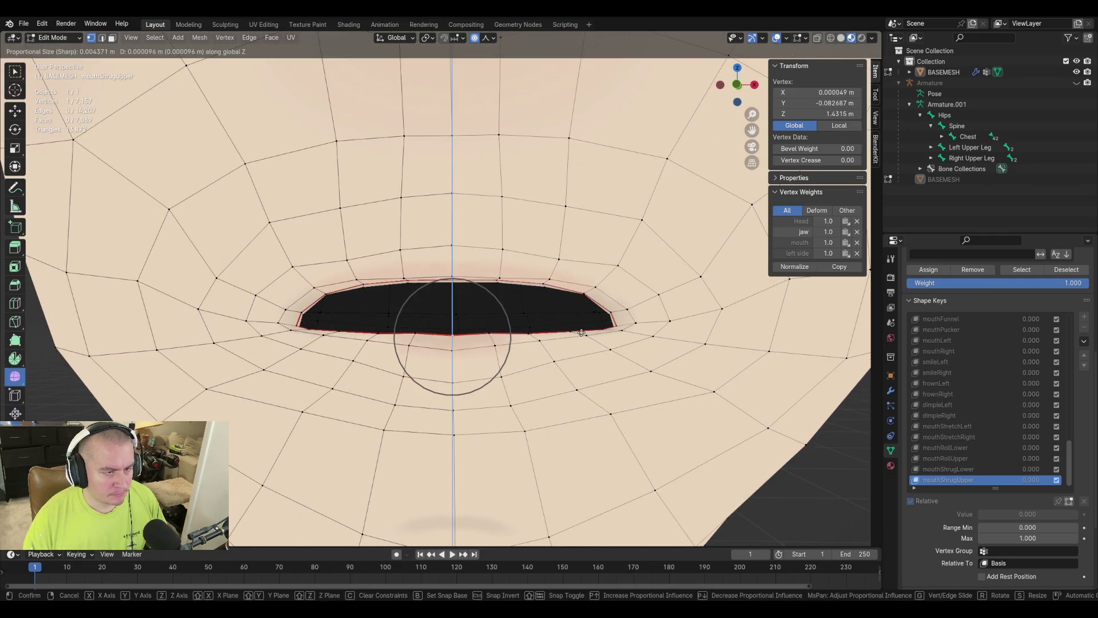
left_click(581, 332)
Check the lips from the side and front, then raise an upper-lip vertex along Z.
mouse_move(581, 331)
middle_mouse_down()
mouse_move(377, 299)
mouse_move(401, 218)
mouse_move(377, 311)
middle_mouse_up()
scroll(377, 311, "up", 1)
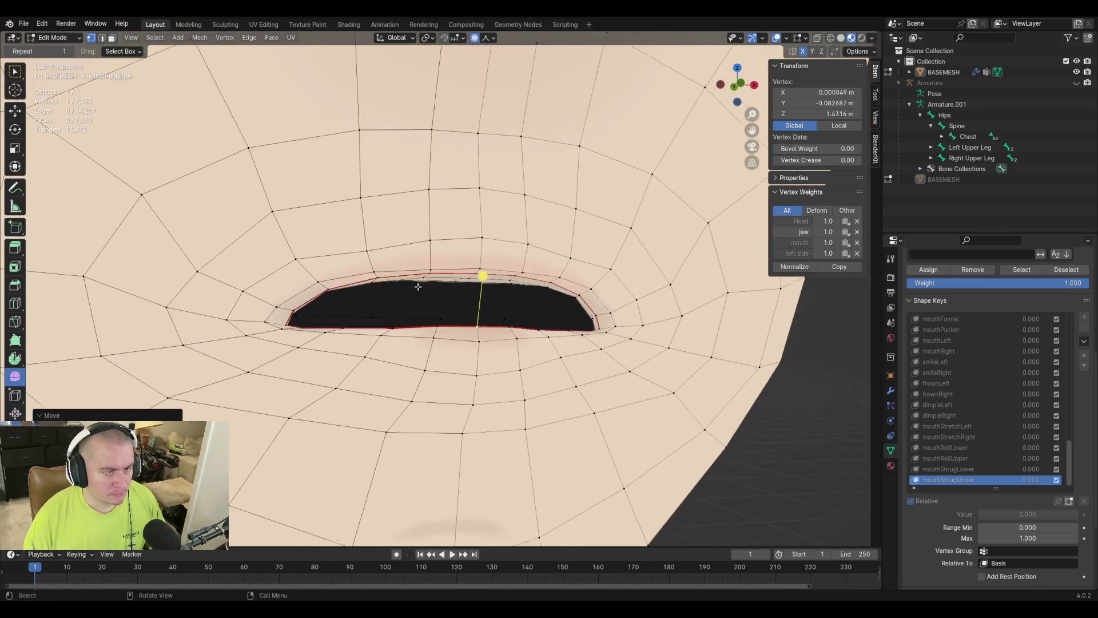
scroll(417, 294, "down", 2)
middle_click_drag(449, 295, 429, 299)
scroll(429, 299, "down", 3)
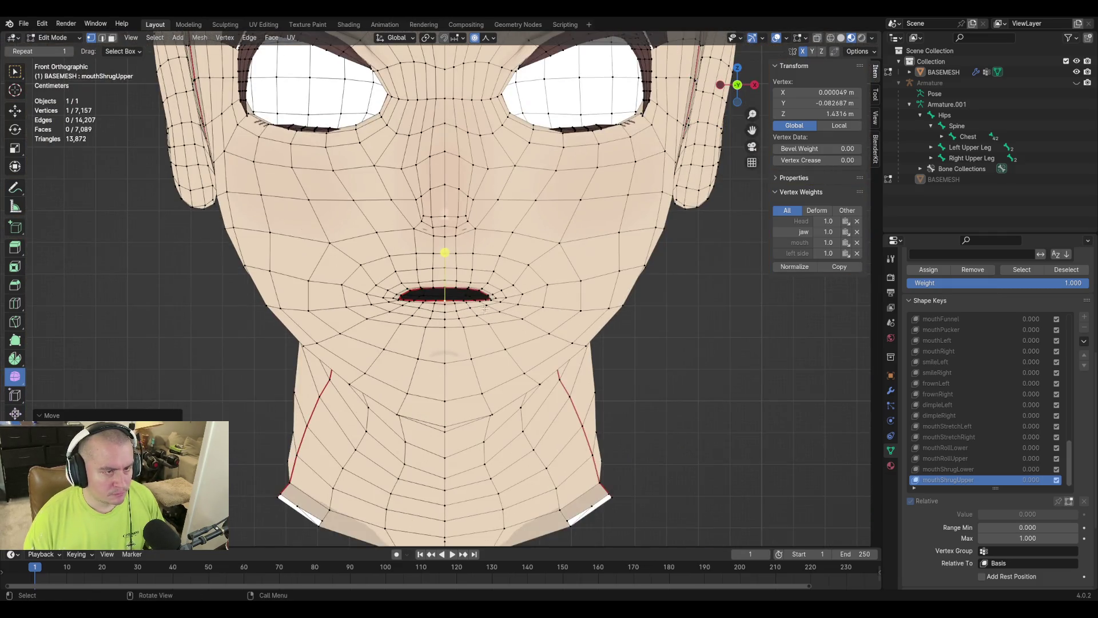
scroll(462, 294, "up", 6)
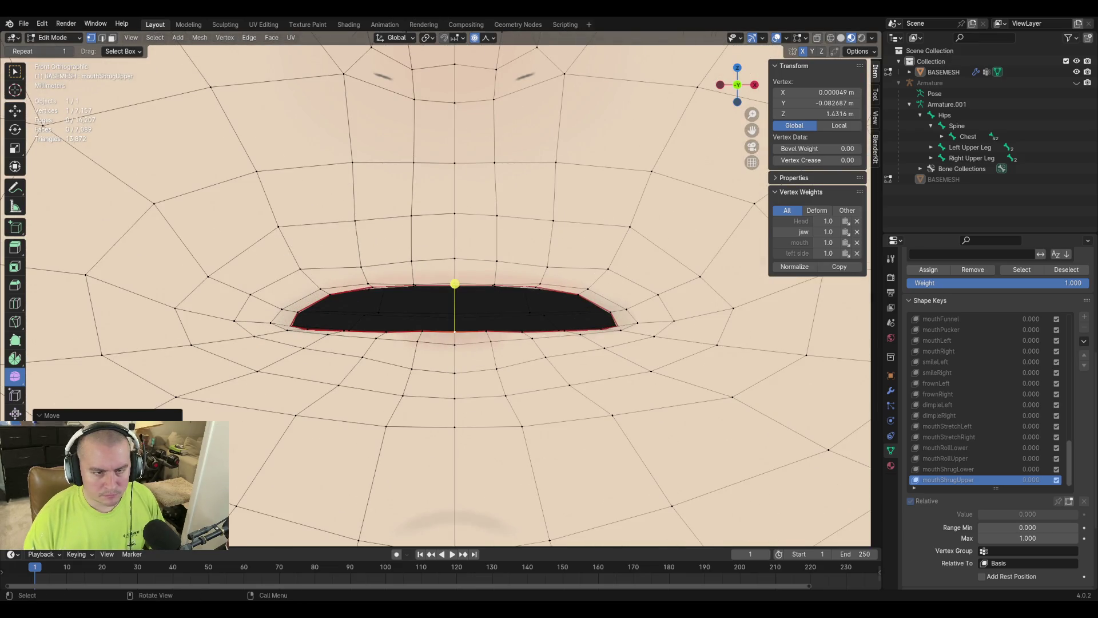
mouse_move(418, 282)
middle_mouse_down()
mouse_move(435, 297)
mouse_move(501, 252)
middle_mouse_up()
left_click(501, 252)
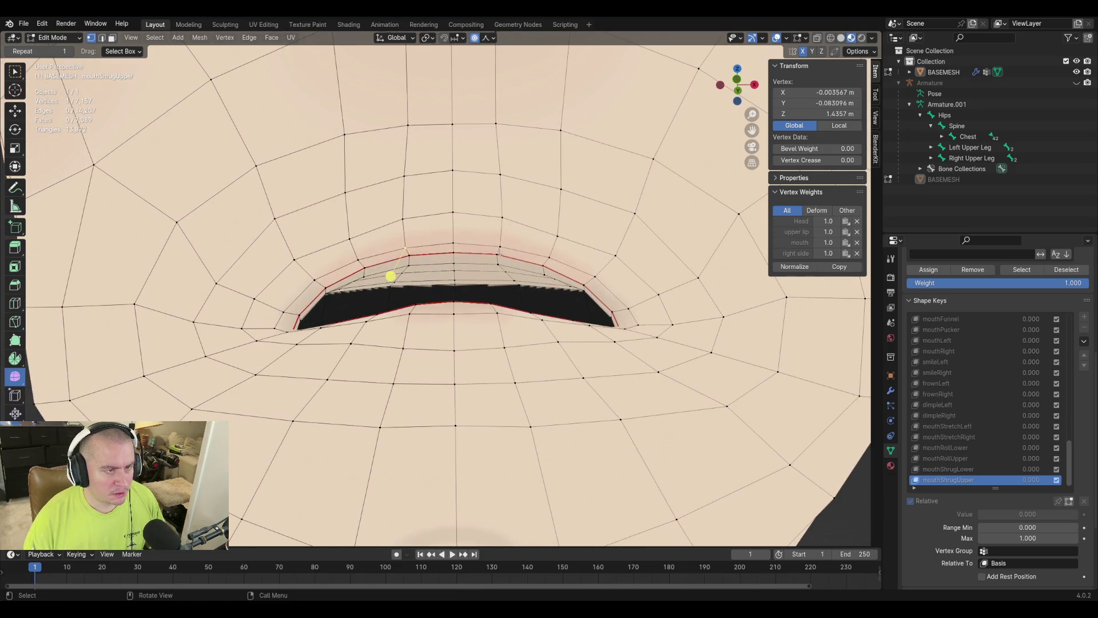
key("g")
key("z")
left_click(390, 273)
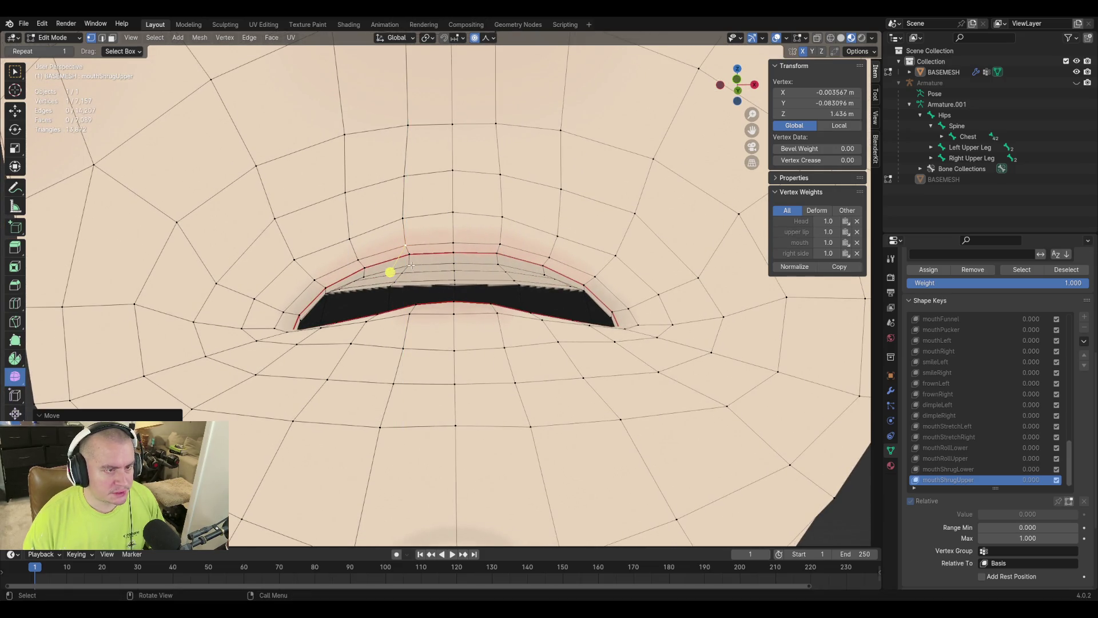
Fine-tune the heights of the lip vertices with further vertical moves.
key("g")
key("z")
left_click(525, 307)
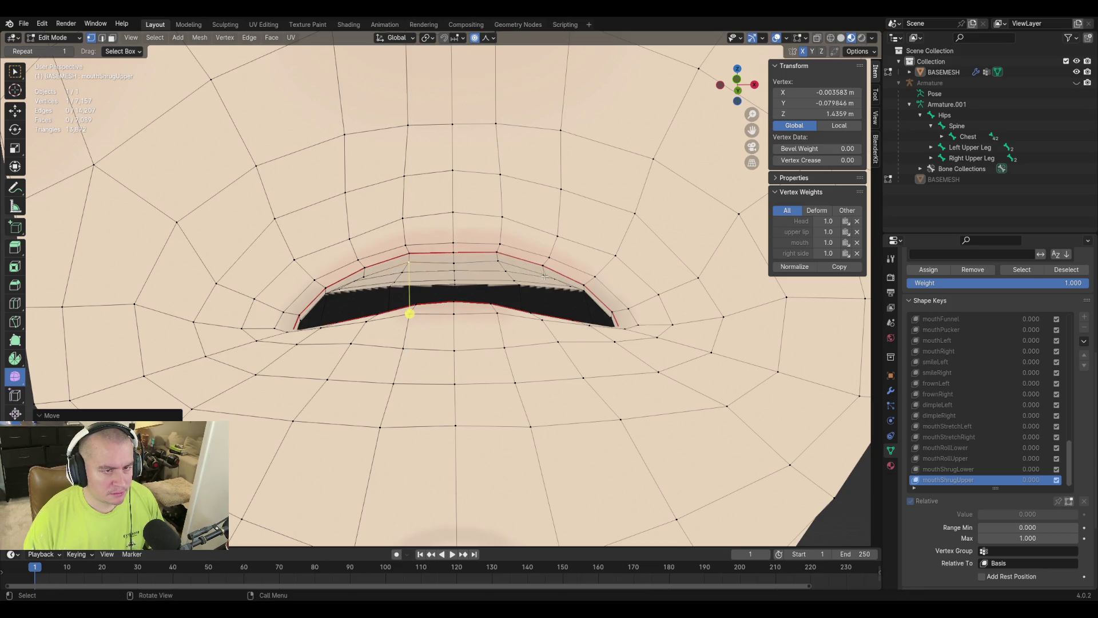
left_click(538, 324)
key("g")
key("z")
right_click(544, 266)
mouse_move(544, 266)
middle_mouse_down()
mouse_move(518, 254)
mouse_move(522, 273)
middle_mouse_up()
key("g")
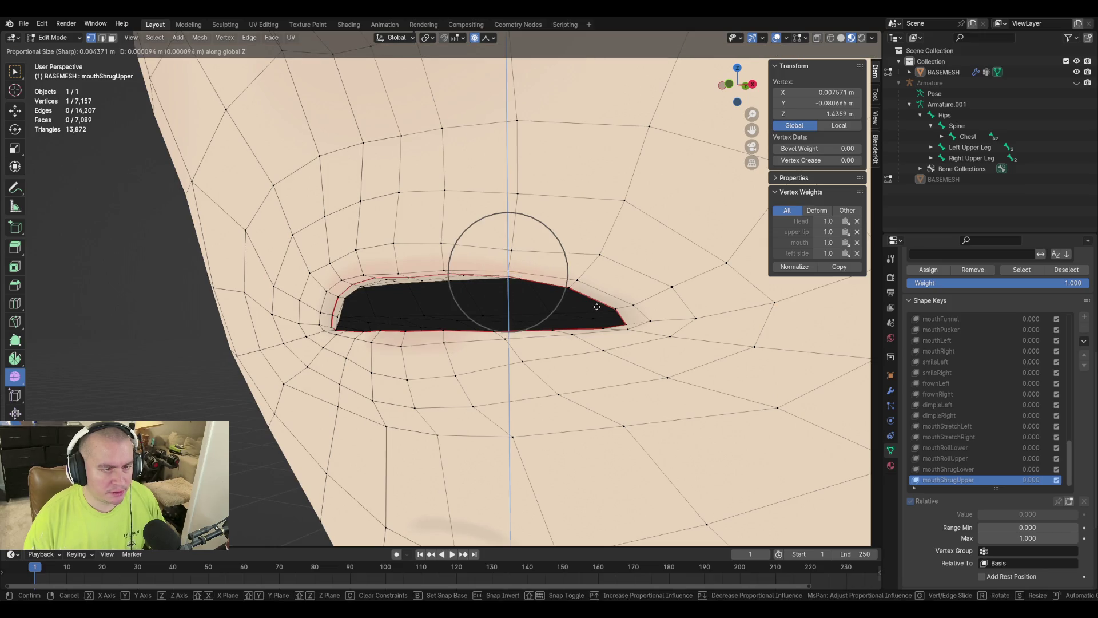
left_click(451, 268)
Raise three neighbouring upper-lip vertices together along Z.
left_click(445, 268)
left_click(364, 275, "shift")
left_click(405, 273, "shift")
key("g")
key("z")
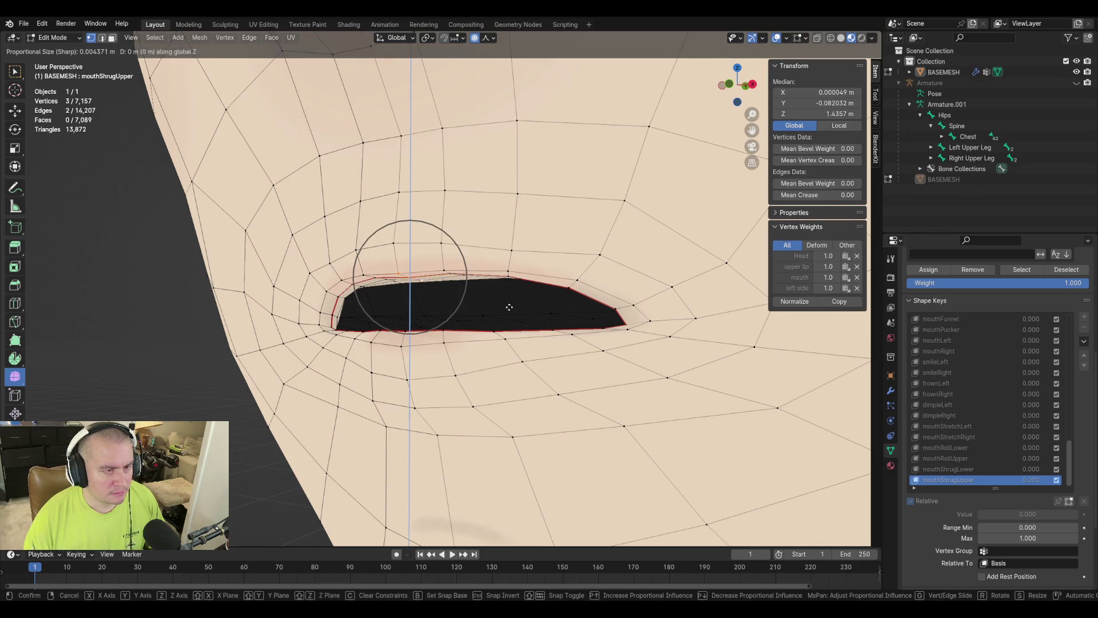
left_click(510, 306)
Move the lip-corner vertex vertically, checking it from a side profile.
mouse_move(509, 307)
middle_mouse_down()
mouse_move(637, 300)
mouse_move(422, 308)
middle_mouse_up()
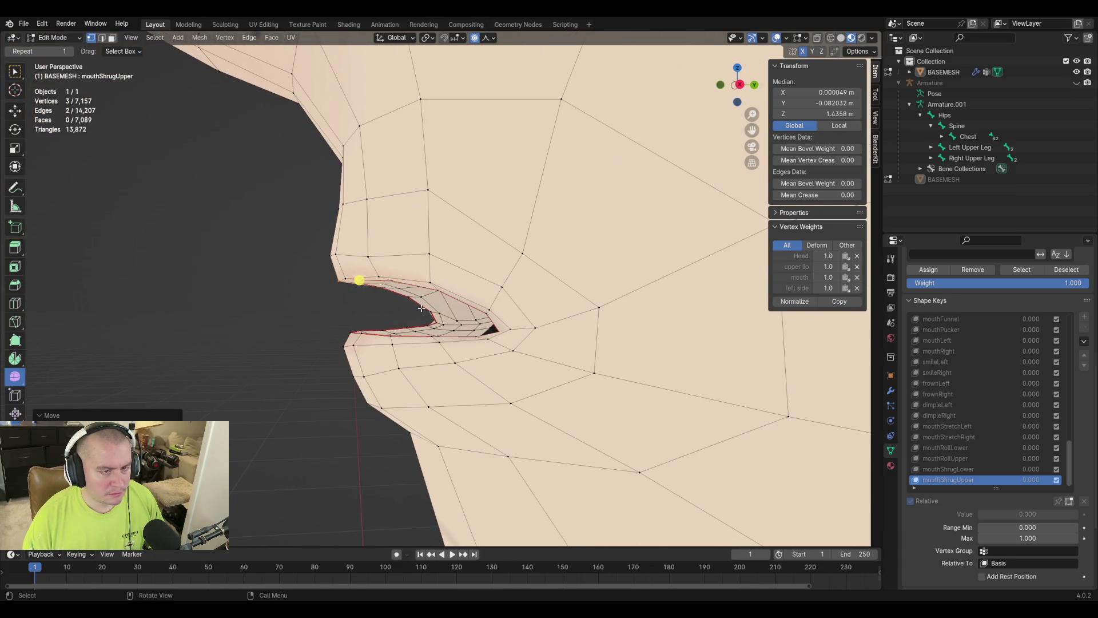
left_click(477, 338)
key("g")
key("z")
left_click(564, 337)
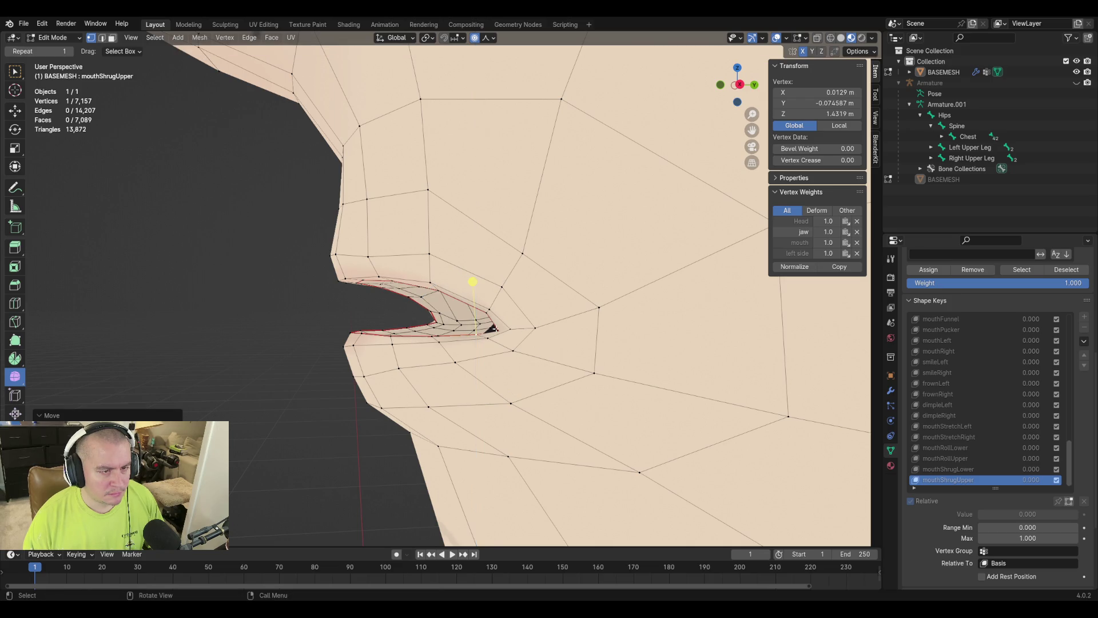
middle_click_drag(564, 336, 470, 307)
Save the file and preview mouthShrugUpper at full strength in Object Mode.
key("ctrl+s")
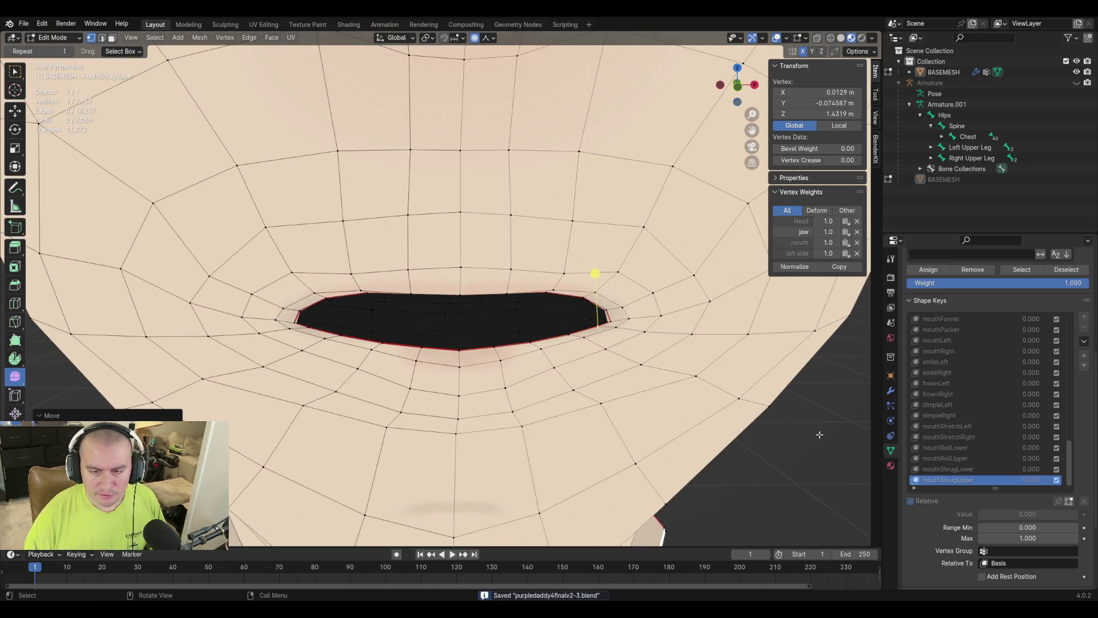
key("Tab")
mouse_move(989, 485)
left_mouse_down()
mouse_move(1076, 487)
mouse_move(984, 488)
left_mouse_up()
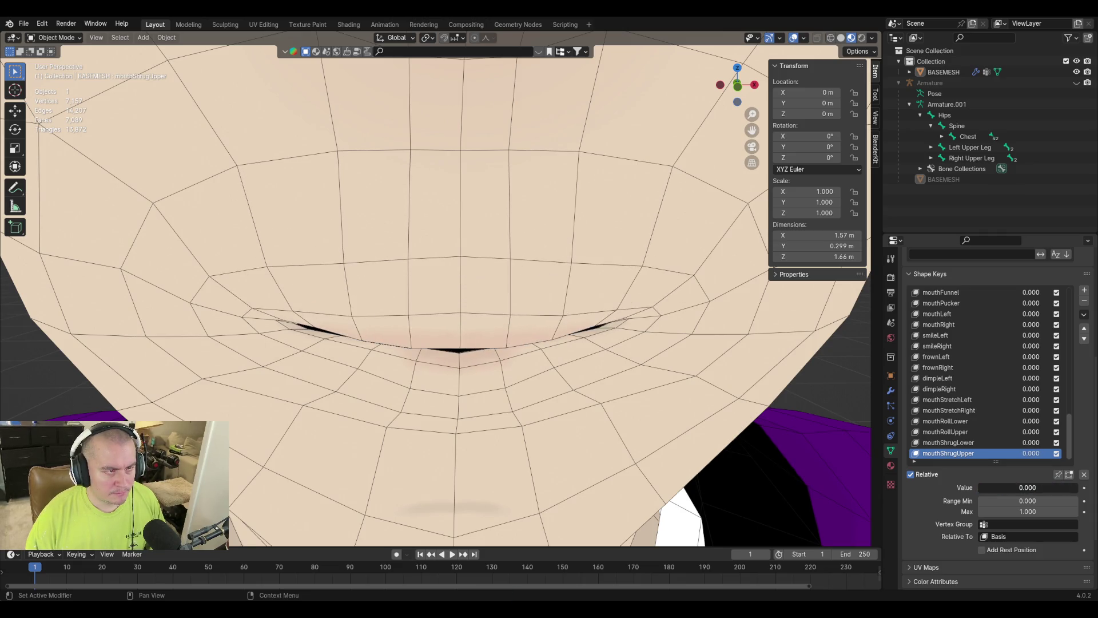
key("Tab")
Slide a vertex above the upper lip upward along its edges.
scroll(778, 451, "down", 2)
middle_click_drag(481, 312, 483, 301)
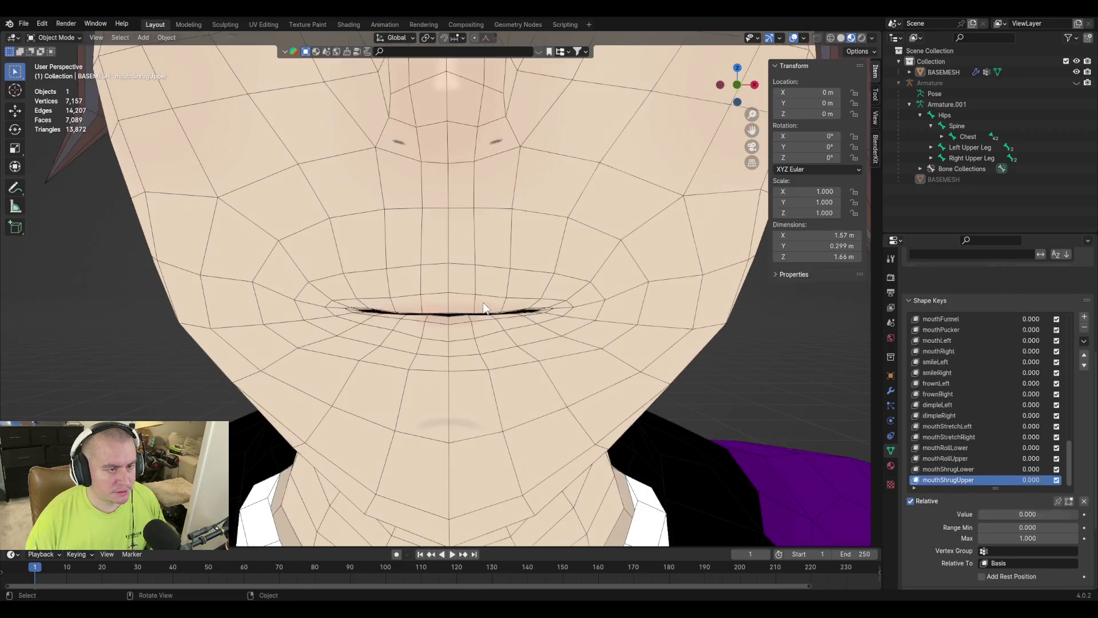
left_click(384, 210)
key("g")
key("g")
left_click(497, 240)
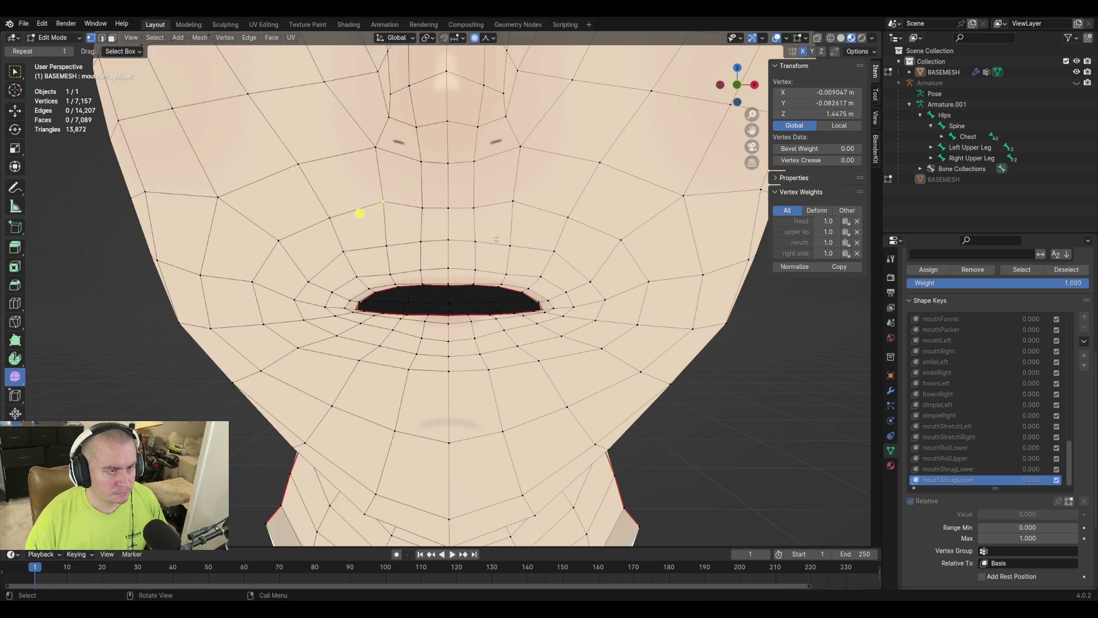
key("ctrl+z")
key("g")
key("g")
left_click(360, 214)
Edge-slide the neighbouring vertices above the lip, then raise them along Z.
key("g")
right_click(426, 208)
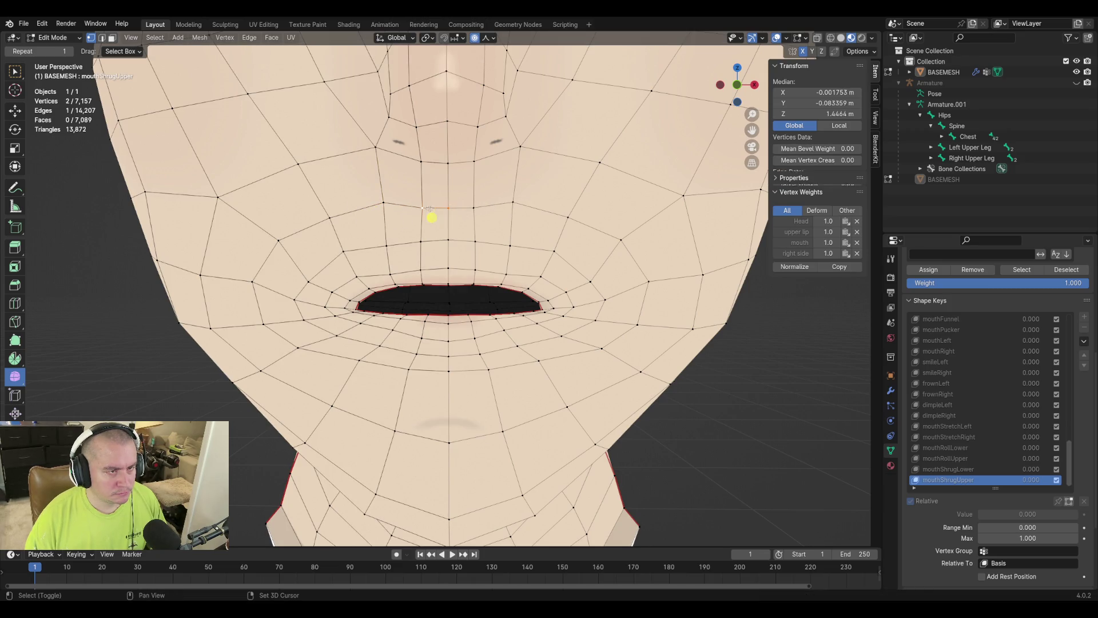
left_click(426, 207, "alt")
key("g")
key("g")
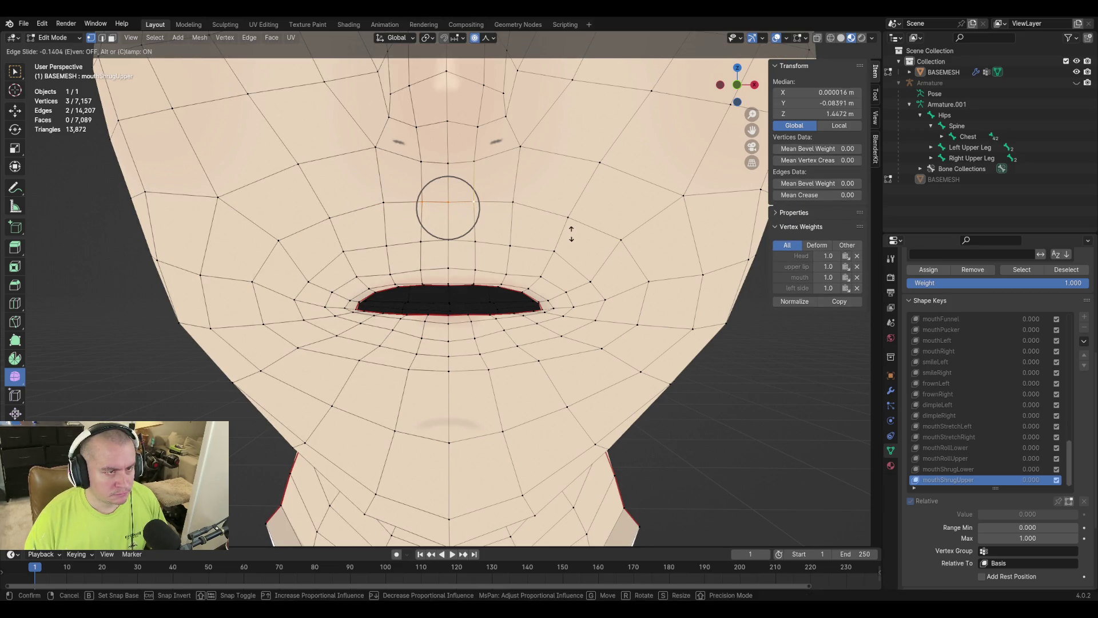
left_click(572, 231)
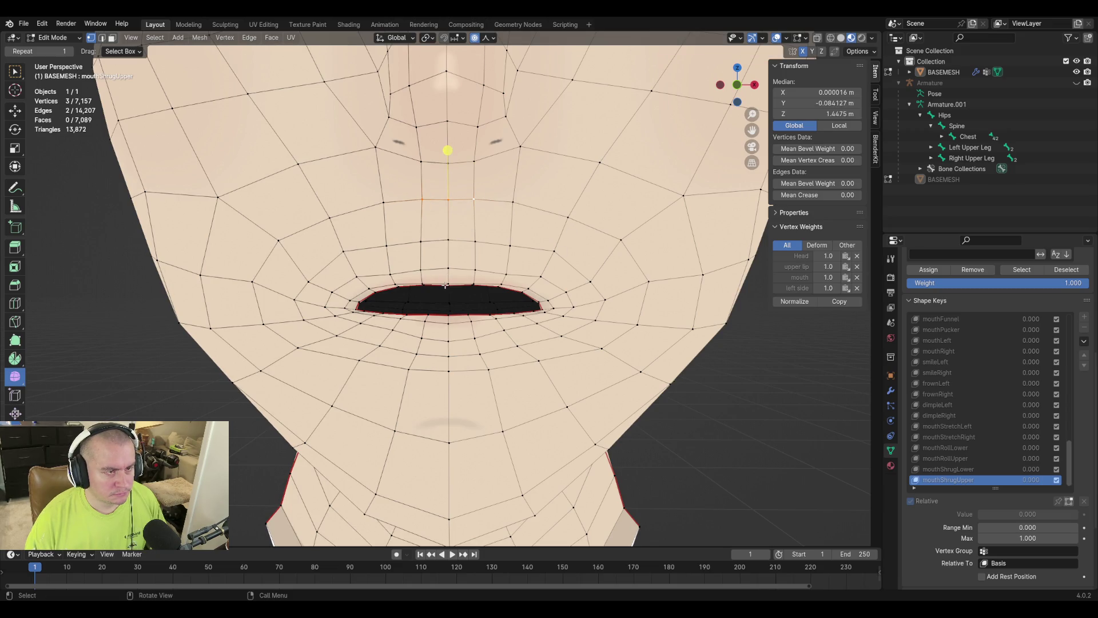
key("g")
key("z")
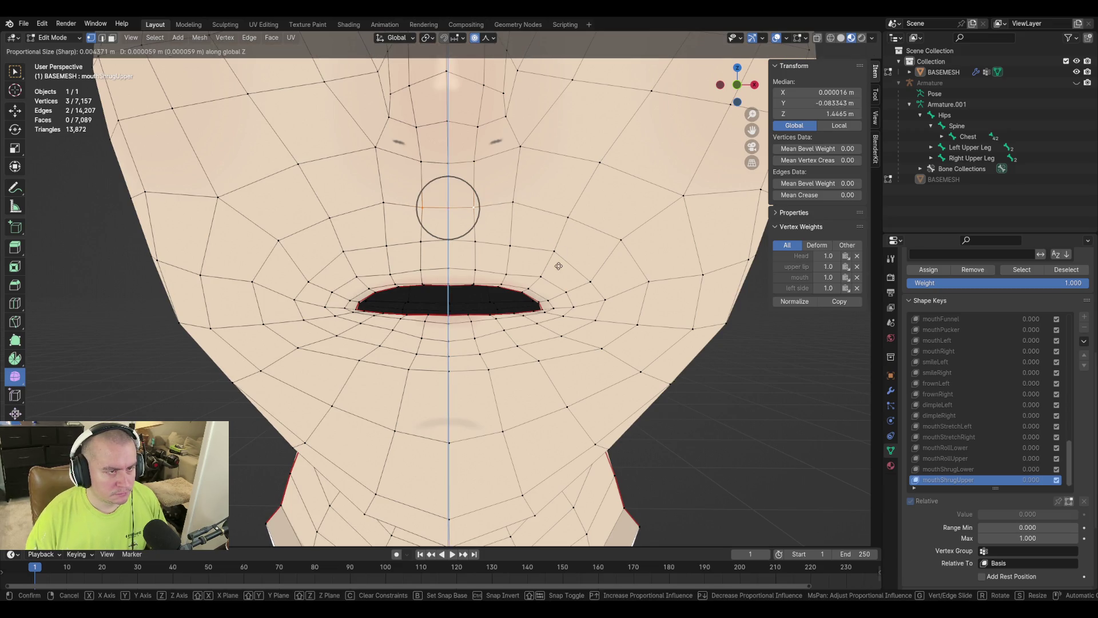
left_click(561, 257)
Raise a group of vertices near the lip along Z with a smaller falloff.
middle_click_drag(560, 258, 511, 256)
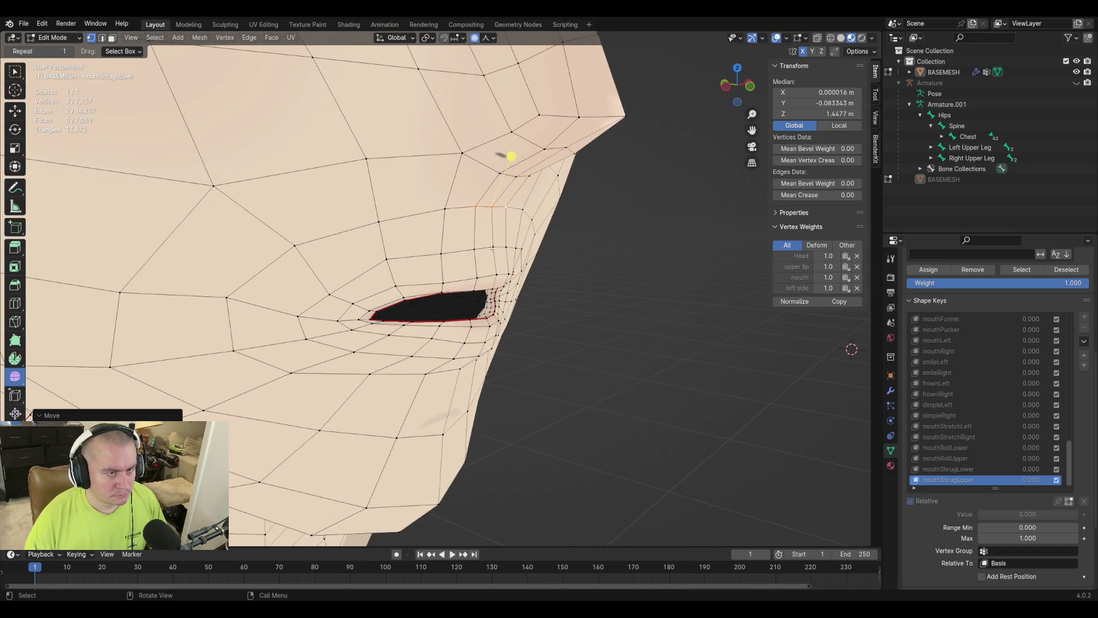
left_click(538, 244)
key("g")
key("Escape")
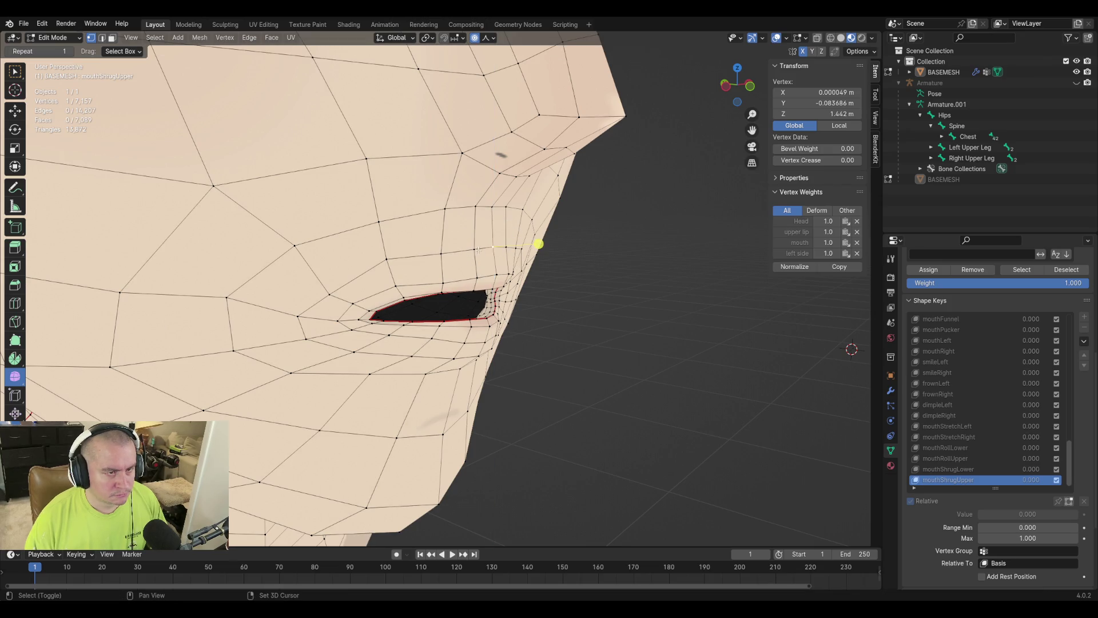
left_click(522, 245, "ctrl")
key("g")
key("z")
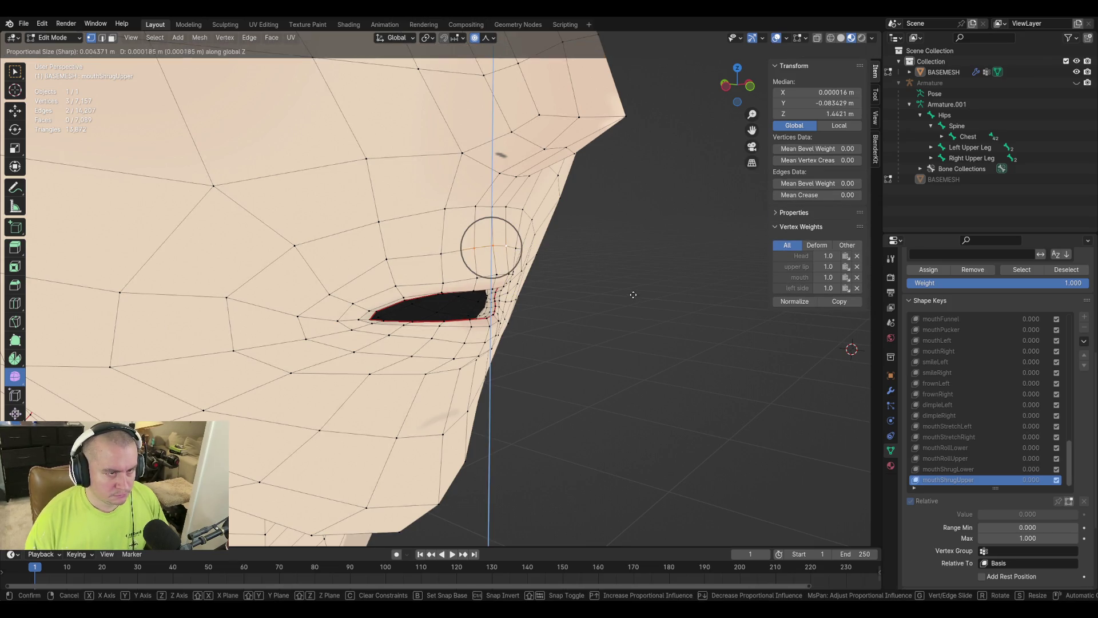
scroll(635, 292, "down", 6)
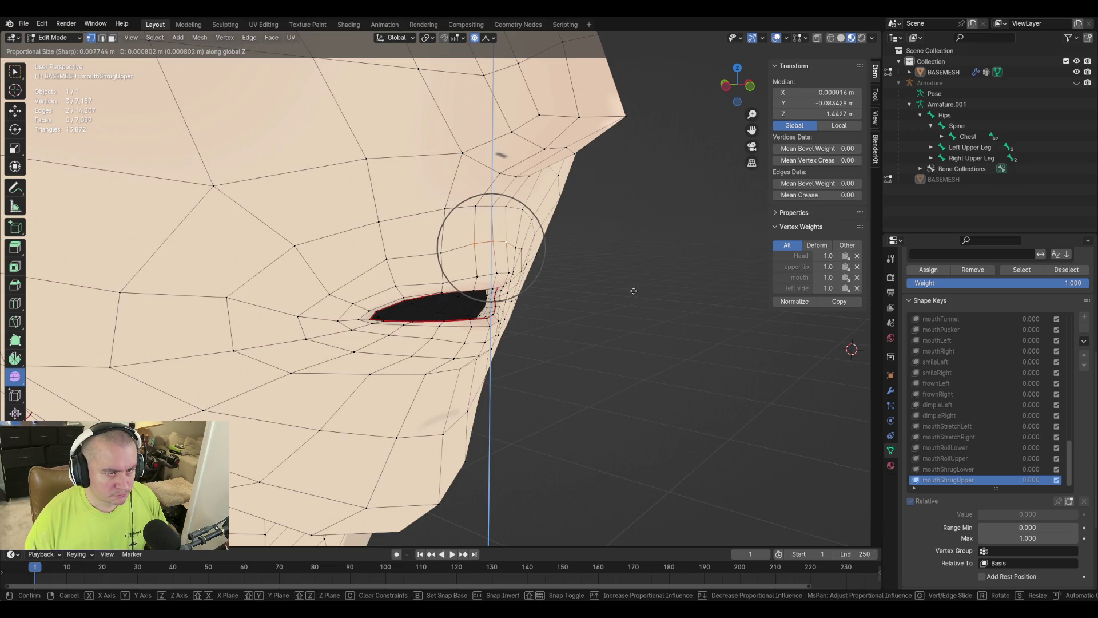
scroll(634, 288, "down", 3)
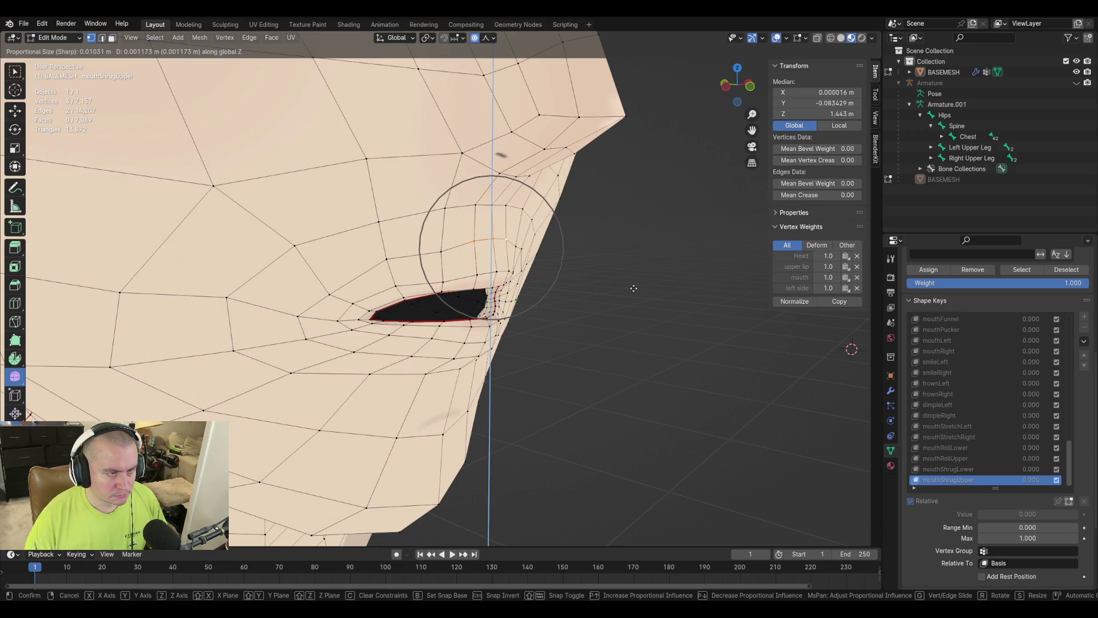
left_click(512, 289)
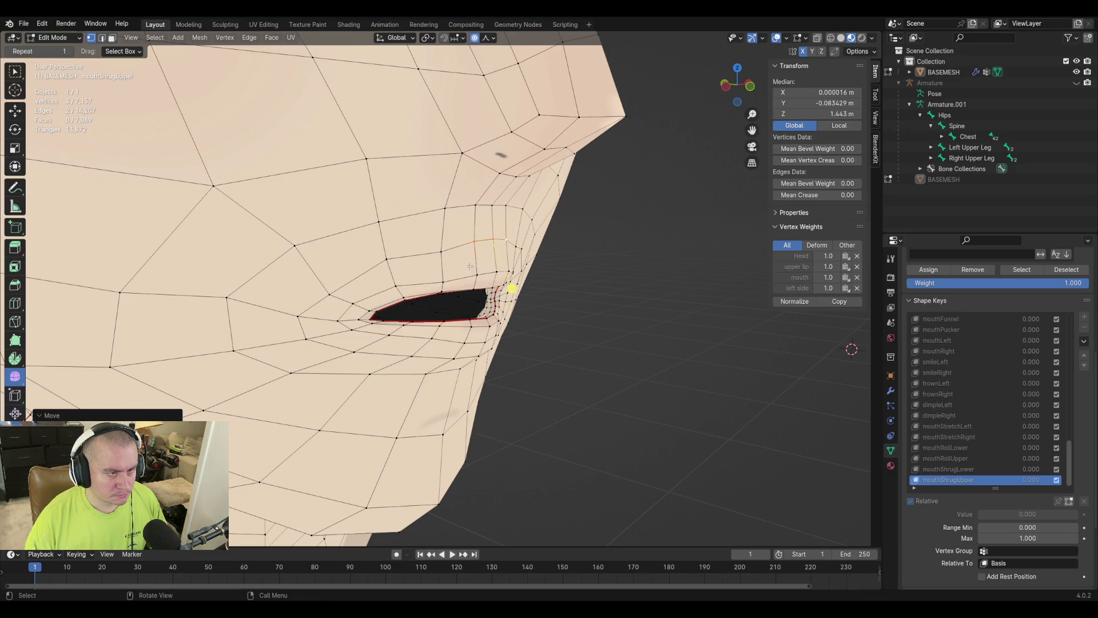
Raise one more vertex above the upper lip along Z.
left_click(442, 252)
key("g")
key("z")
left_click(466, 259)
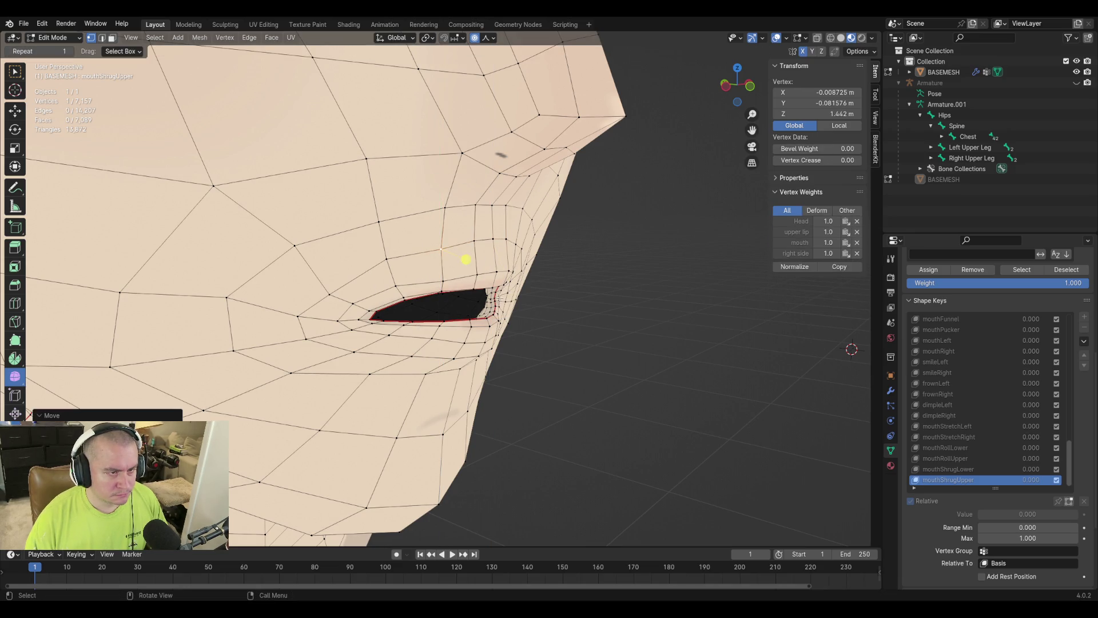
Compare the refined mouth in and out of Edit Mode from a front view.
mouse_move(581, 257)
middle_mouse_down()
mouse_move(560, 338)
mouse_move(575, 354)
middle_mouse_up()
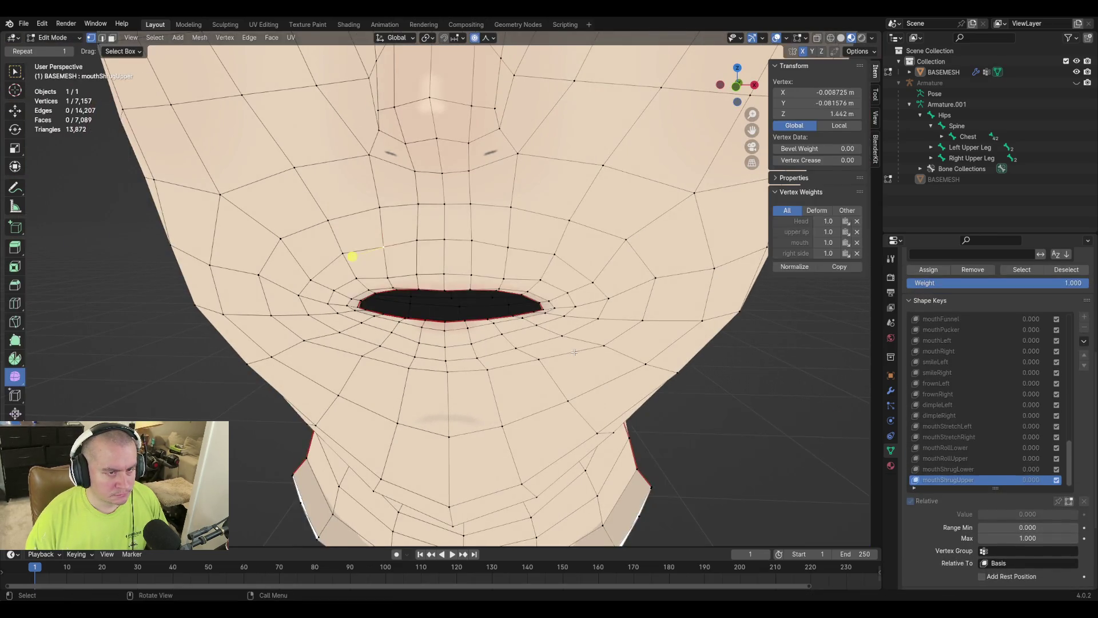
key("Tab")
mouse_move(623, 247)
middle_mouse_down()
mouse_move(629, 271)
mouse_move(609, 290)
middle_mouse_up()
key("Tab")
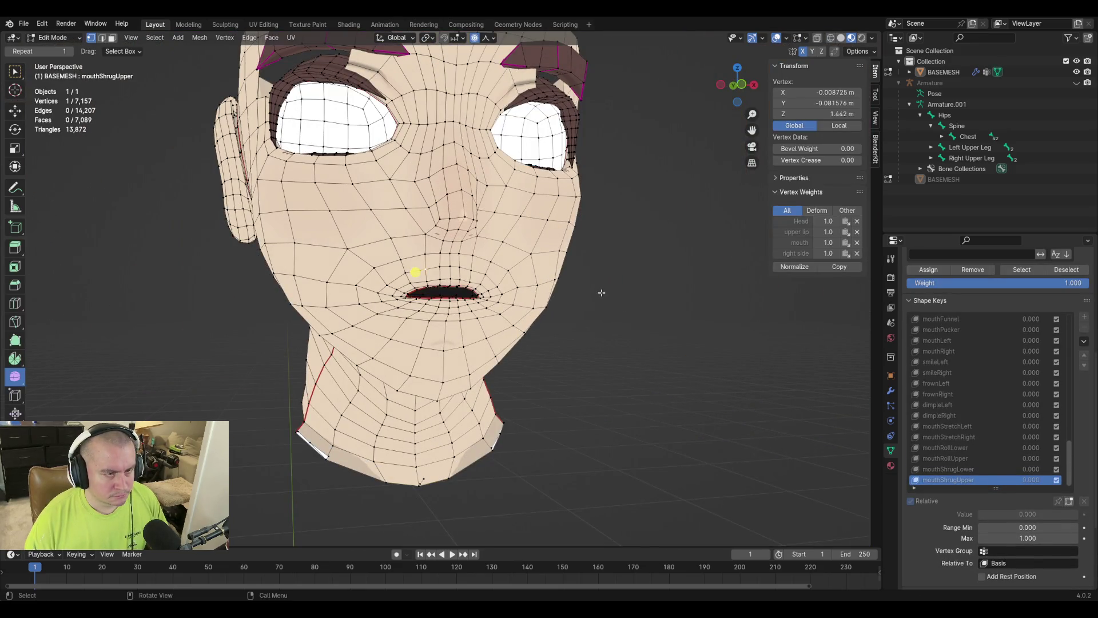
key("Tab")
Compare the mouth across modes, then nudge a cheek vertex slightly.
key("Tab")
key("Tab")
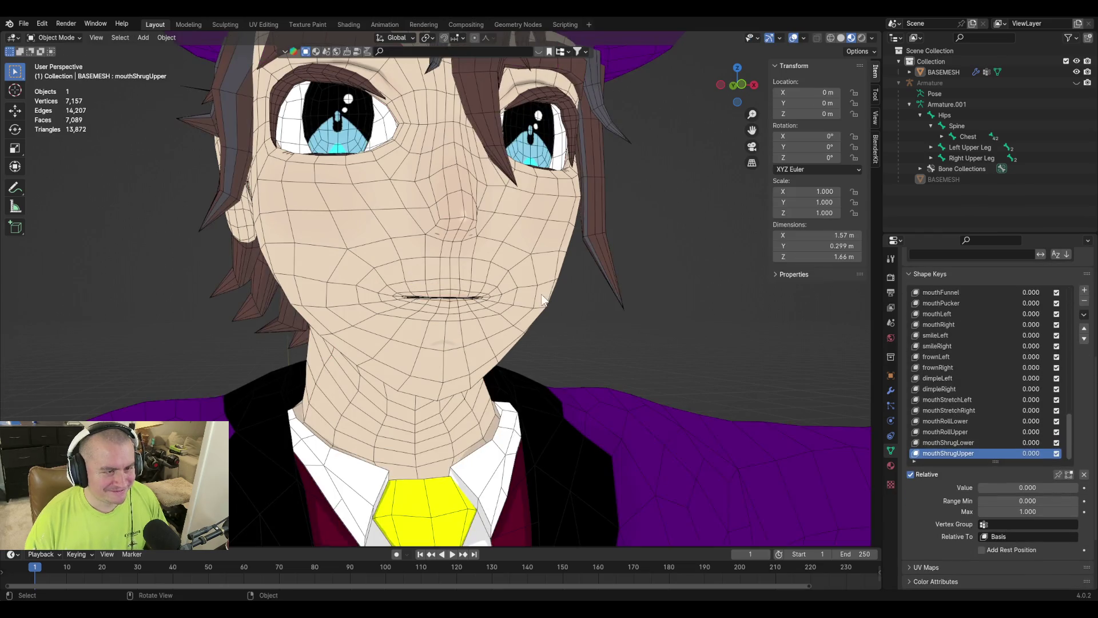
key("Tab")
key("Tab")
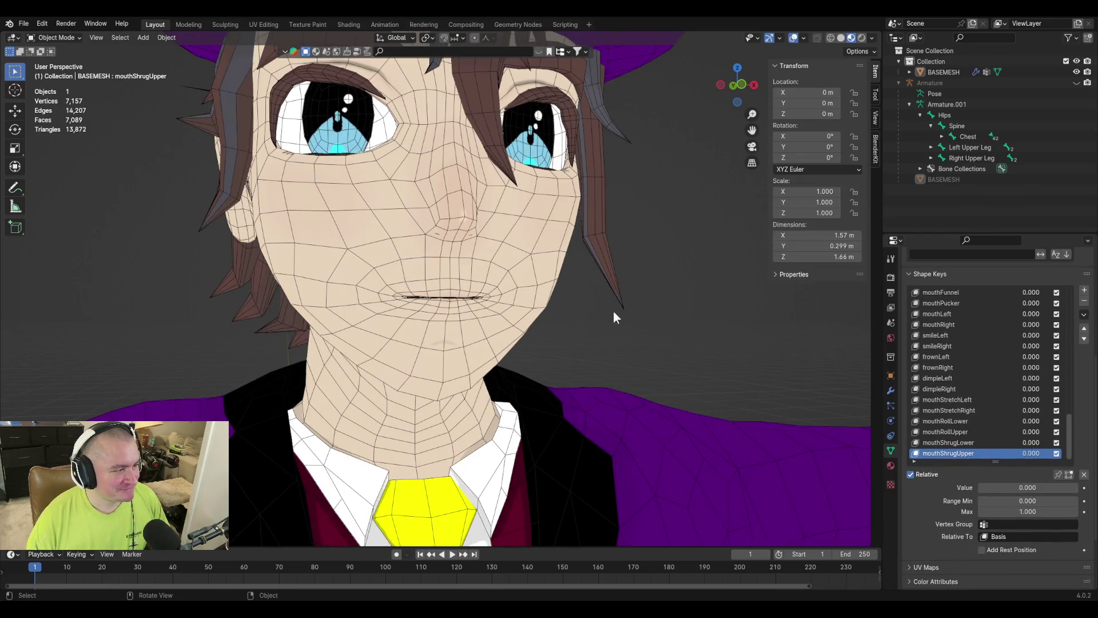
scroll(514, 280, "up", 5)
key("Tab")
key("Tab")
key("Tab")
mouse_move(552, 252)
left_mouse_down()
mouse_move(491, 196)
mouse_move(456, 200)
left_mouse_up()
middle_click_drag(669, 273, 616, 290)
left_click(599, 253)
middle_click_drag(599, 254, 698, 295)
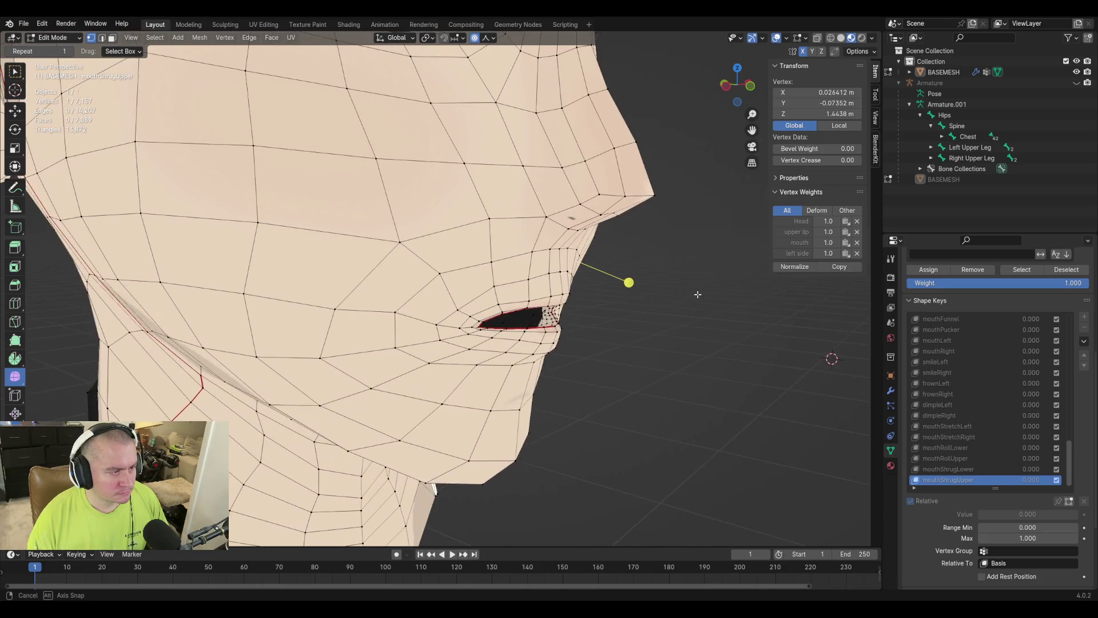
key("g")
left_click(564, 246)
Move another vertex near the mouth.
mouse_move(564, 246)
middle_mouse_down()
mouse_move(541, 441)
mouse_move(557, 305)
middle_mouse_up()
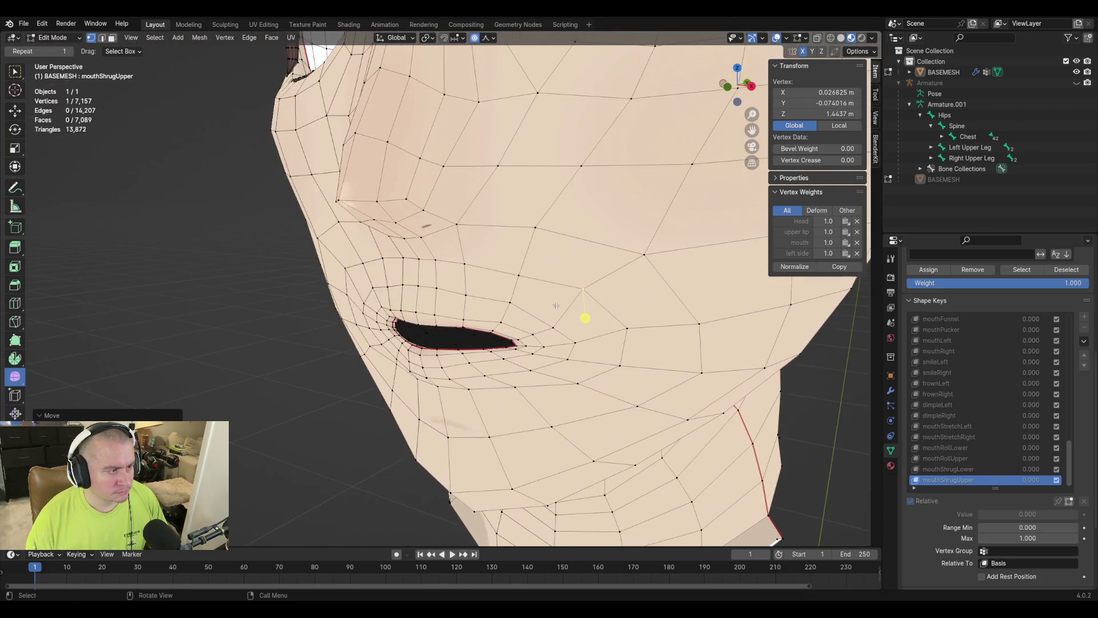
left_click(647, 254)
key("g")
left_click(741, 289)
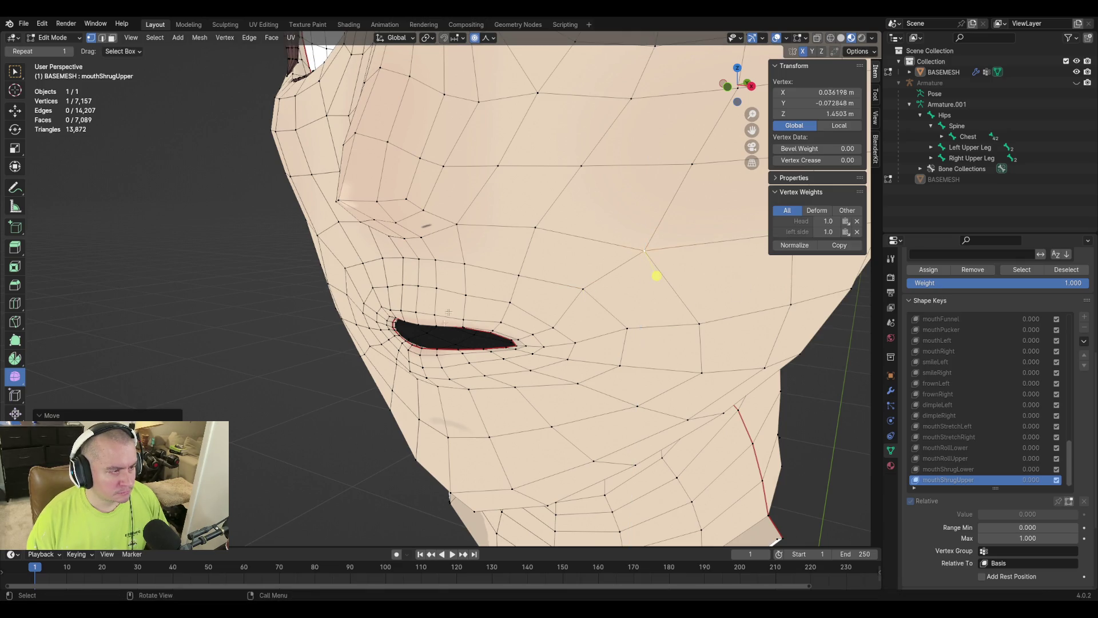
Raise a vertex above the upper lip along Z from the front.
middle_click_drag(740, 289, 520, 274)
left_click(527, 249)
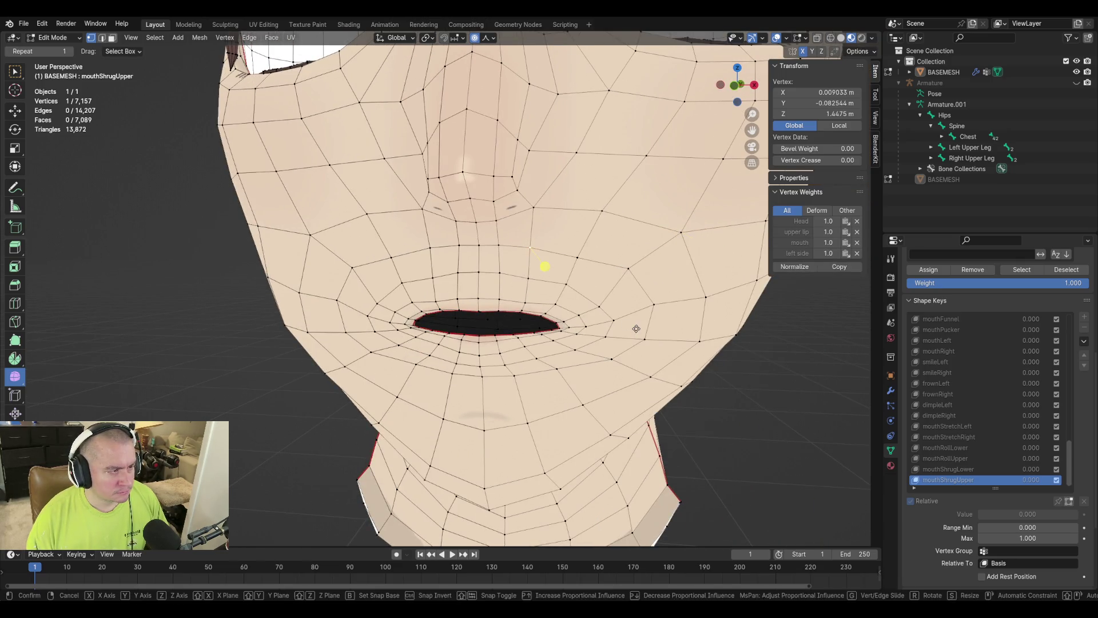
key("g")
key("z")
left_click(545, 265)
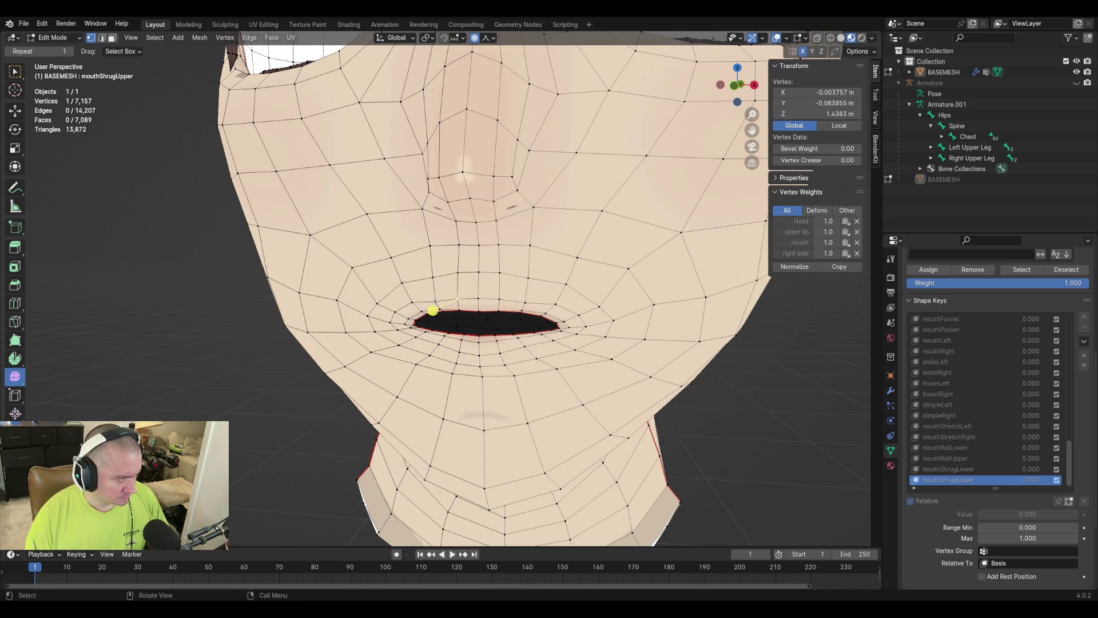
Lift the lip-corner vertex proportionally along Z and preview mouthShrugUpper at various strengths.
left_click(403, 321)
key("g")
key("z")
scroll(612, 297, "up", 1)
left_click(611, 298)
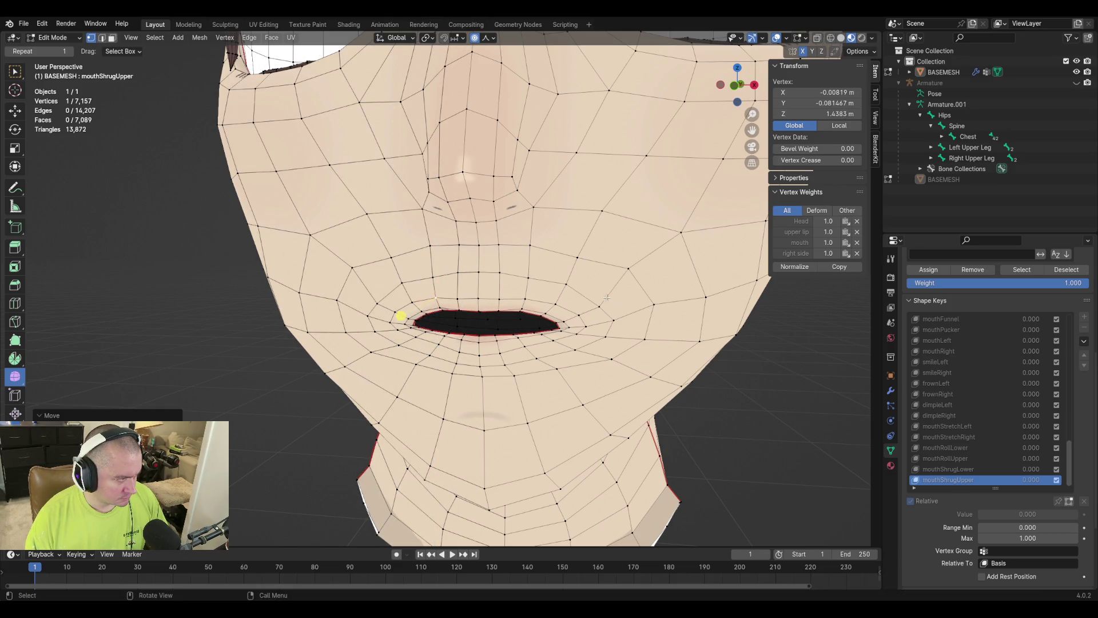
scroll(455, 300, "down", 3)
mouse_move(454, 301)
middle_mouse_down()
mouse_move(621, 312)
mouse_move(558, 333)
middle_mouse_up()
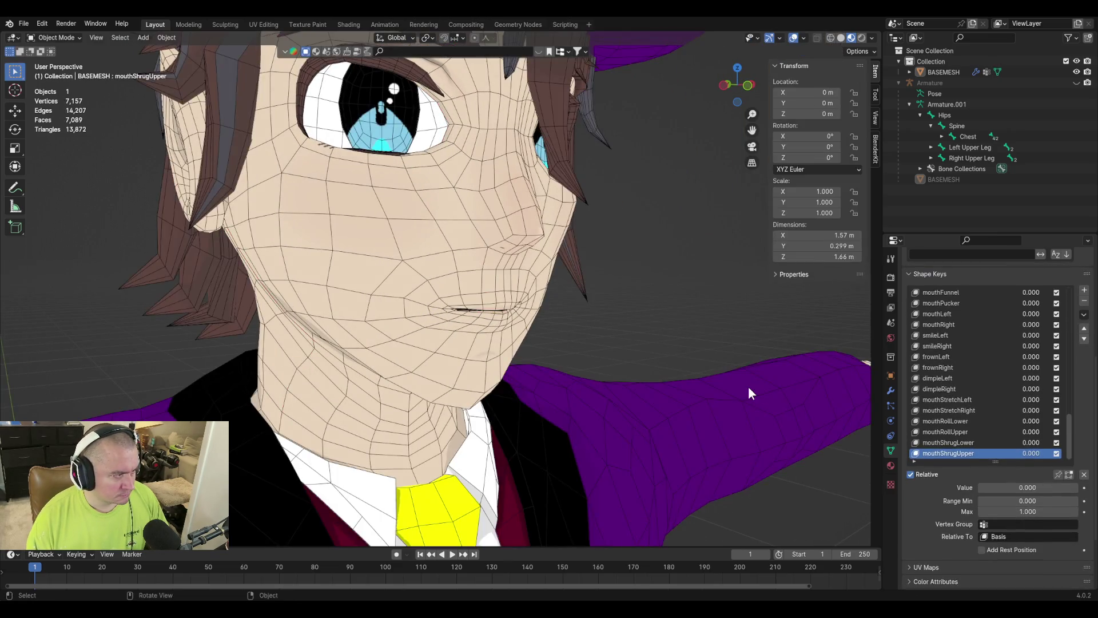
key("g")
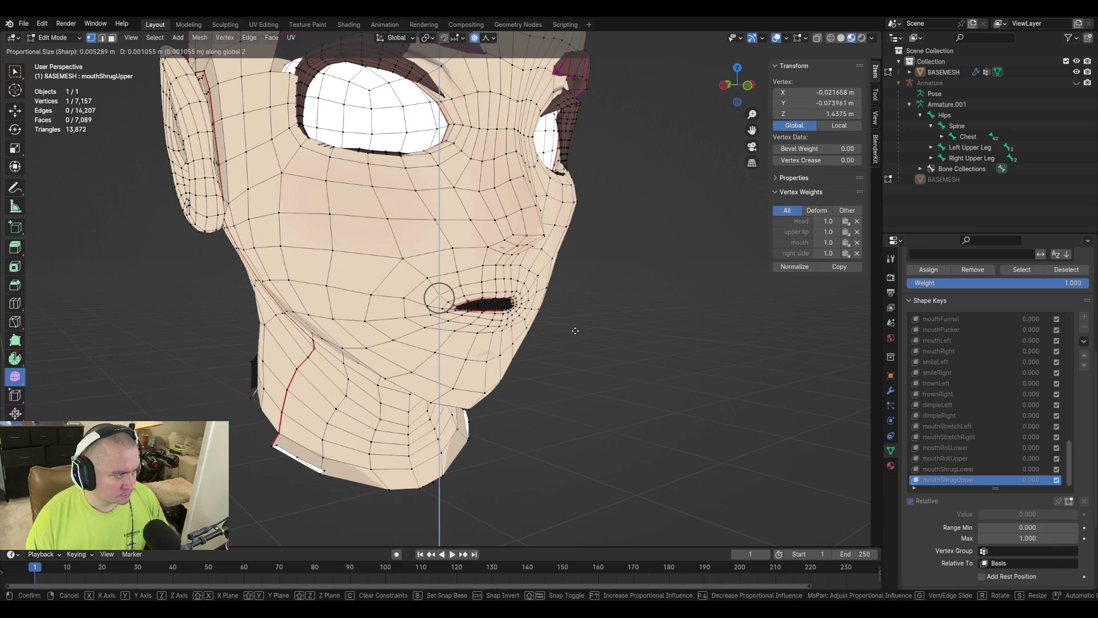
left_click(576, 330)
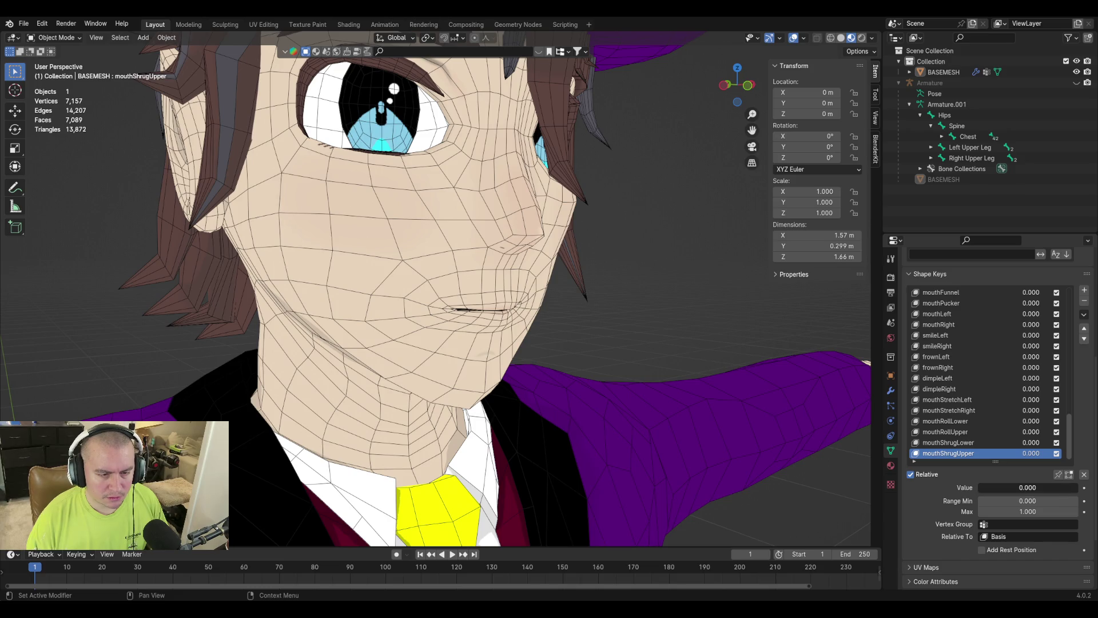
mouse_move(1028, 487)
left_mouse_down()
mouse_move(1095, 487)
mouse_move(979, 487)
mouse_move(1080, 487)
left_mouse_up()
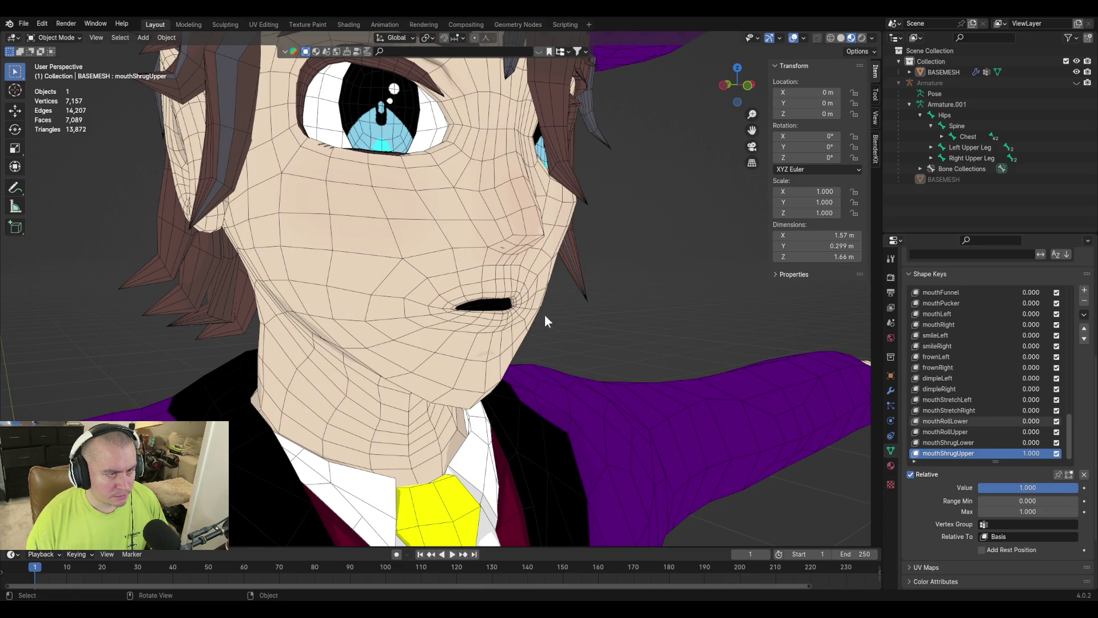
Raise a cheek vertex above the lip along Z with proportional falloff.
key("Tab")
left_click(452, 248)
key("g")
key("z")
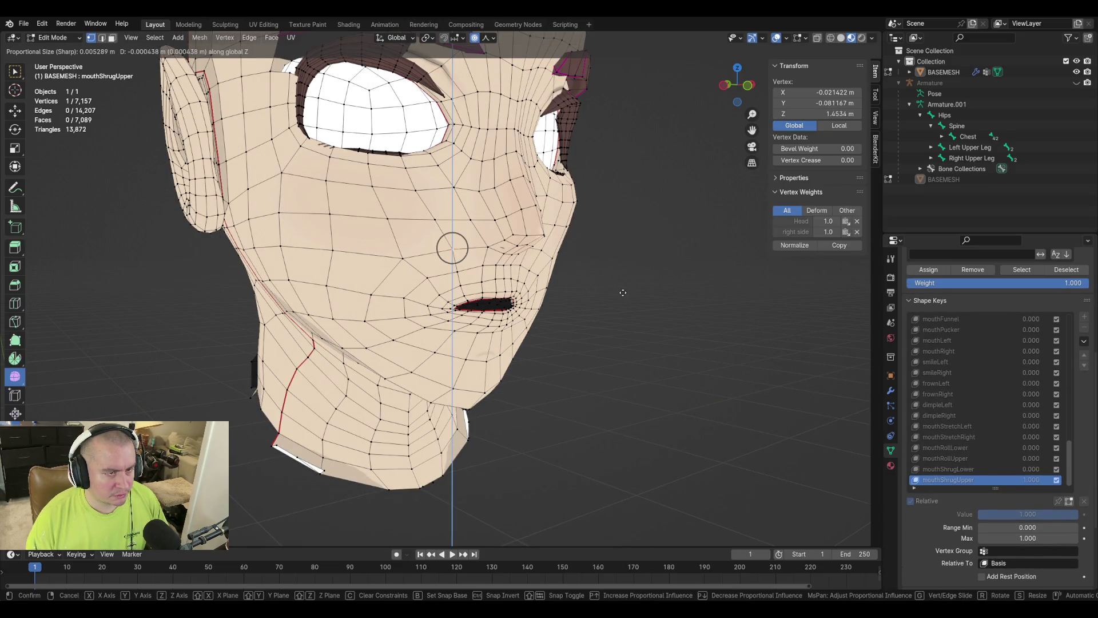
left_click(623, 292)
Sweep the mouthShrugUpper value from zero to full strength to check the motion.
key("Tab")
mouse_move(1029, 488)
left_mouse_down()
mouse_move(979, 487)
mouse_move(1079, 487)
mouse_move(980, 488)
left_mouse_up()
key("Tab")
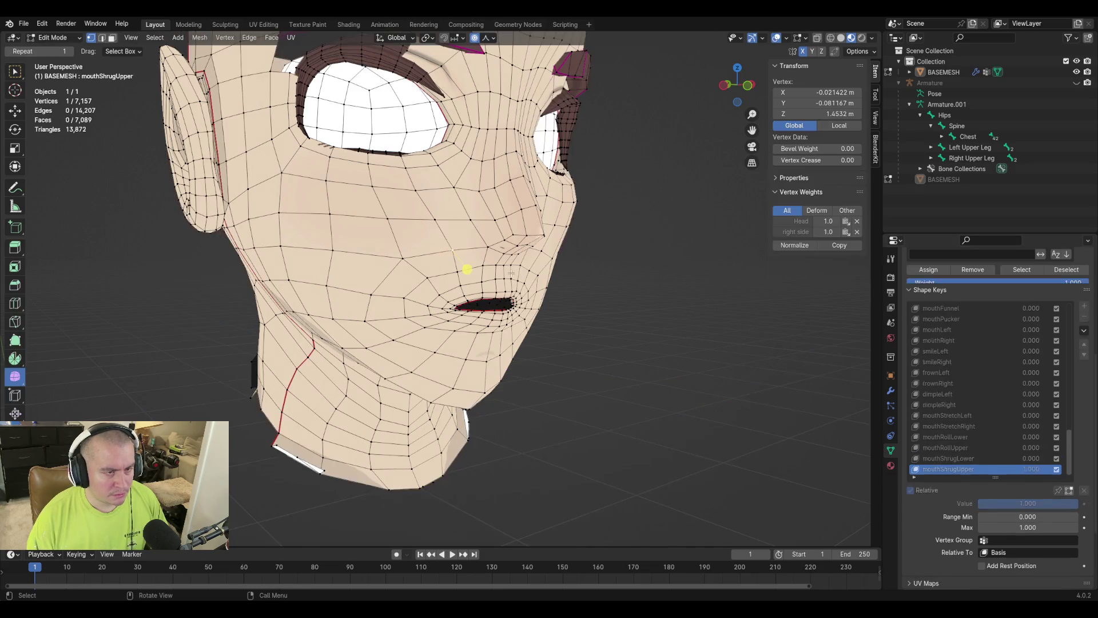
scroll(596, 315, "up", 2)
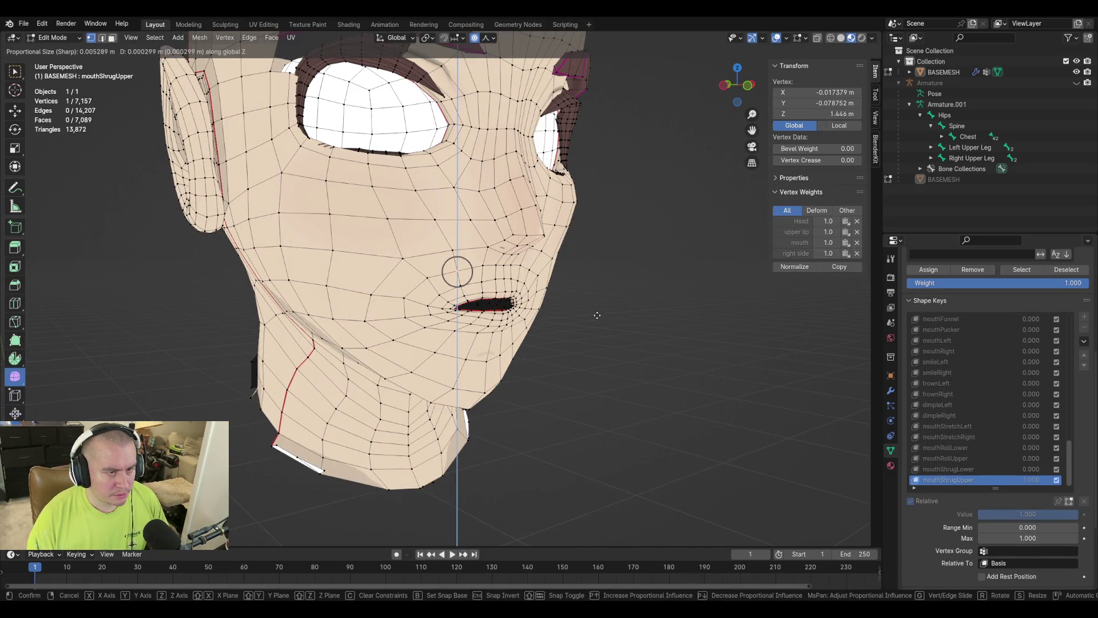
key("Tab")
left_click_drag(1078, 488, 980, 487)
Save the file as purpledaddy4finalv2-3.blend.
key("Tab")
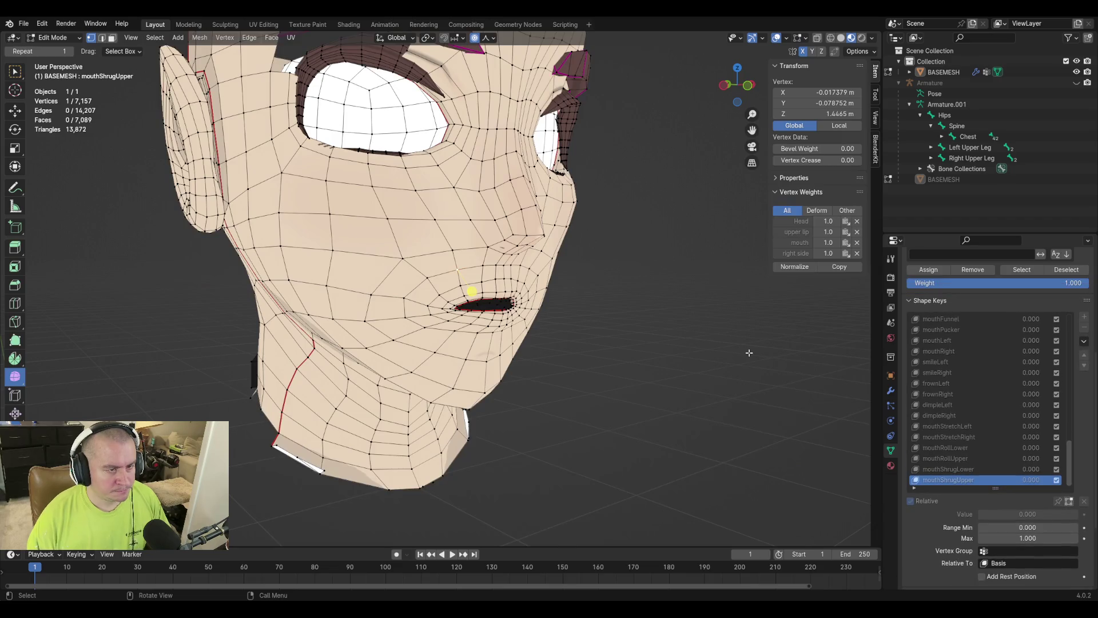
middle_click_drag(752, 353, 680, 348)
key("ctrl+s")
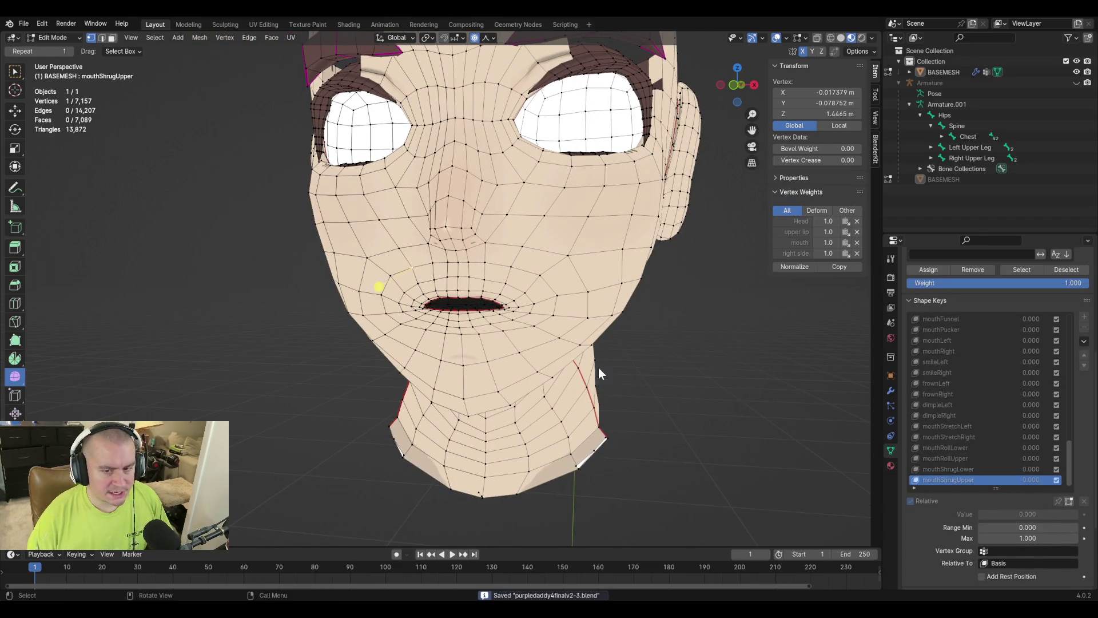
key("Tab")
Add Key 60 at 0.000 below mouthShrugUpper in the Shape Keys list.
left_click(1085, 290)
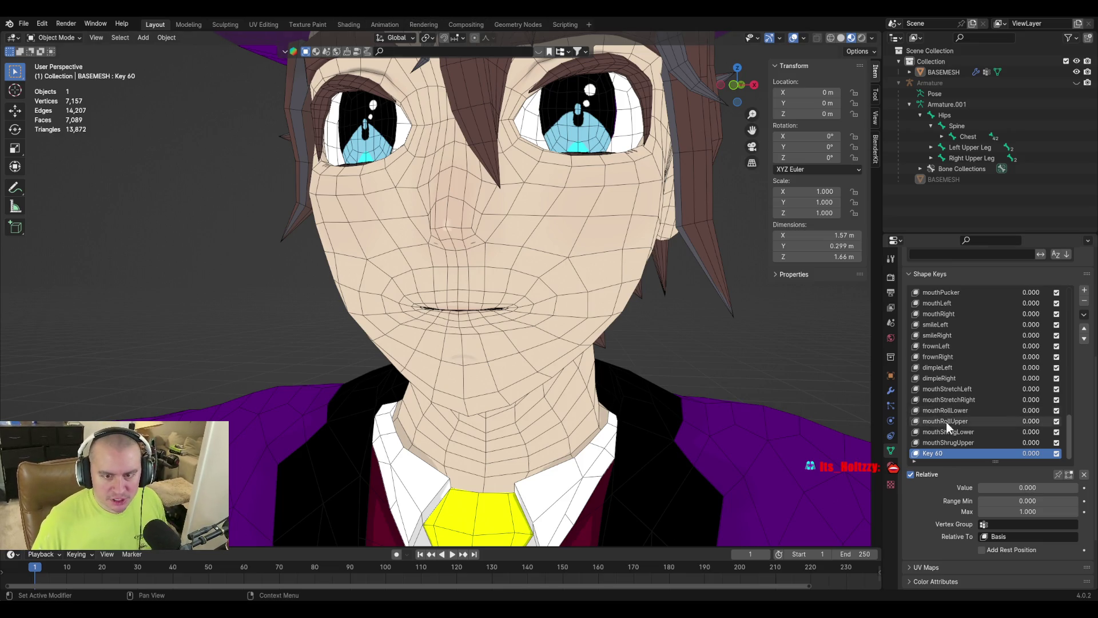
Remove the Key 60 shape key and scroll the list to confirm mouthShrugUpper ends it.
left_click(1084, 302)
scroll(948, 438, "up", 5)
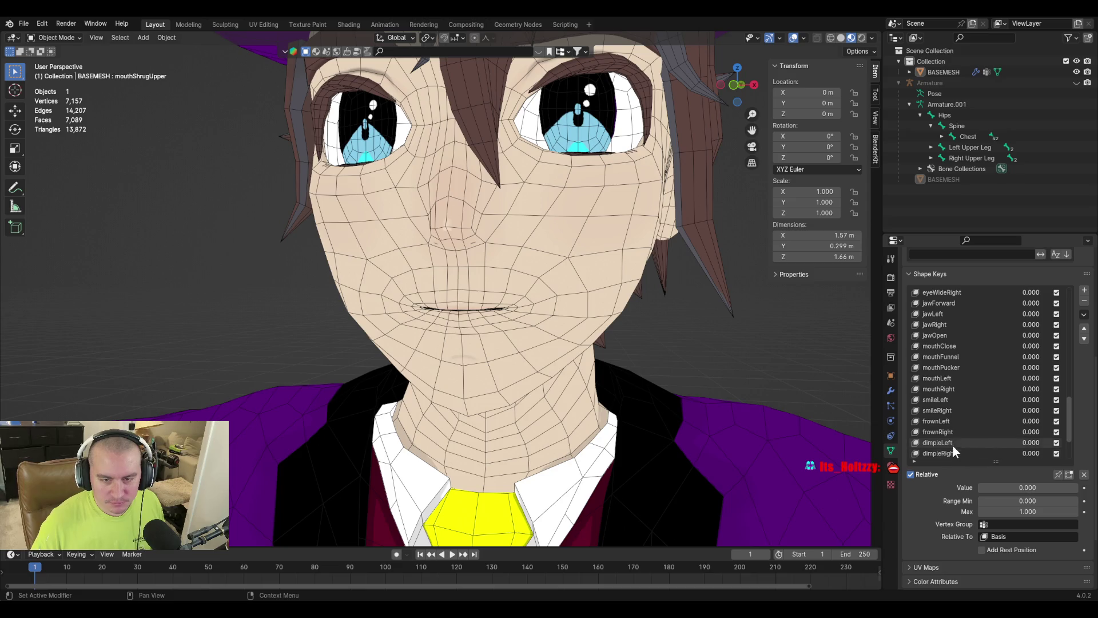
scroll(966, 414, "up", 3)
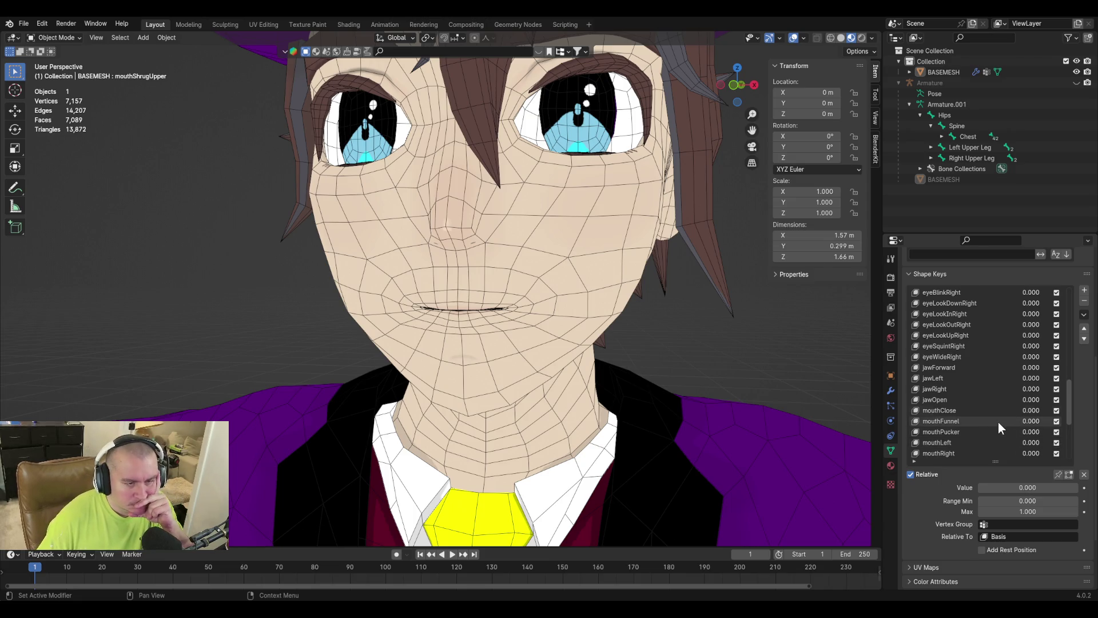
scroll(998, 422, "down", 3)
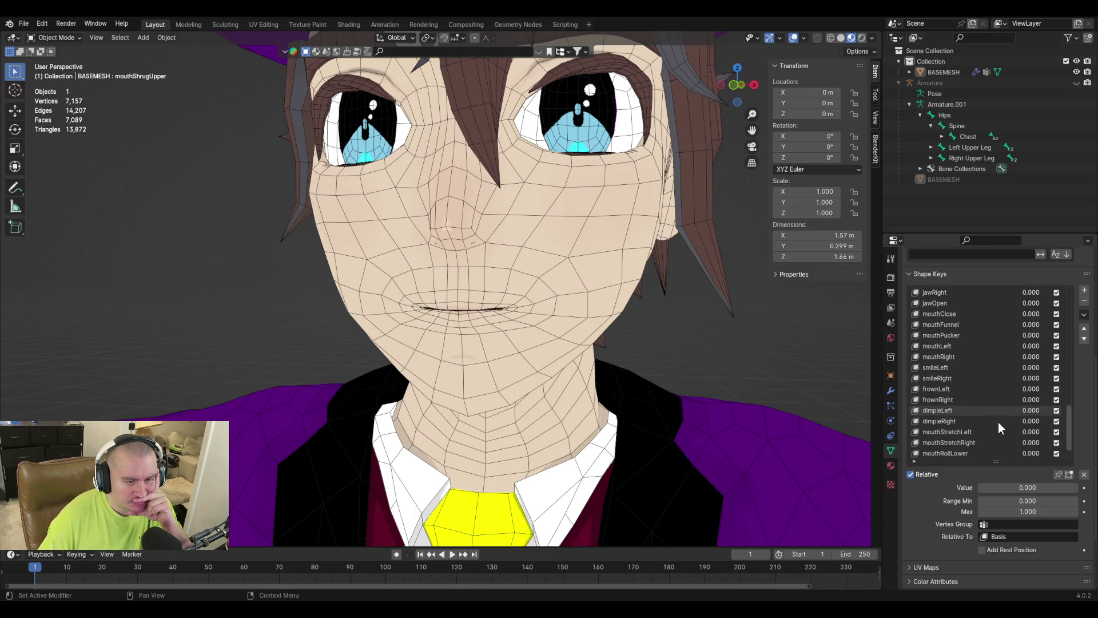
scroll(998, 422, "down", 3)
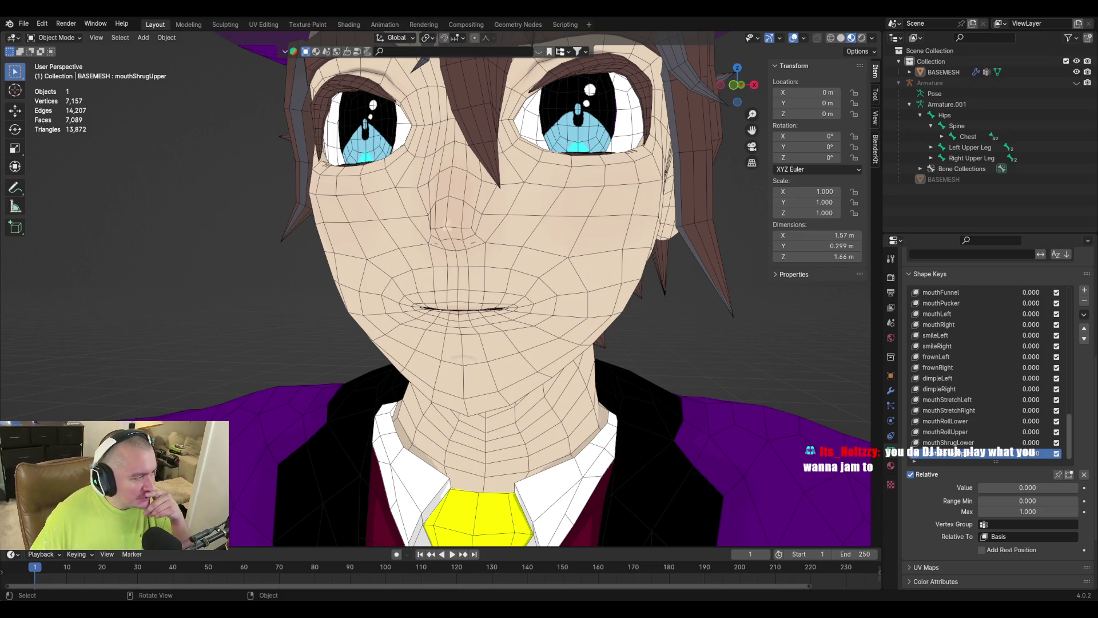
Orbit around the head in edit mode to inspect the mouth from the side.
middle_click_drag(354, 349, 418, 344)
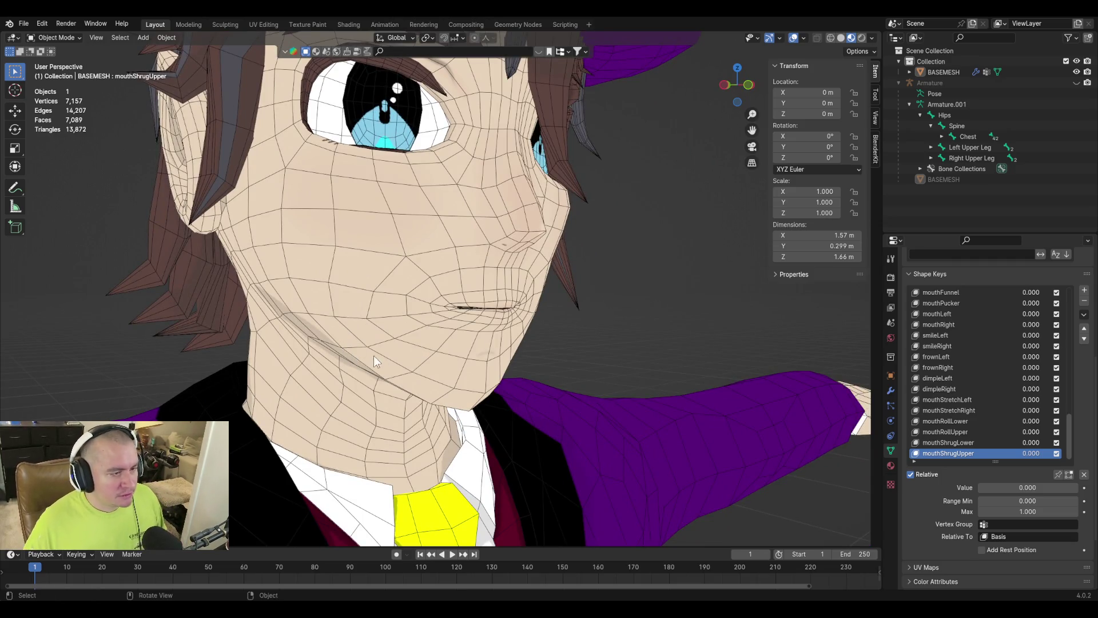
key("Tab")
mouse_move(343, 344)
middle_mouse_down()
mouse_move(309, 335)
mouse_move(648, 363)
middle_mouse_up()
mouse_move(536, 340)
middle_mouse_down()
mouse_move(544, 363)
mouse_move(566, 331)
mouse_move(581, 353)
mouse_move(581, 372)
mouse_move(549, 367)
middle_mouse_up()
key("Tab")
Raise the smileLeft shape key to about 0.65 so the mouth corner smiles.
scroll(631, 410, "up", 3)
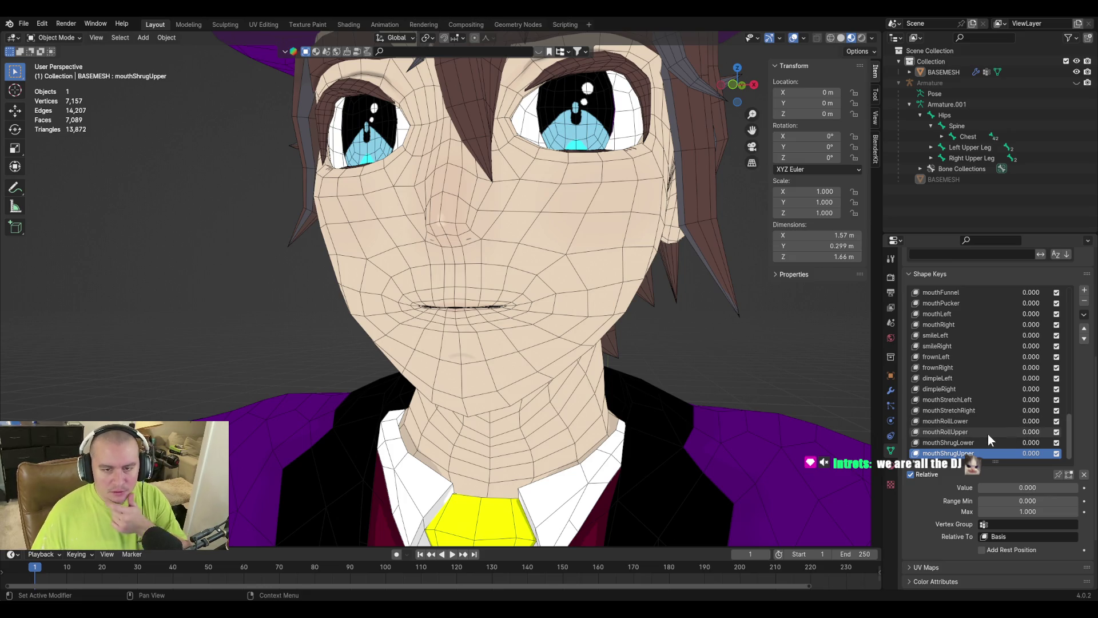
scroll(980, 426, "up", 7)
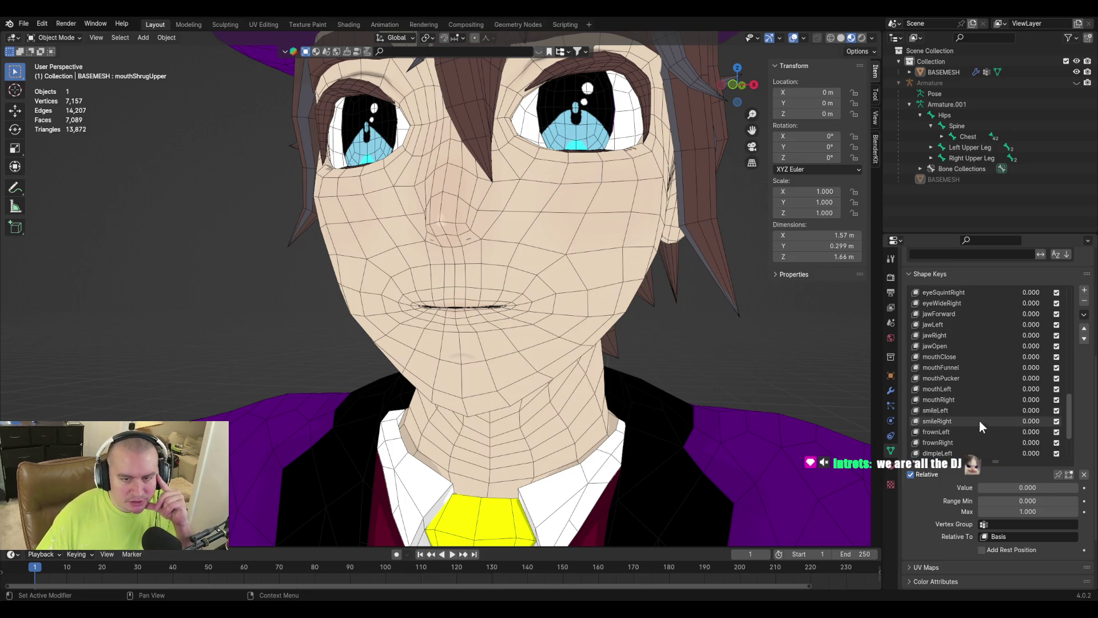
left_click(981, 411)
left_click_drag(1000, 488, 1044, 488)
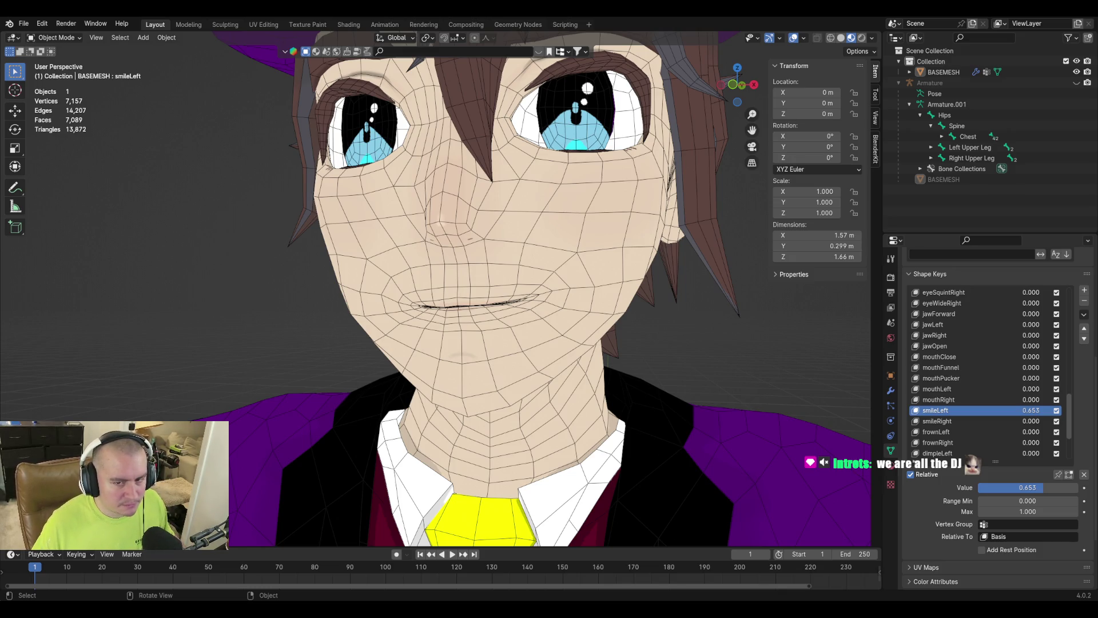
Set the smileLeft shape key value to exactly 0.5.
middle_click_drag(721, 366, 802, 411)
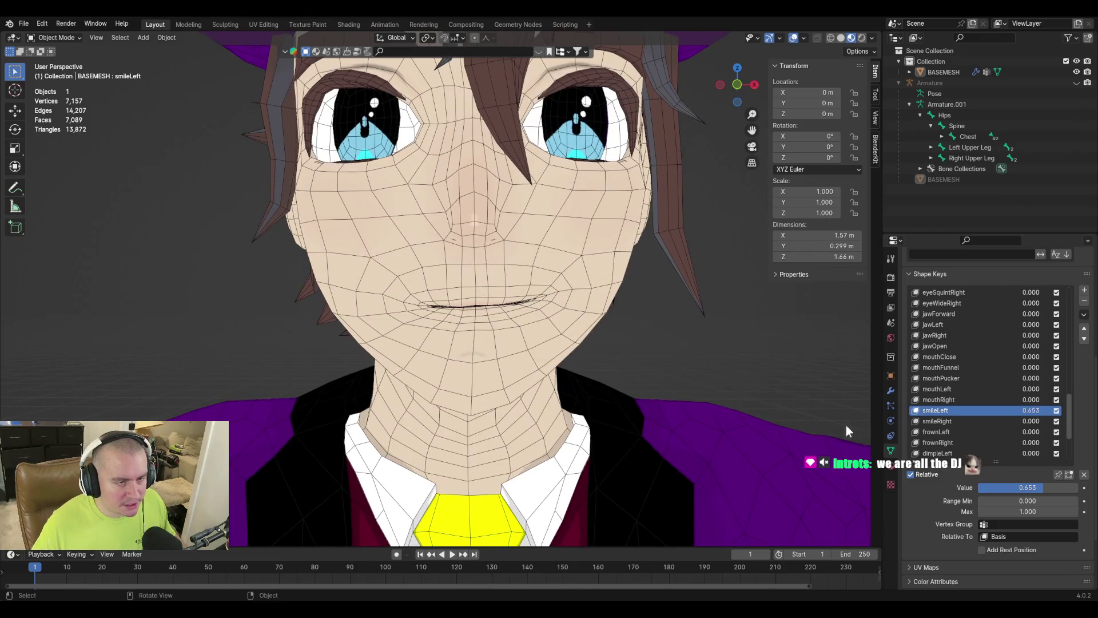
scroll(993, 419, "down", 2)
scroll(993, 419, "down", 4)
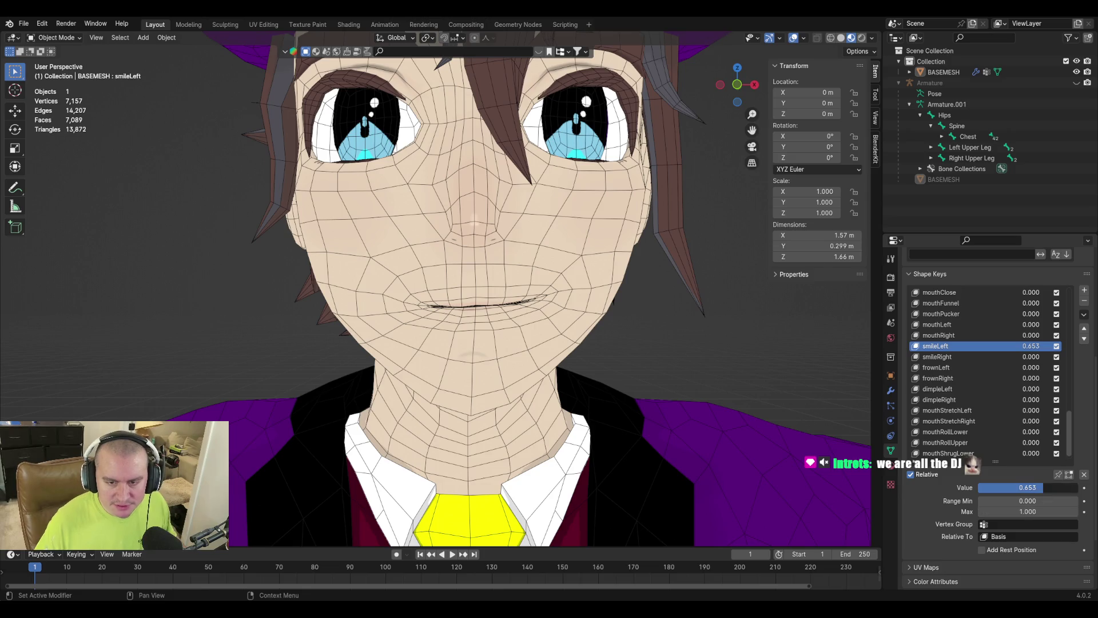
left_click(1045, 487)
type(".6")
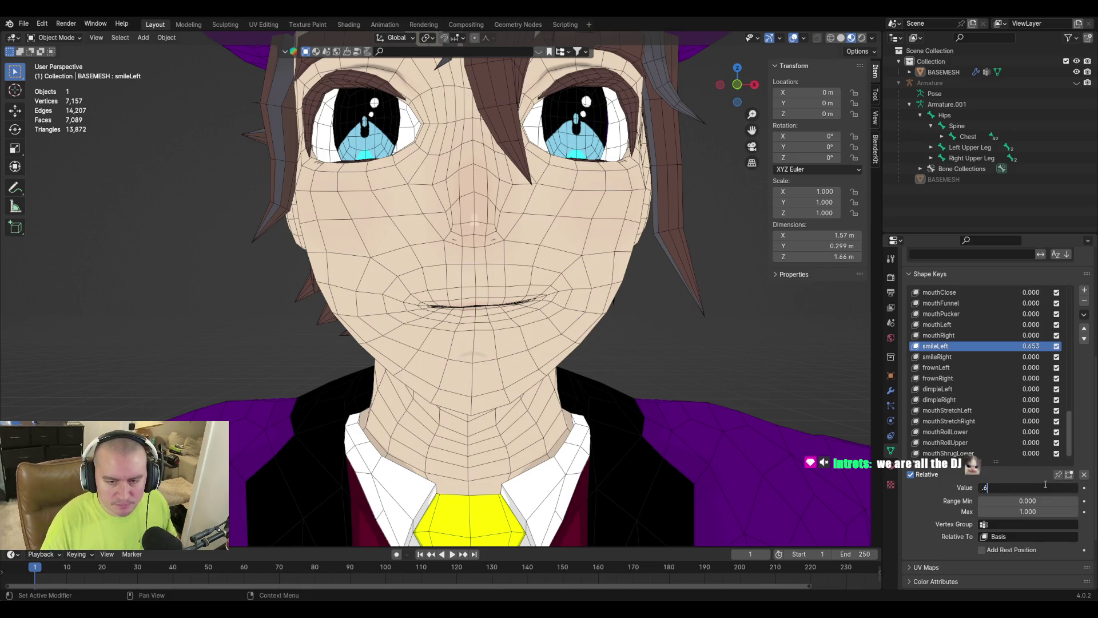
key("BackSpace")
type("5")
key("Return")
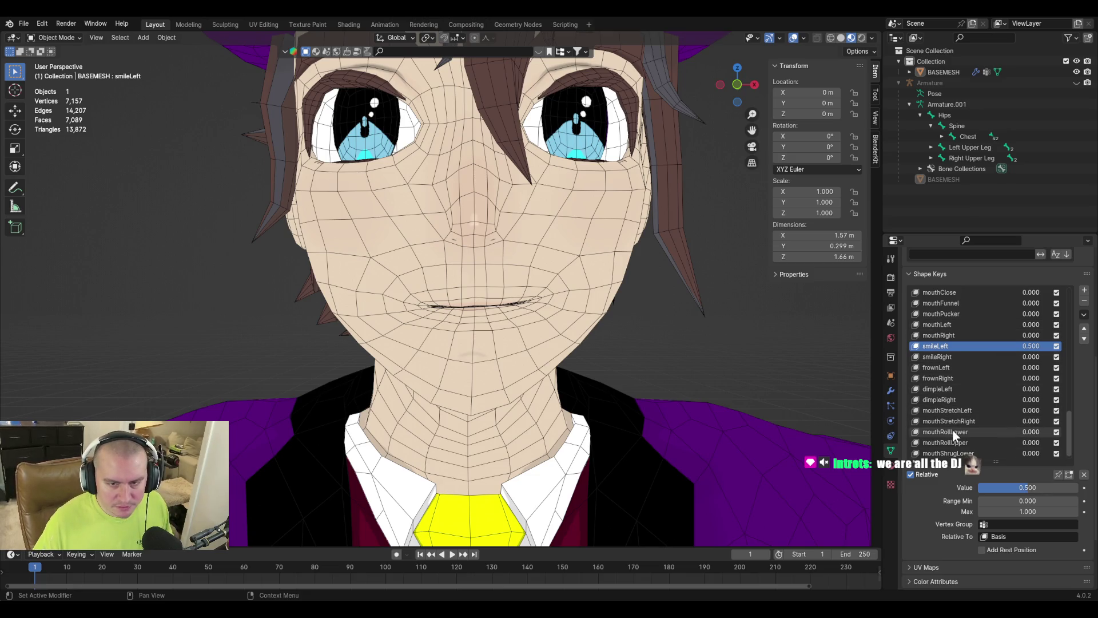
Test mouthStretchLeft at 0.3 and higher, then reselect smileLeft.
left_click(959, 411)
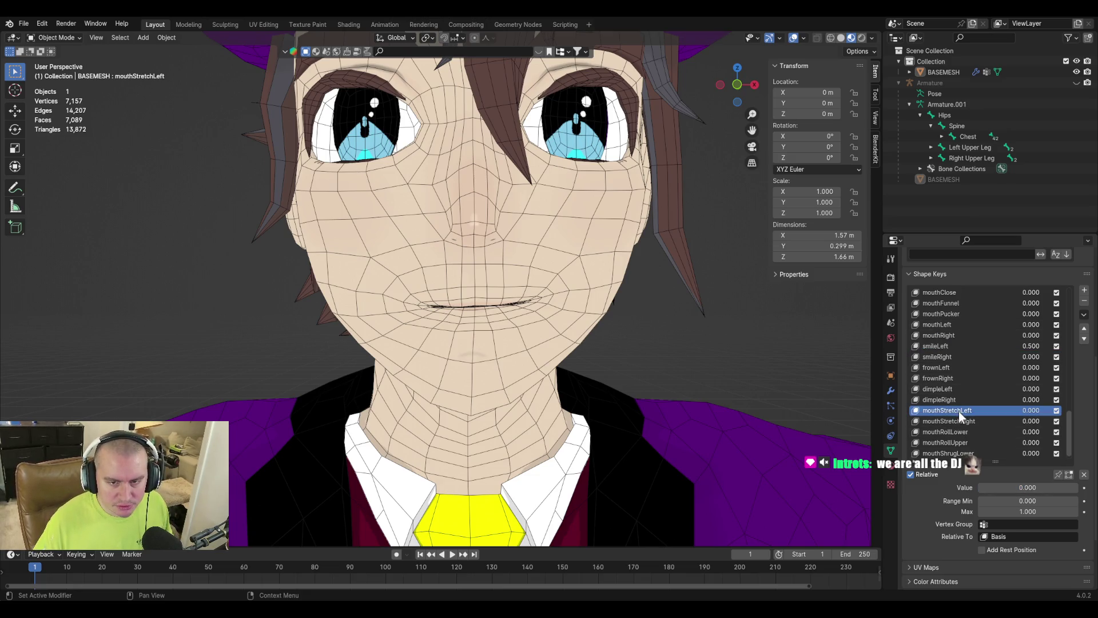
left_click(1020, 487)
type(".3")
key("Return")
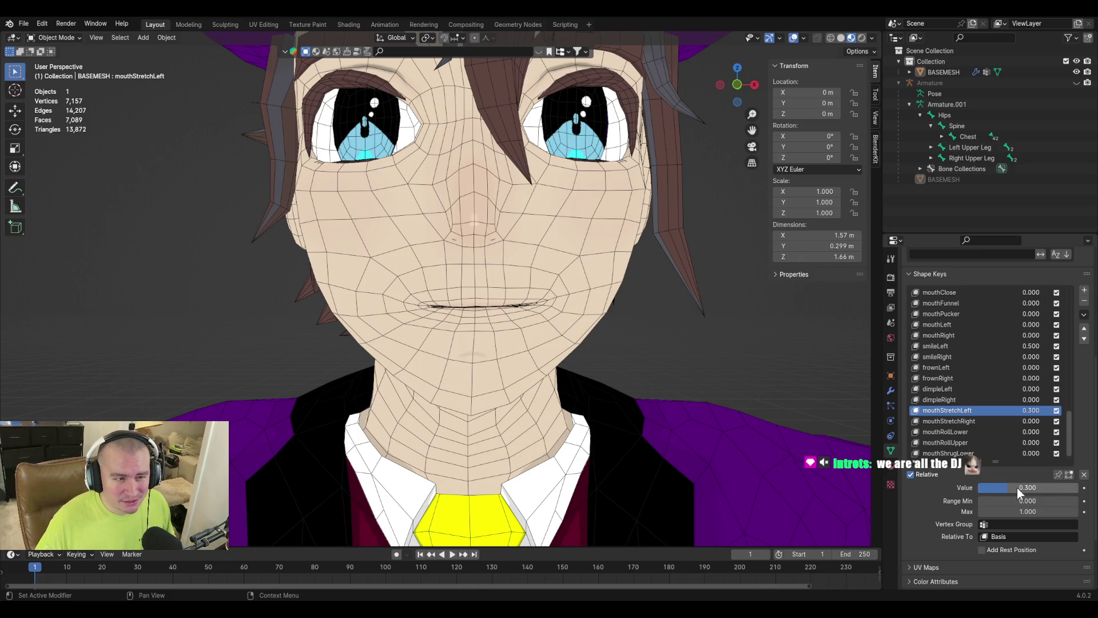
mouse_move(1017, 488)
left_mouse_down()
mouse_move(1058, 487)
mouse_move(939, 489)
left_mouse_up()
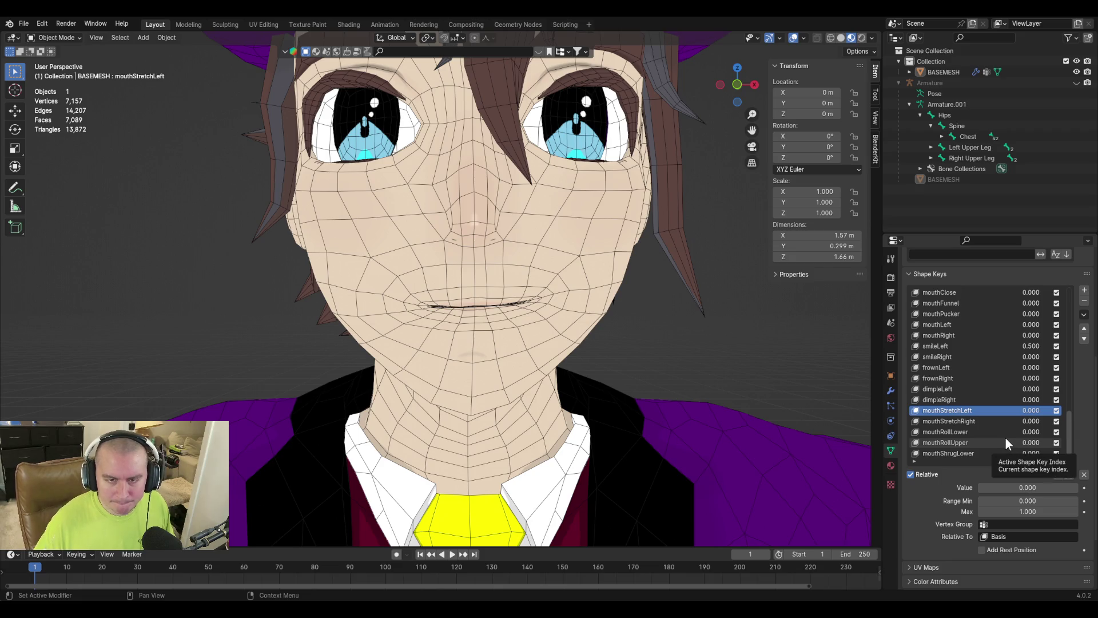
left_click(974, 346)
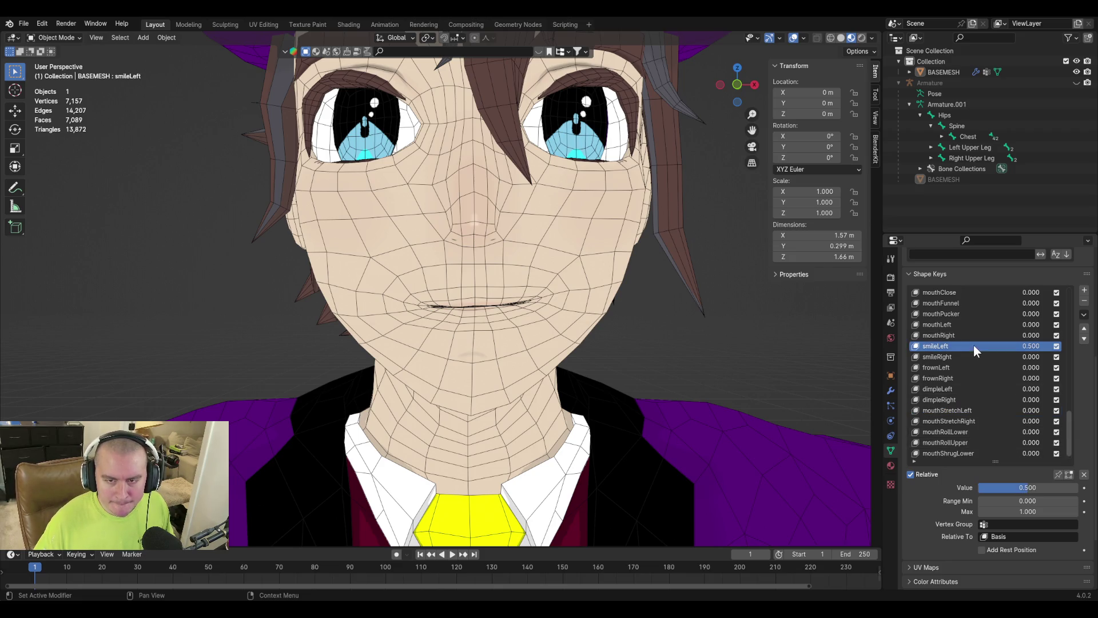
Set smileLeft's value to 0.6.
left_click(1043, 488)
type("0.6")
key("Return")
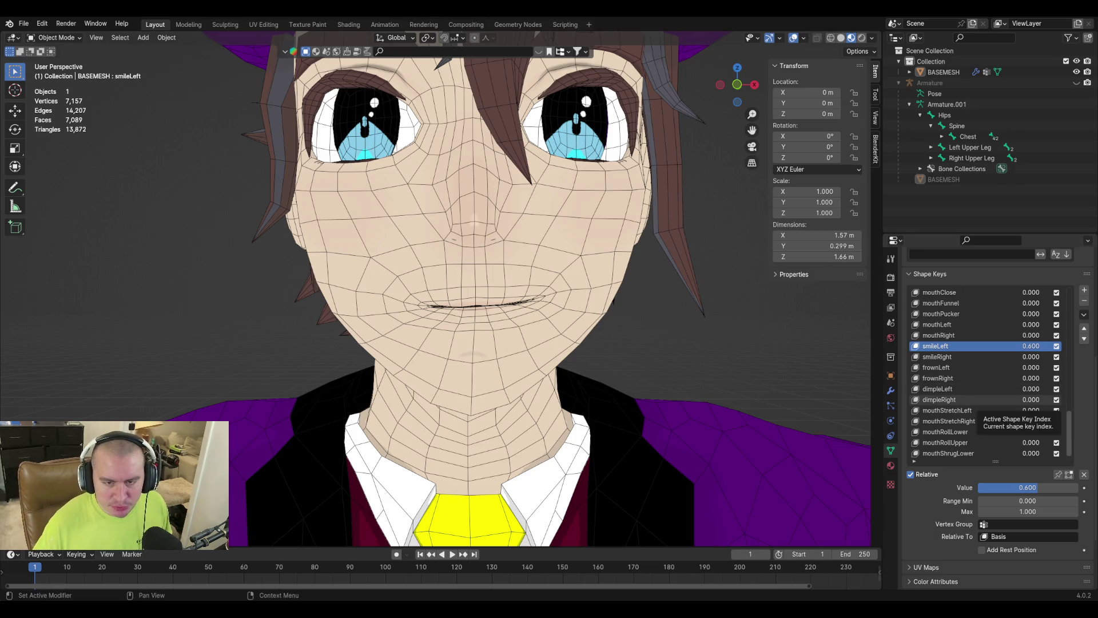
Raise the dimpleLeft shape key and set it to 0.7.
left_click(978, 390)
left_click_drag(996, 488, 1050, 487)
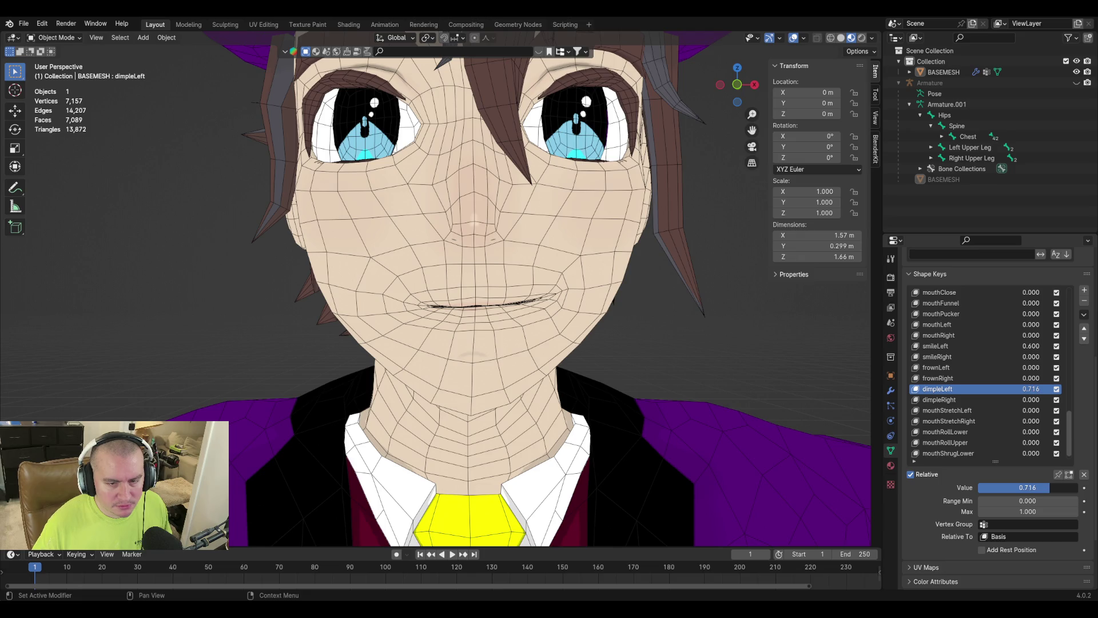
left_click(1049, 487)
type("0.7")
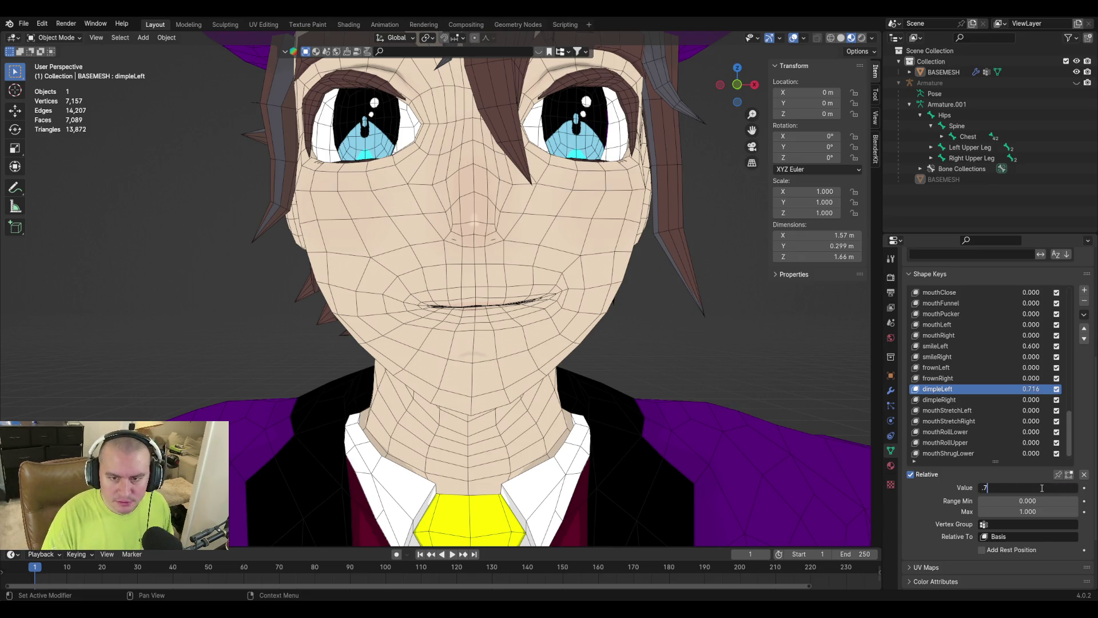
key("Return")
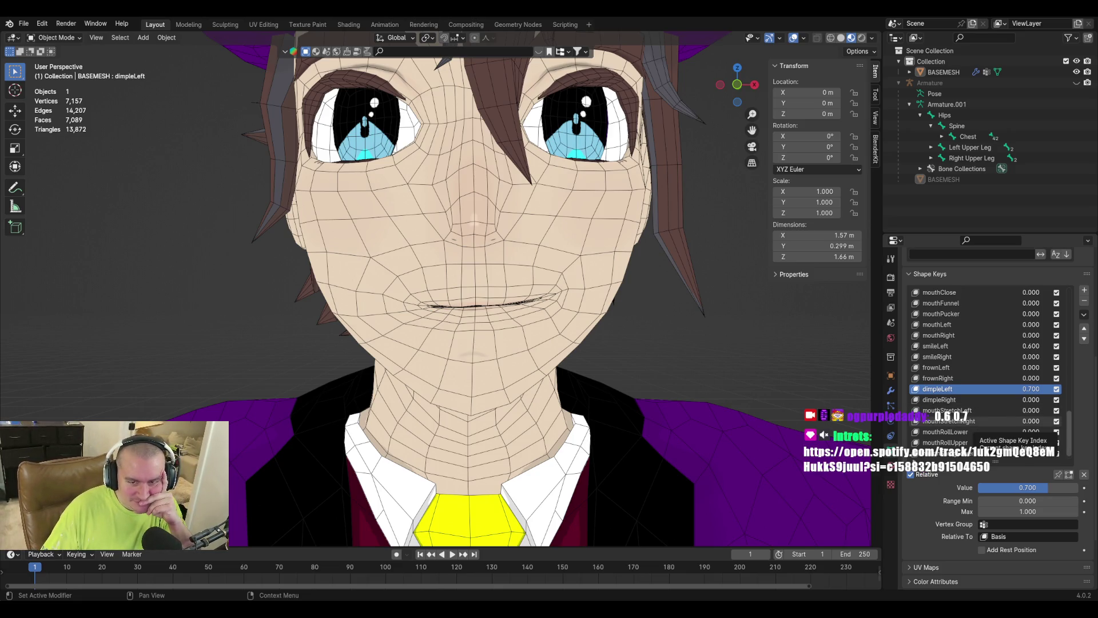
scroll(984, 372, "down", 1)
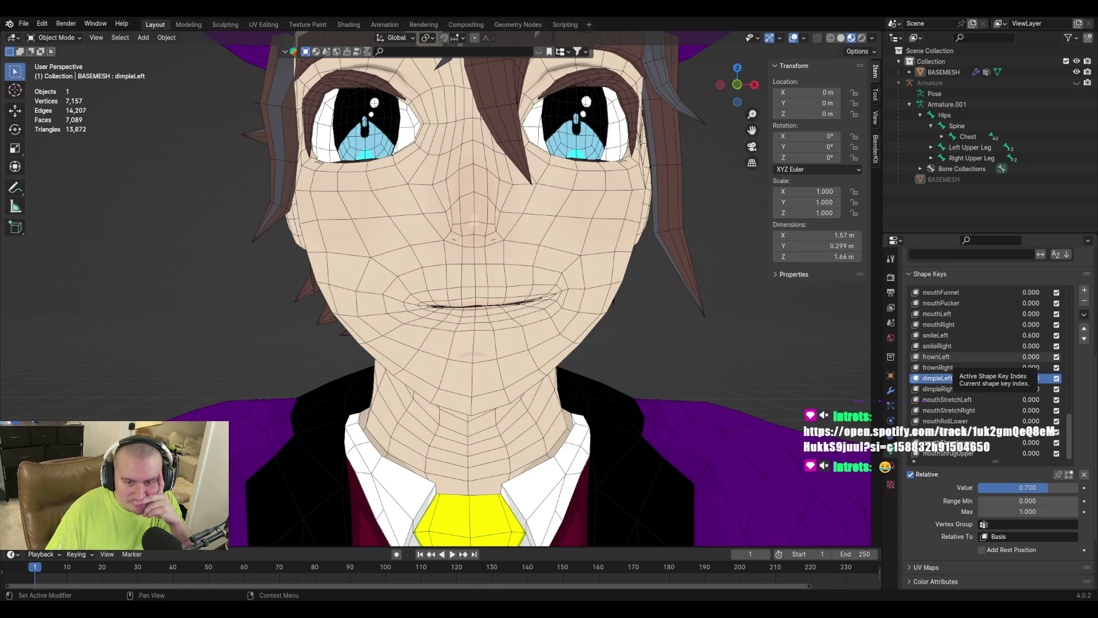
scroll(984, 371, "up", 2)
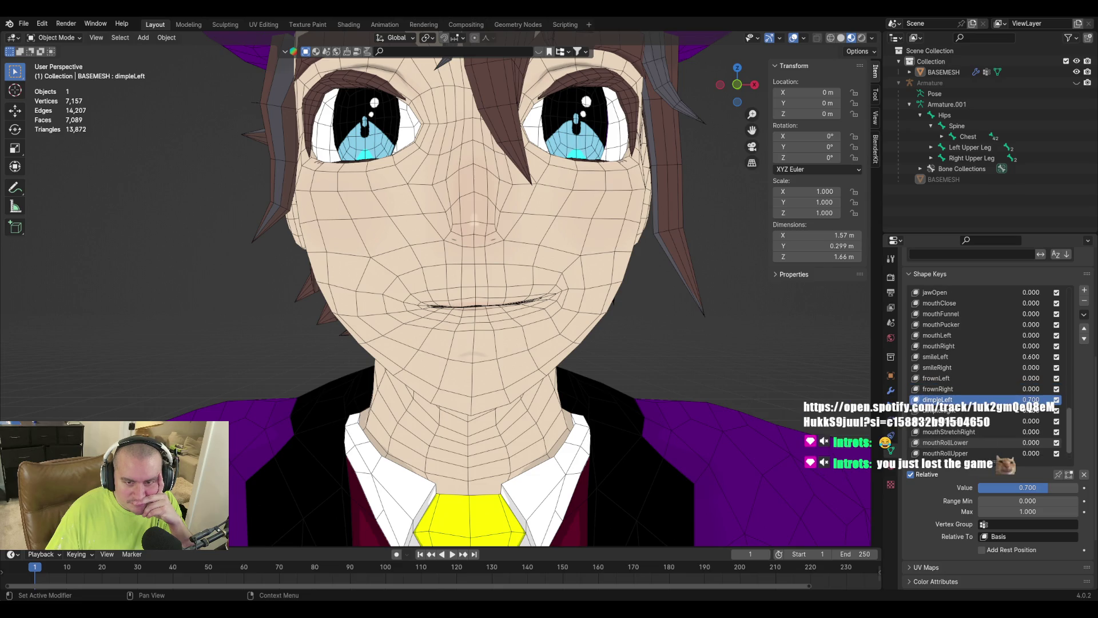
scroll(984, 372, "up", 1)
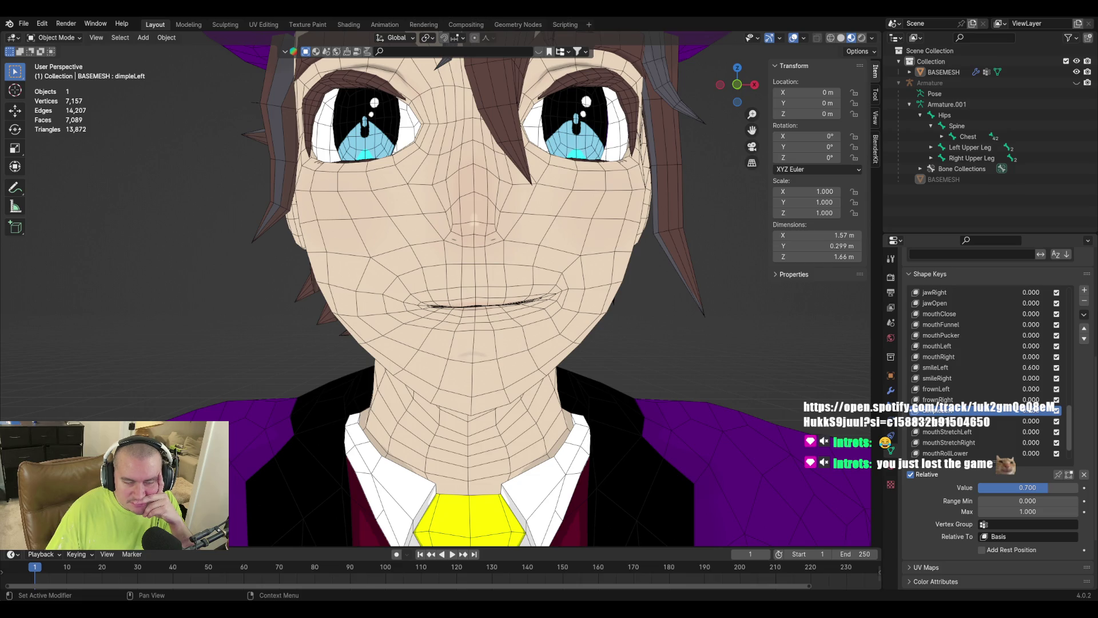
mouse_move(647, 326)
middle_mouse_down()
mouse_move(547, 318)
mouse_move(631, 335)
mouse_move(615, 325)
middle_mouse_up()
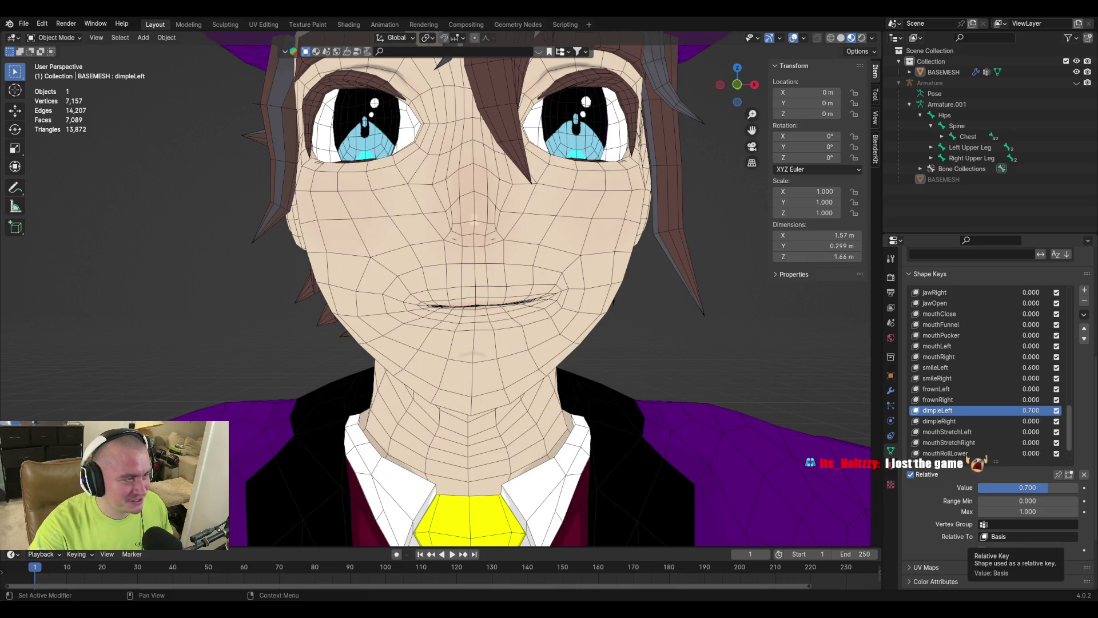
key("alt+Tab")
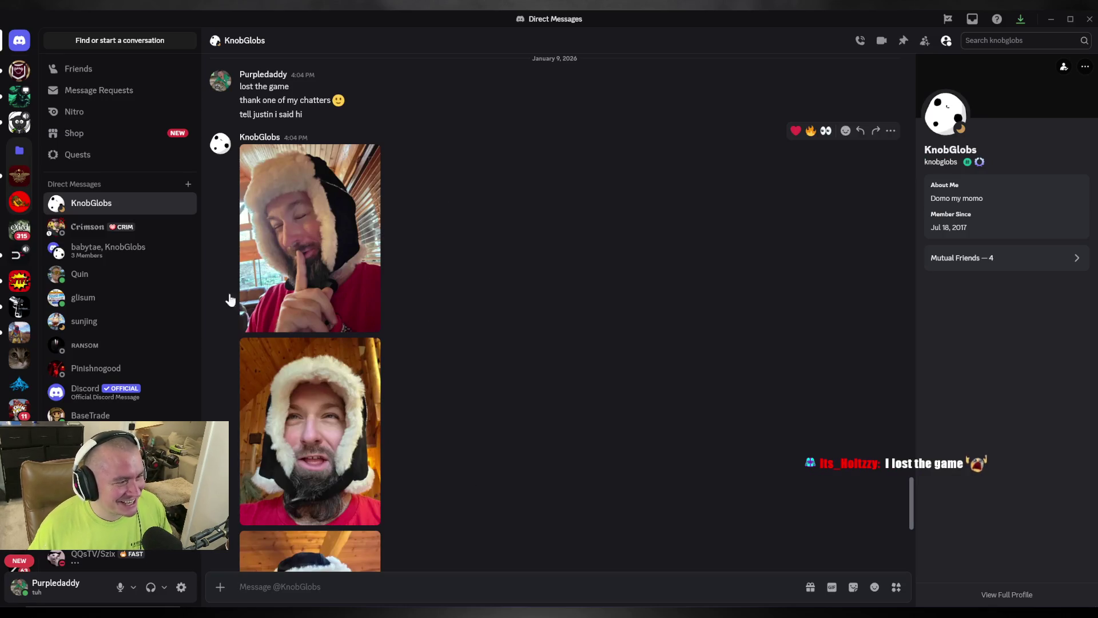
Scroll through the Discord direct-message conversation.
scroll(468, 342, "down", 2)
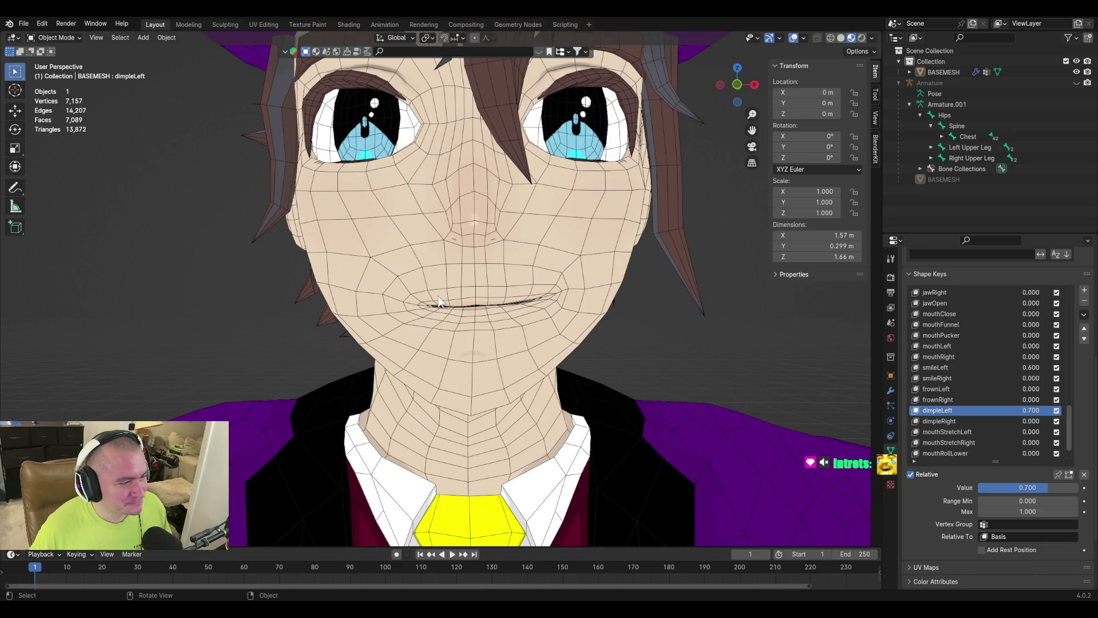
Create shape key Key 60 with New Shape from Mix, orbiting to check the face.
middle_click_drag(439, 296, 383, 297)
middle_click_drag(326, 333, 394, 337)
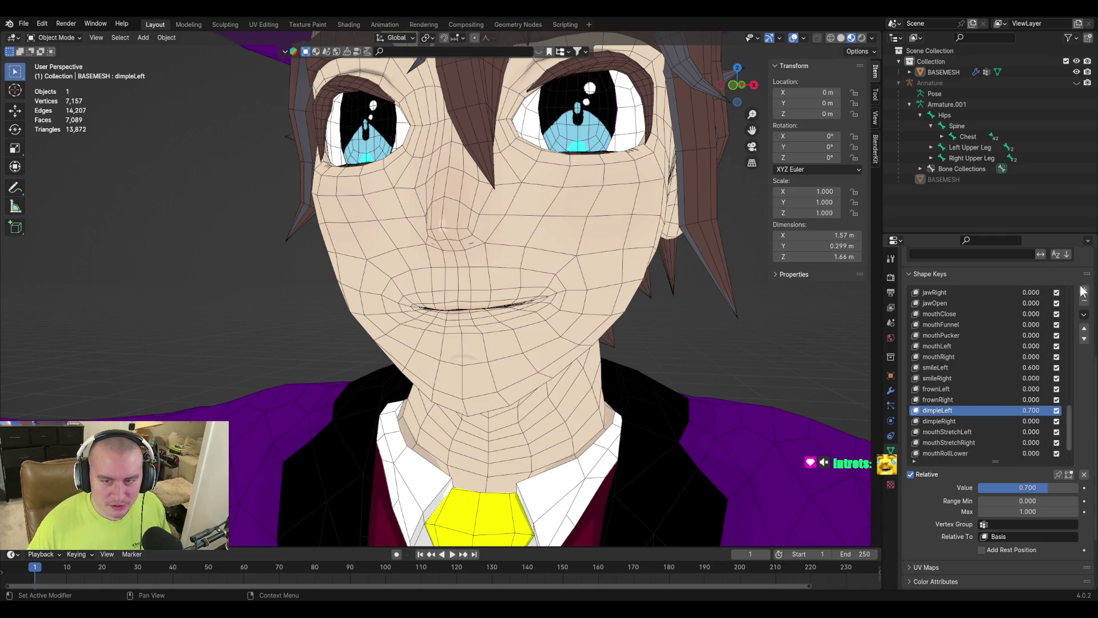
left_click(1084, 314)
left_click(1053, 328)
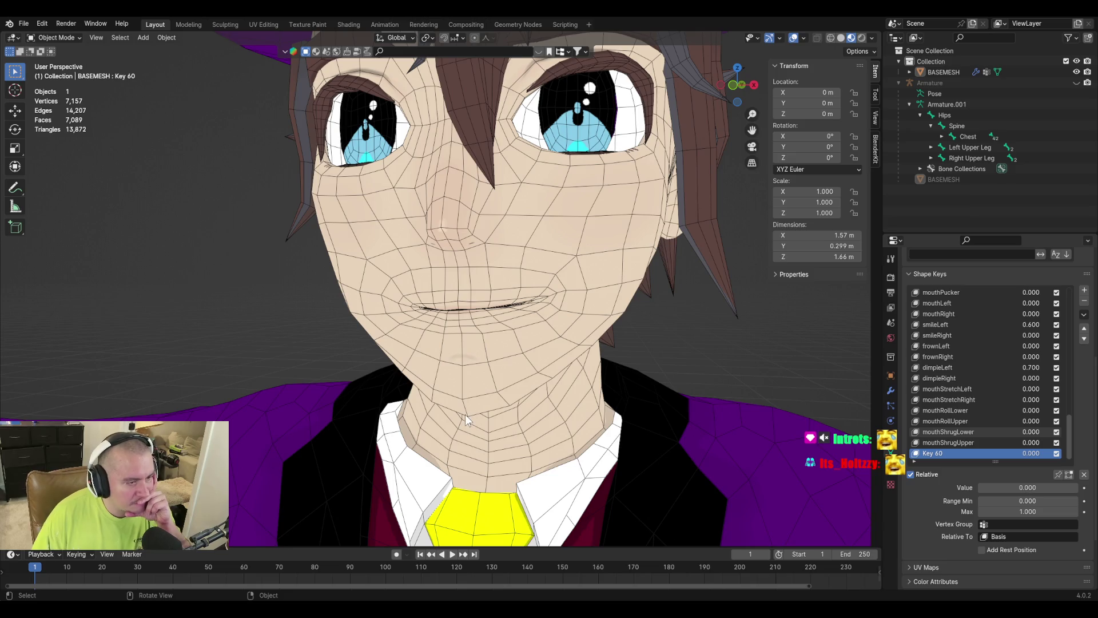
mouse_move(473, 405)
middle_mouse_down()
mouse_move(541, 404)
mouse_move(458, 391)
mouse_move(490, 402)
middle_mouse_up()
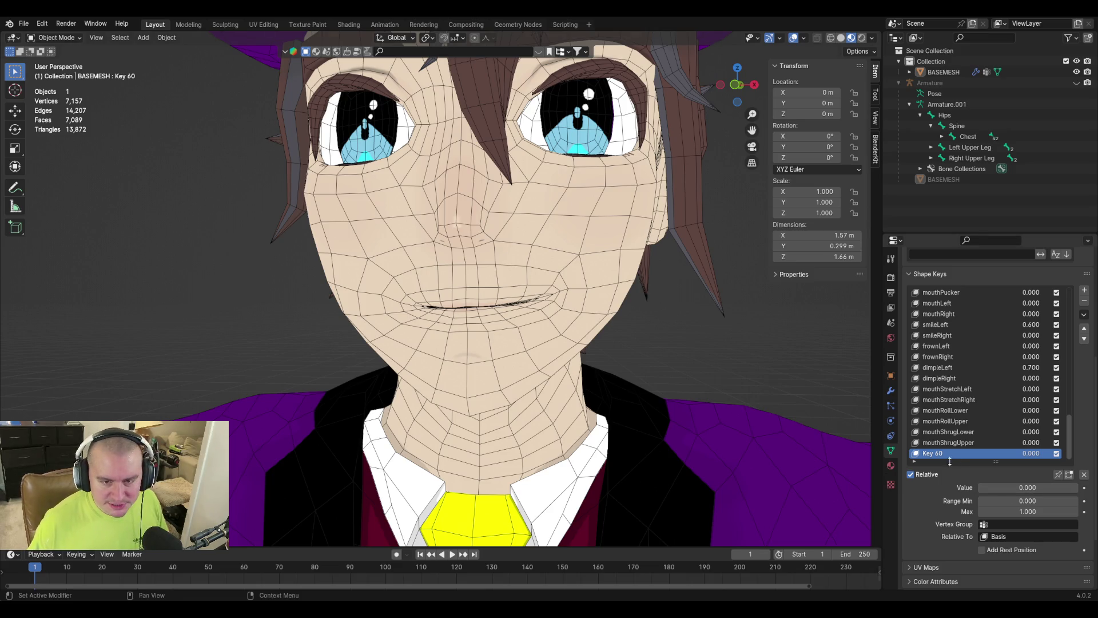
Rename Key 60 to mouthPressLeft and set dimpleRight to 0.7.
type("mouthPress")
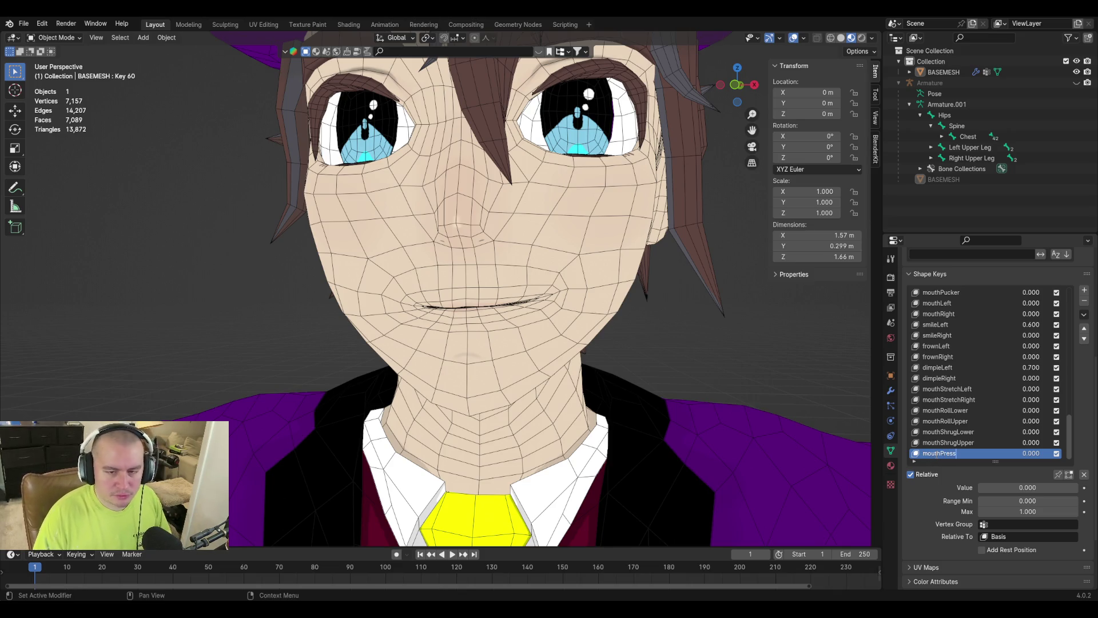
type("Left")
key("Return")
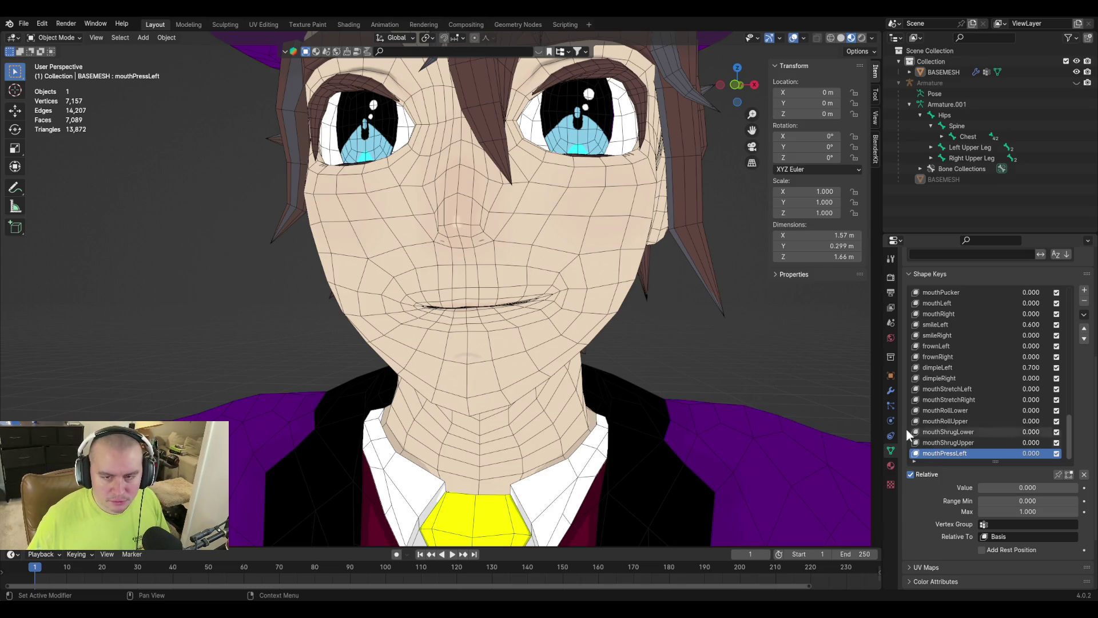
double_click(1032, 378)
key("BackSpace")
type("7")
key("Return")
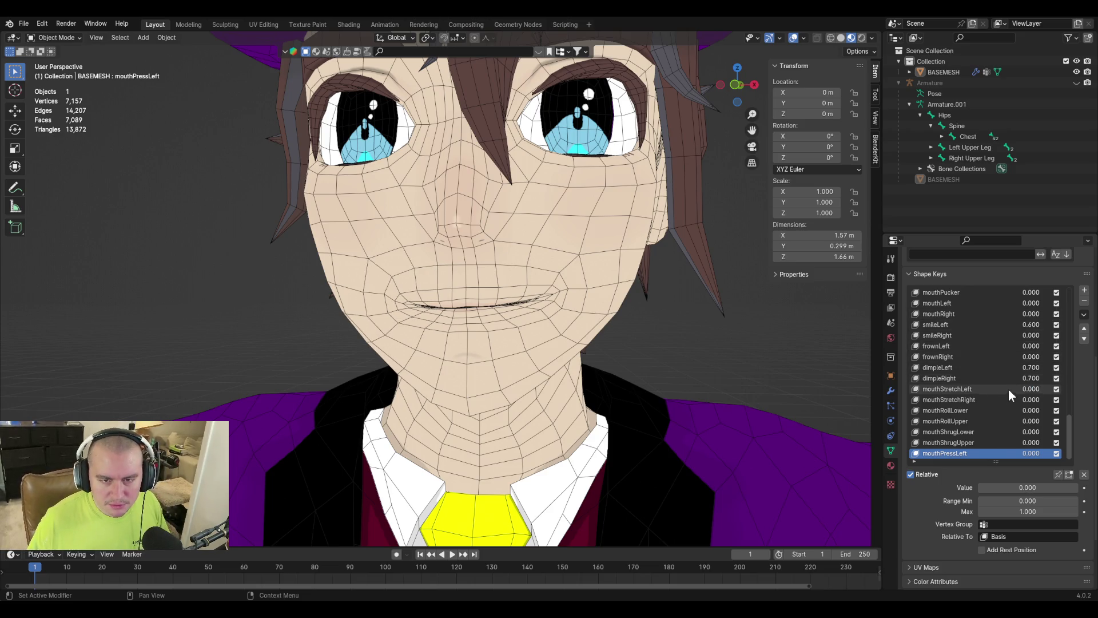
Set smileRight to 0.6.
scroll(997, 404, "up", 1)
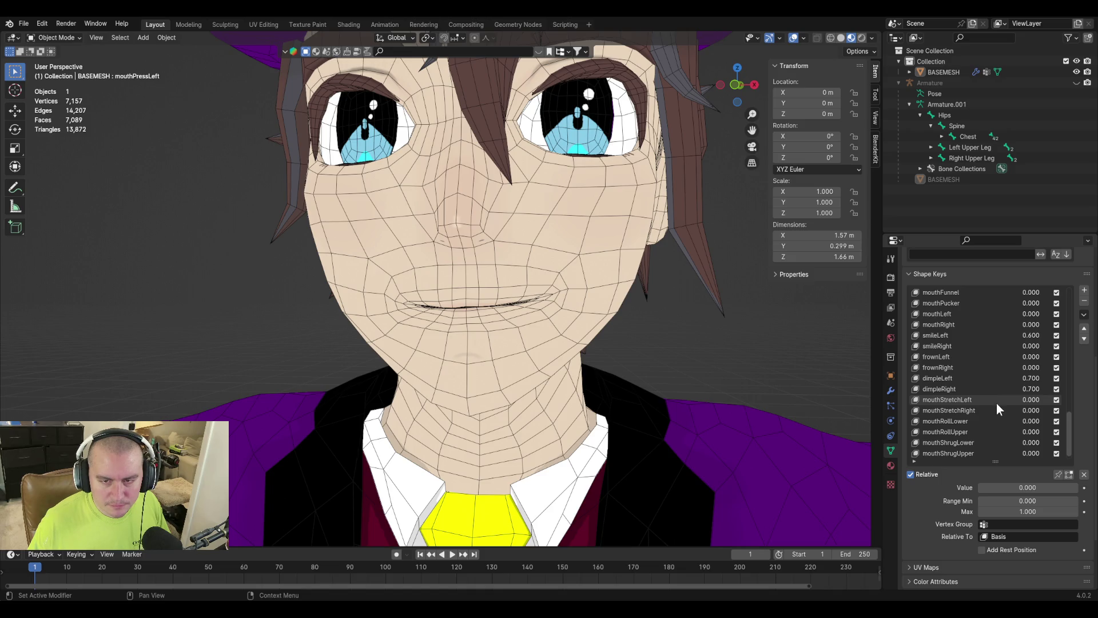
scroll(997, 403, "up", 1)
left_click(1045, 358)
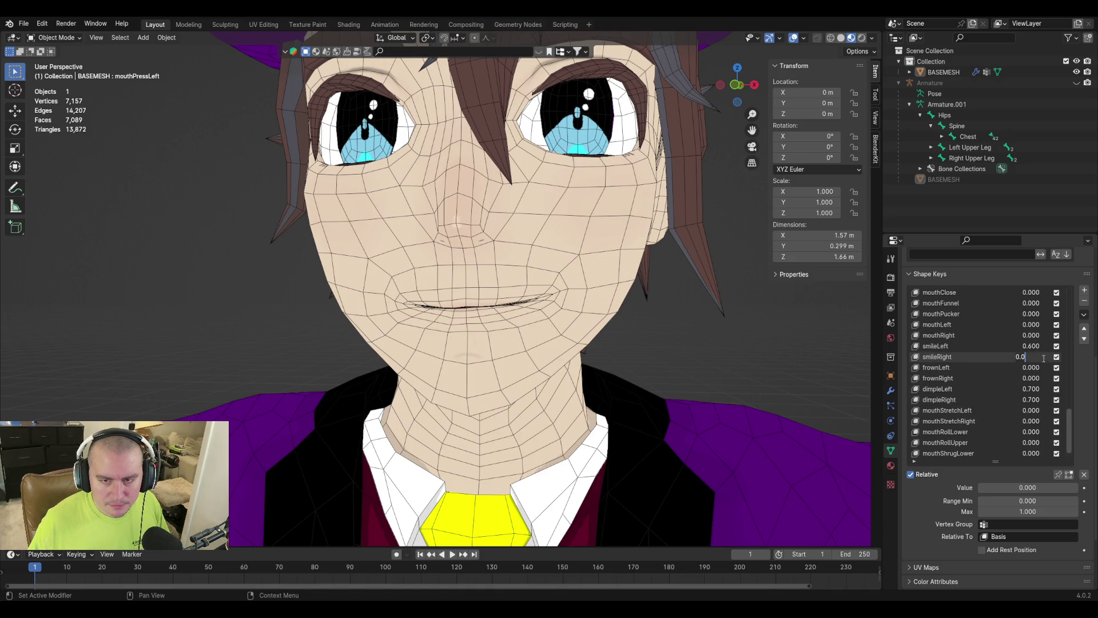
key("BackSpace")
key("BackSpace")
key("BackSpace")
type("6")
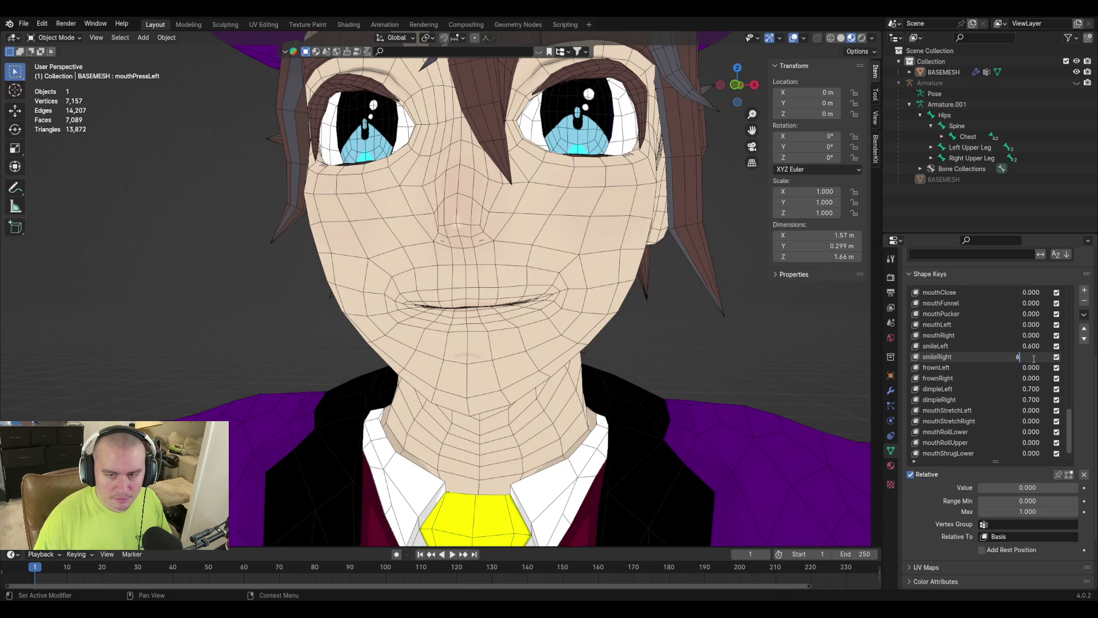
key("Return")
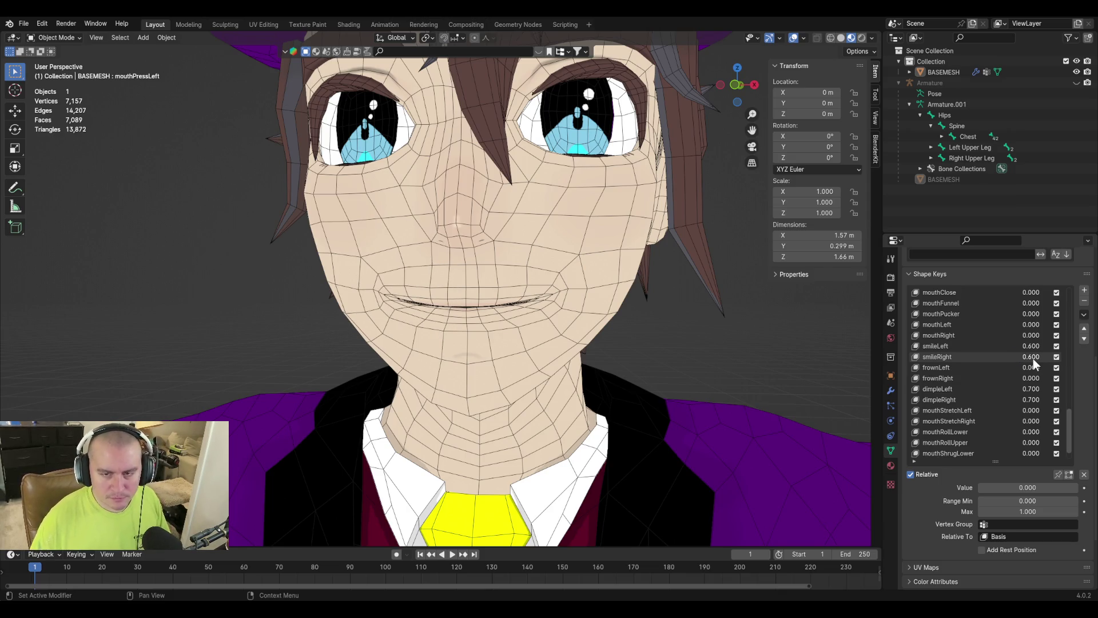
Zero smileLeft and dimpleLeft, then add Key 61 with New Shape from Mix.
left_click(1004, 345)
left_click_drag(1019, 486, 972, 486)
left_click(977, 390)
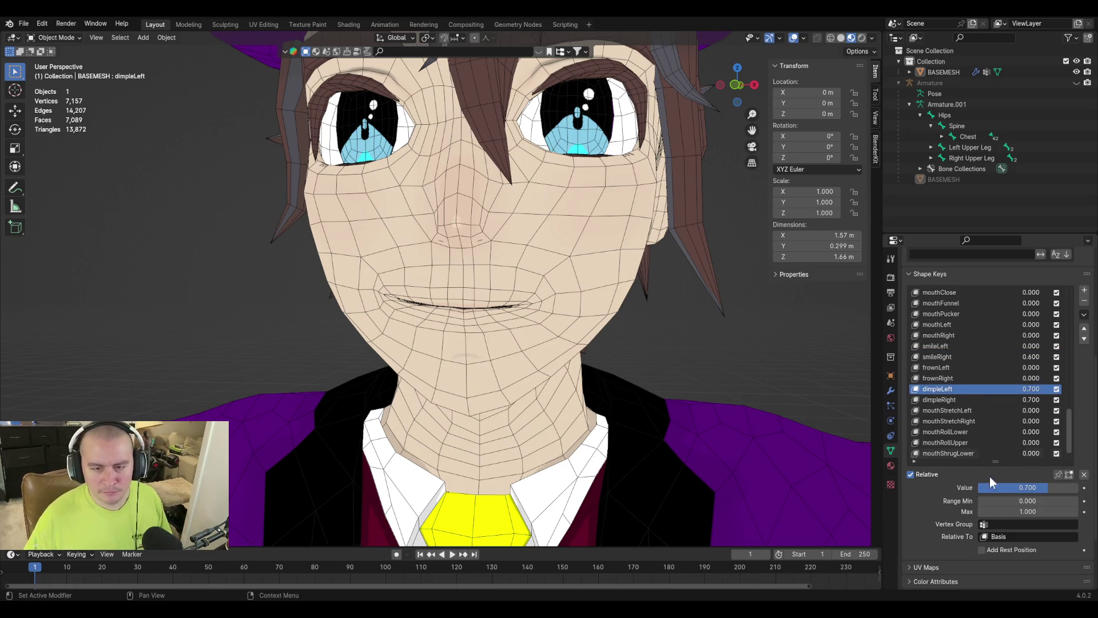
left_click_drag(1053, 485, 979, 489)
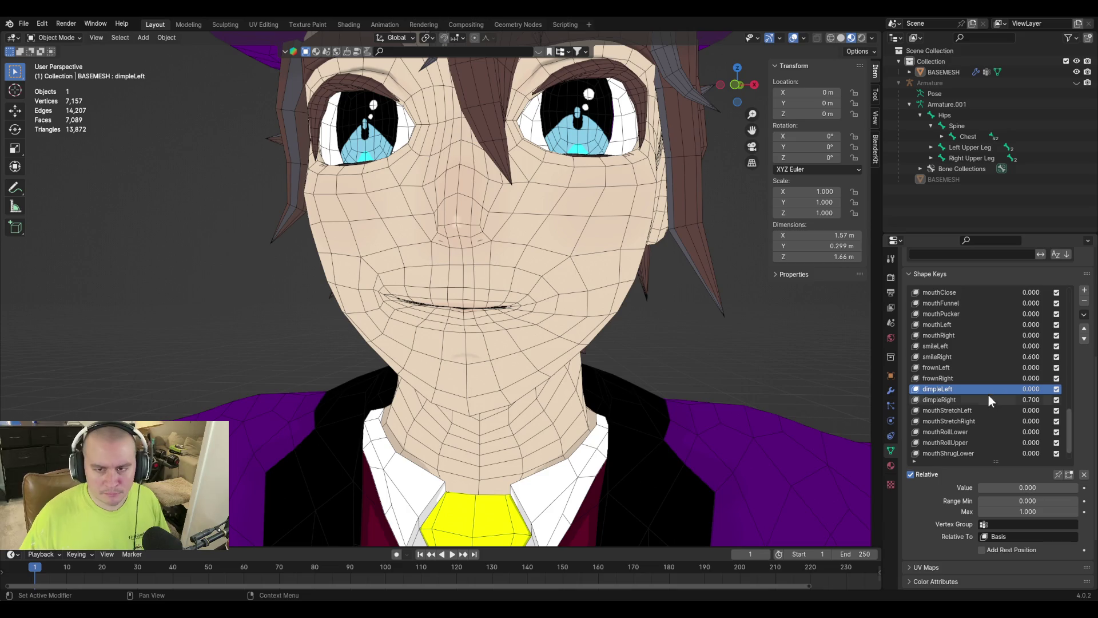
left_click(1083, 314)
left_click(1016, 327)
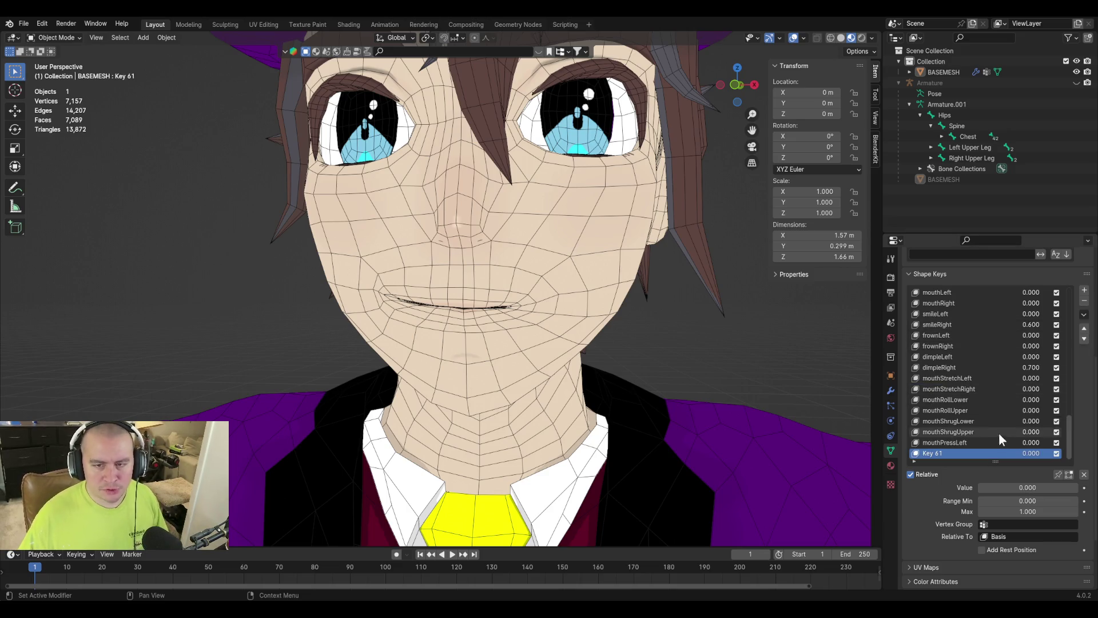
Rename Key 61 to mouthPressRight and briefly preview it.
type("mouthPressRight")
key("Return")
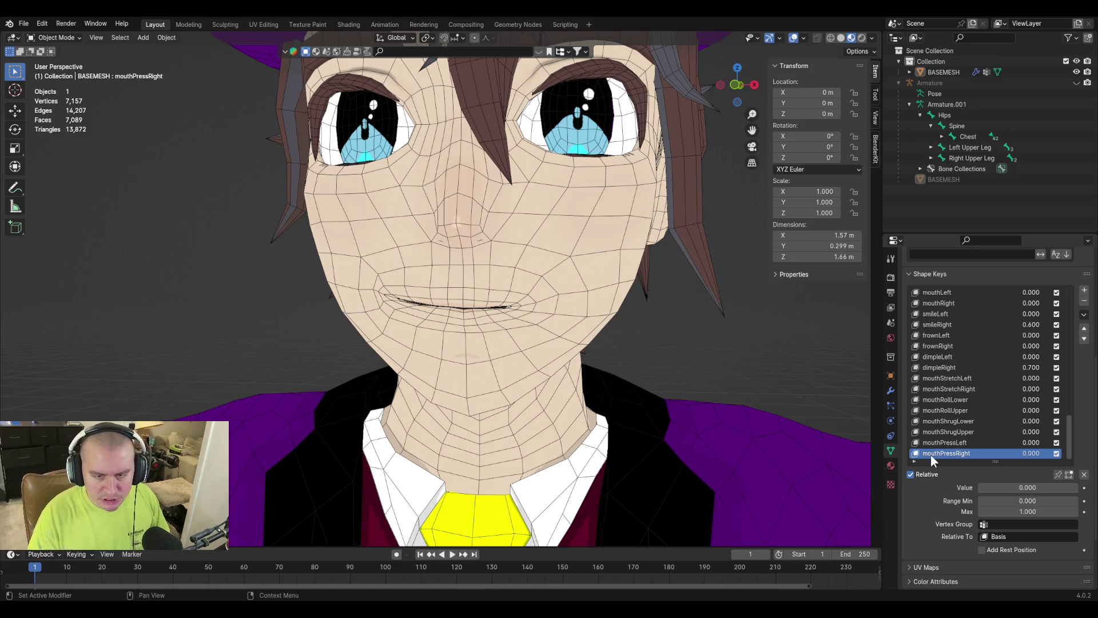
mouse_move(998, 488)
left_mouse_down()
mouse_move(1047, 488)
mouse_move(997, 488)
left_mouse_up()
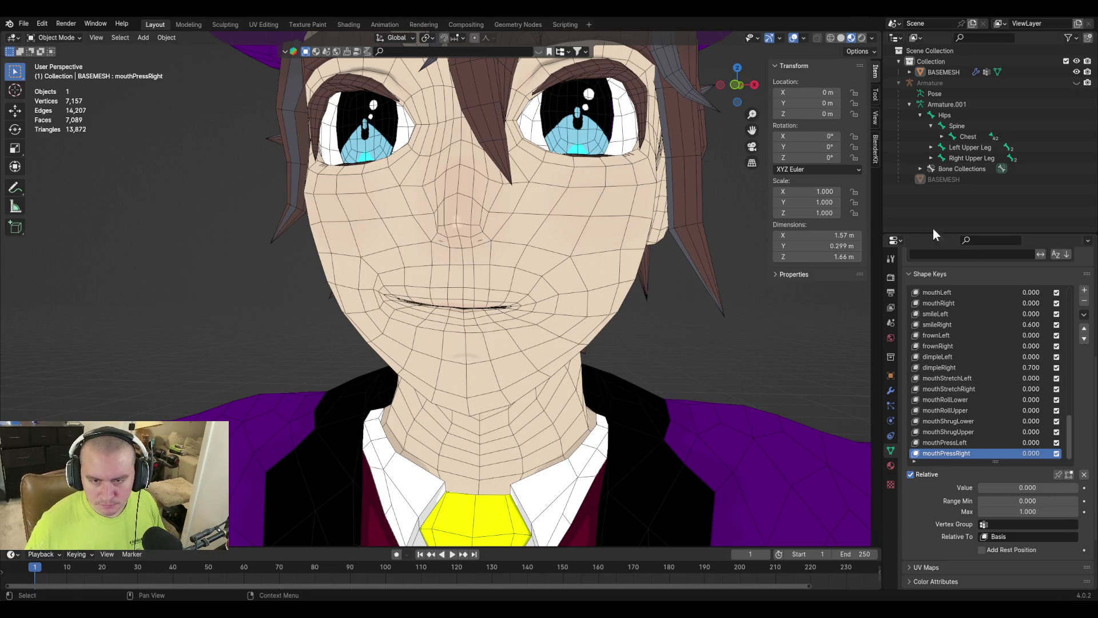
Reset dimpleRight and smileRight to 0.
left_click(999, 357)
double_click(1027, 368)
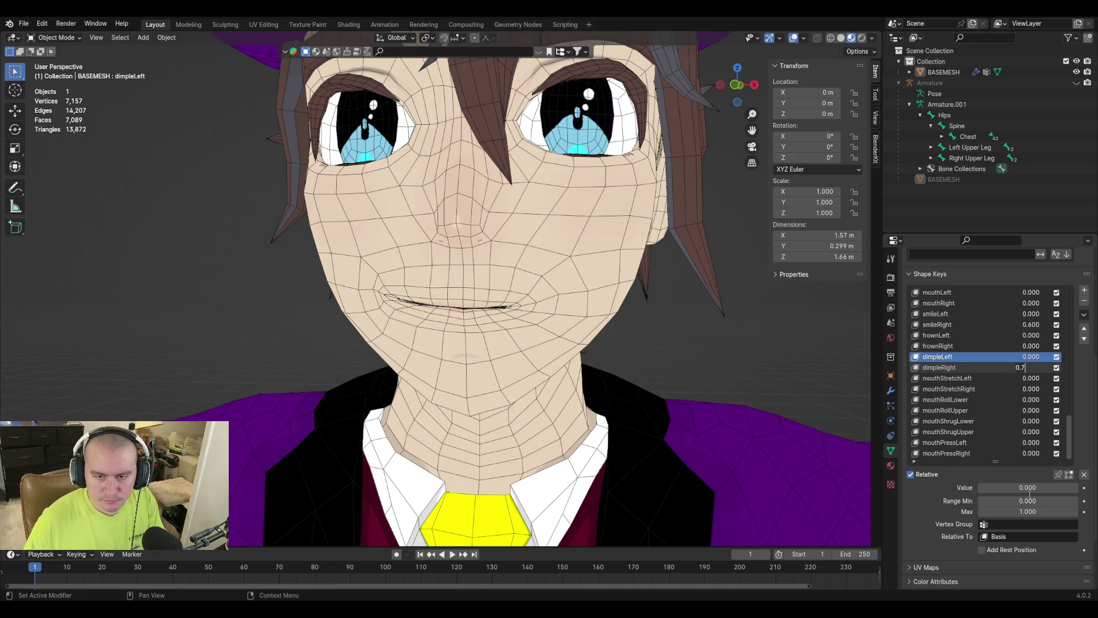
type("0")
key("Return")
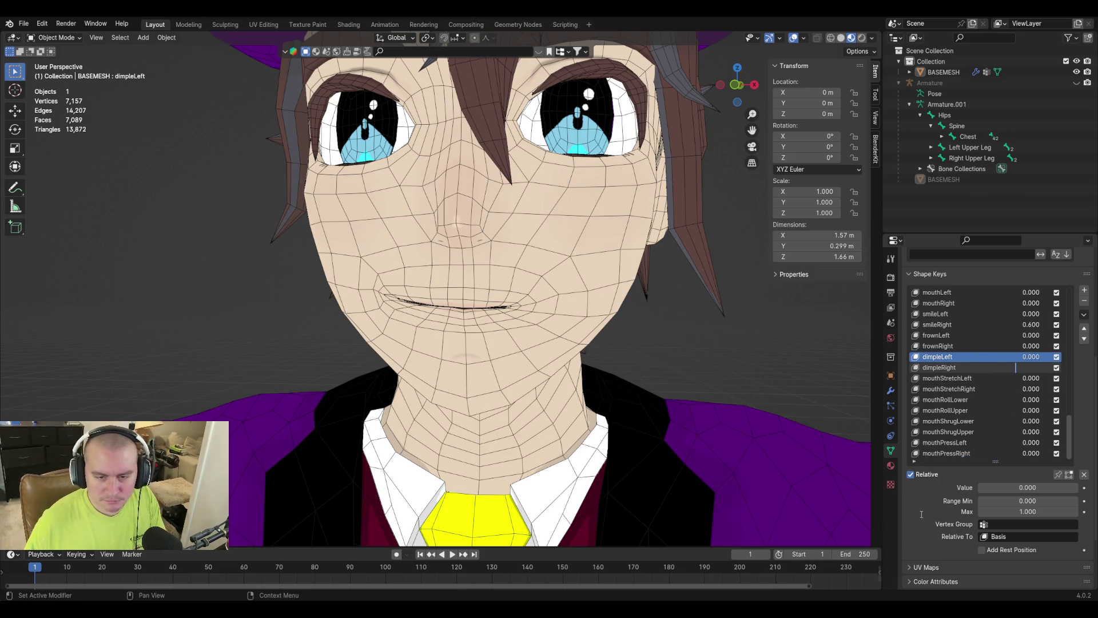
left_click(949, 325)
key("BackSpace")
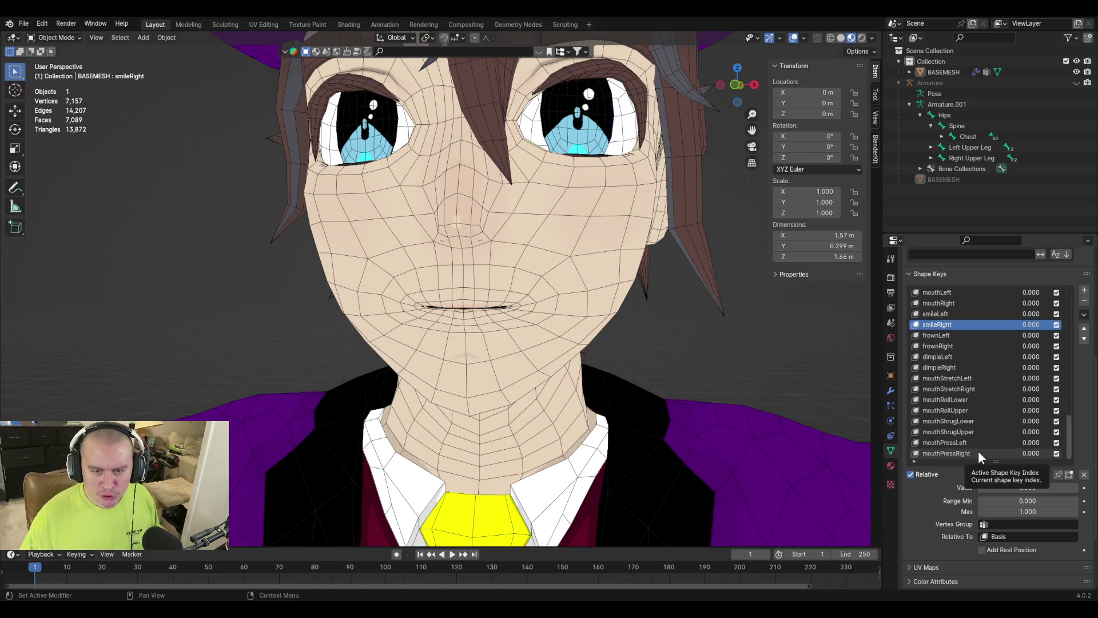
Select mouthPressLeft and save purpledaddy4finalv2-3.blend.
left_click(978, 451)
left_click(979, 438)
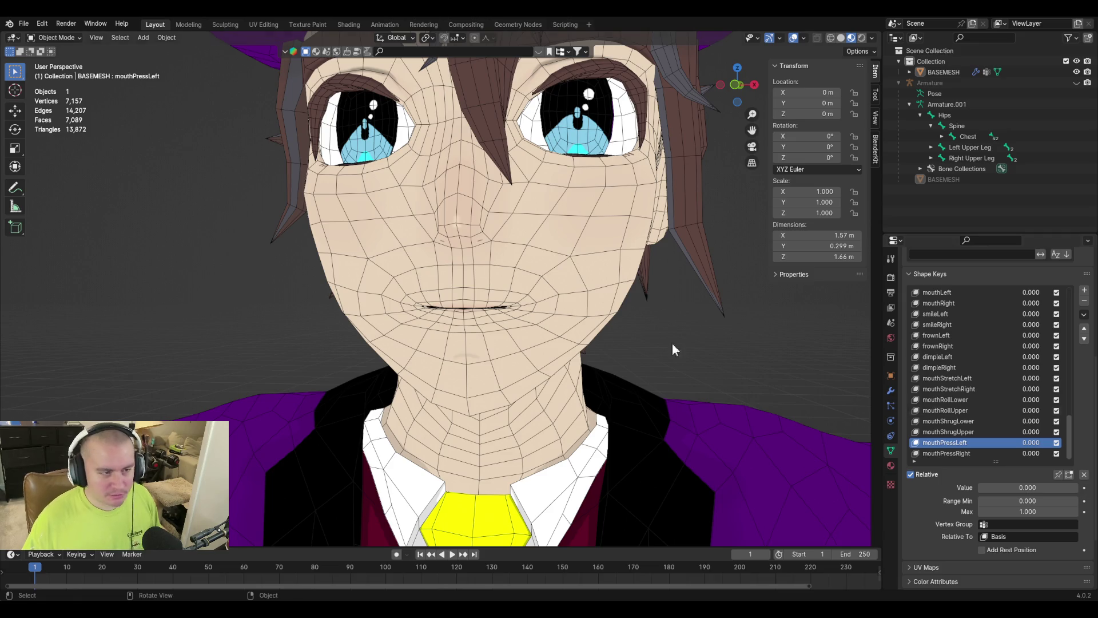
key("ctrl+s")
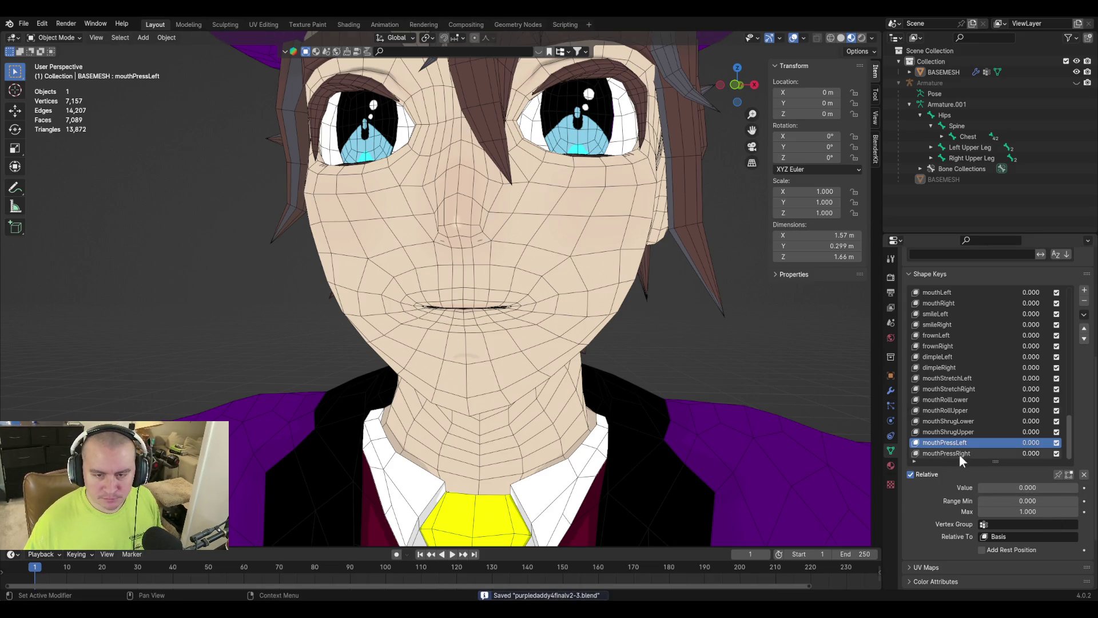
Test mouthPressRight on the mouth, then view Apple's mouthLowerDownLeft ARKit reference page.
left_click(959, 454)
mouse_move(1027, 487)
left_mouse_down()
mouse_move(1078, 487)
mouse_move(979, 487)
left_mouse_up()
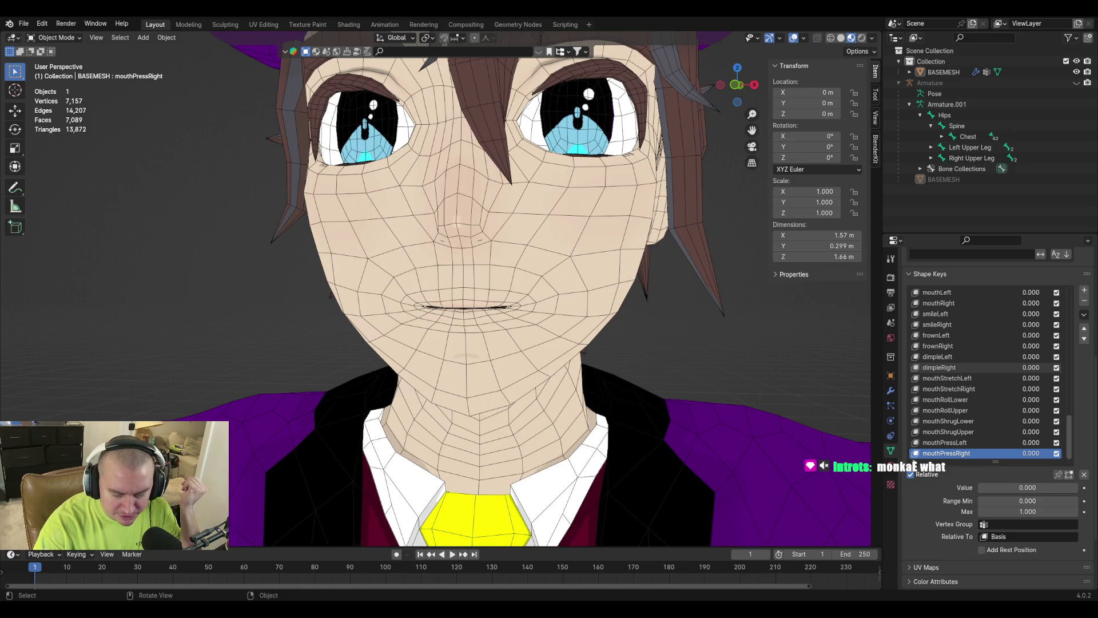
key("alt+Tab")
scroll(465, 356, "down", 10)
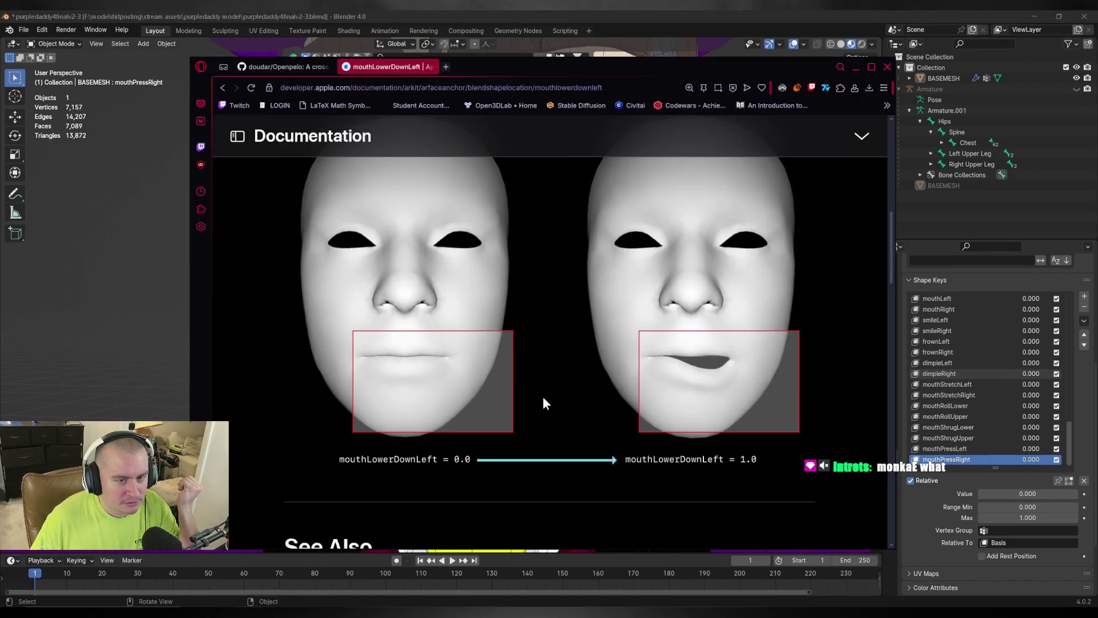
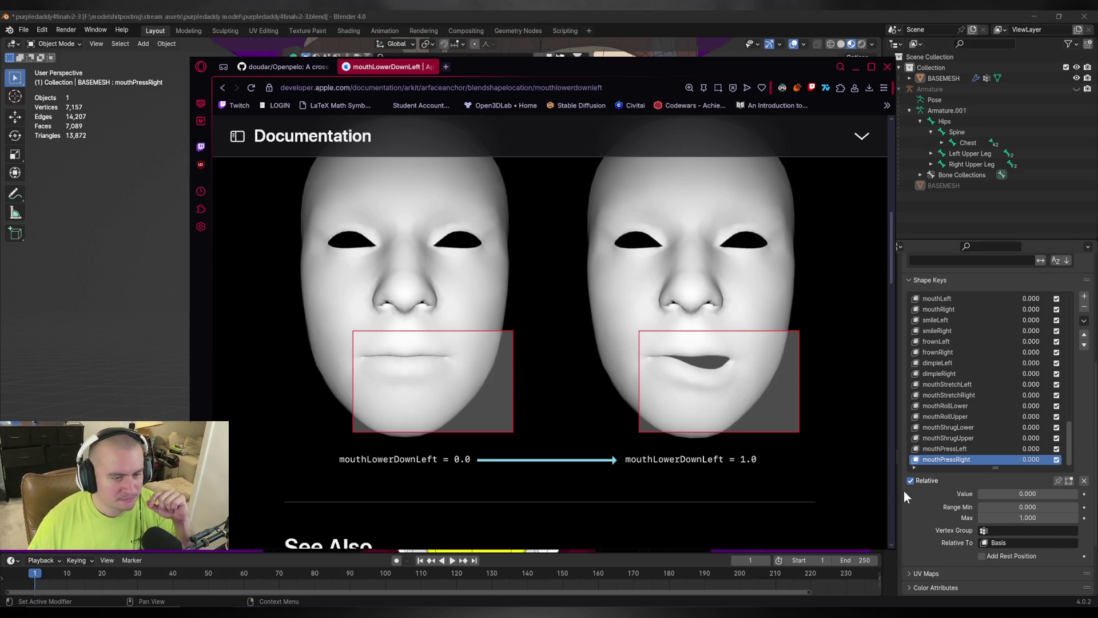
Preview the mouthShrugLower shape key against the ARKit reference, then reset it to 0.
left_click(629, 18)
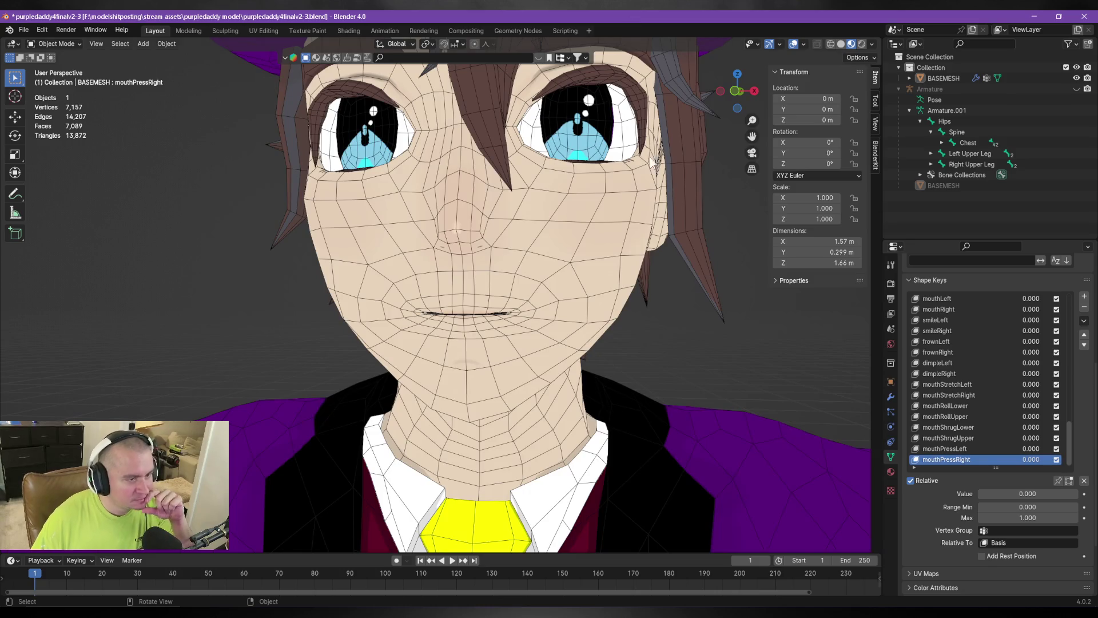
key("alt+Tab")
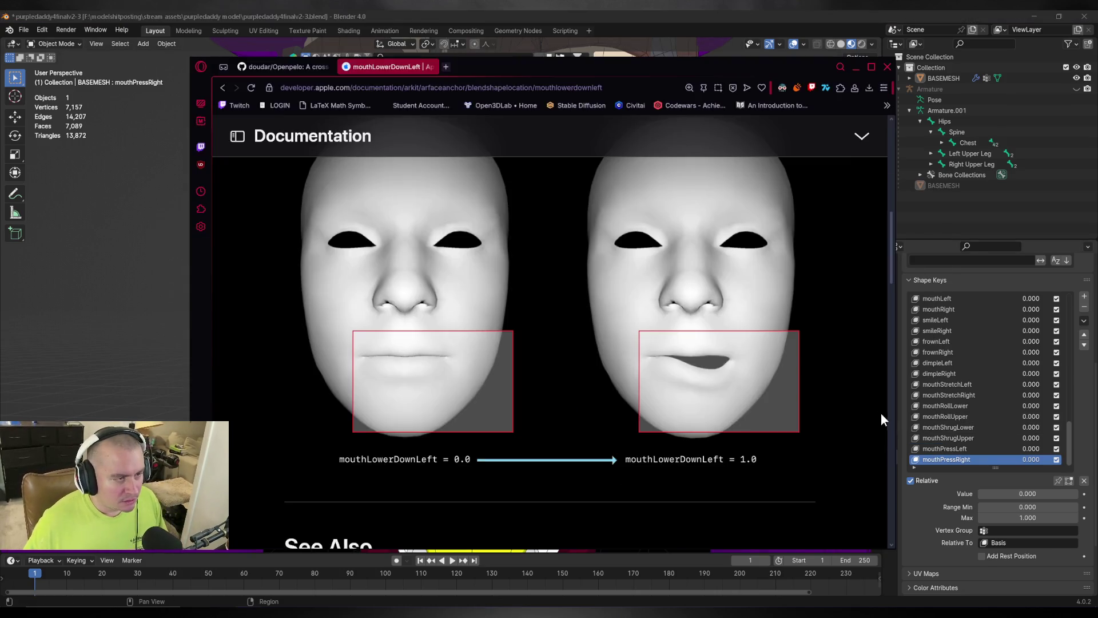
key("alt+Tab")
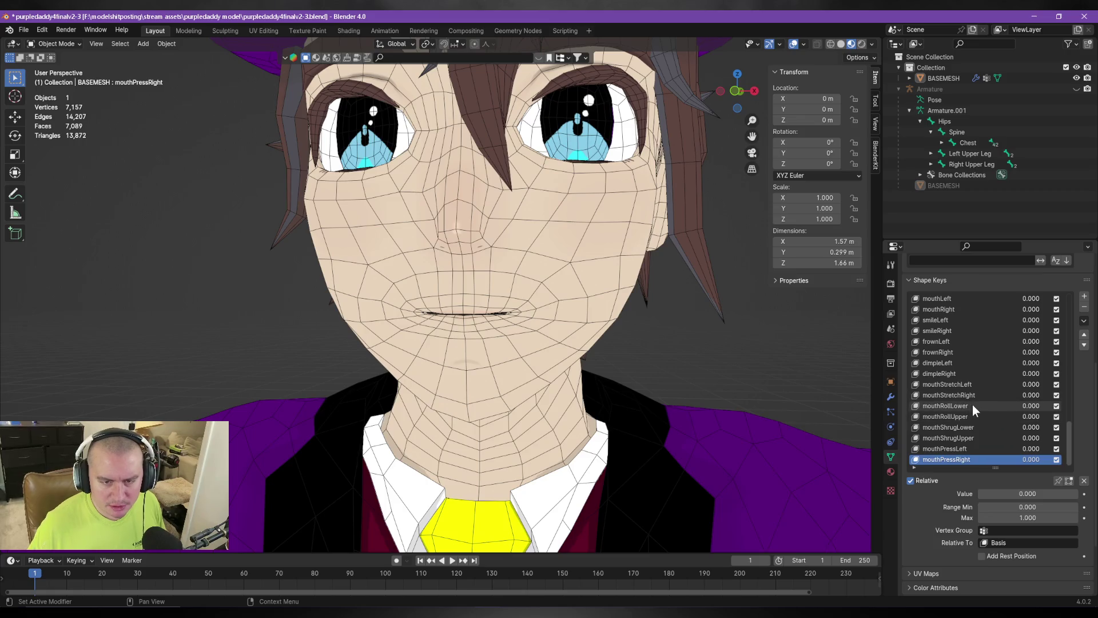
left_click(967, 425)
key("alt+Tab")
Preview mouthRollLower rolling the lower lip in, then return it to 0.
key("alt+Tab")
left_click_drag(1001, 492, 1081, 492)
key("alt+Tab")
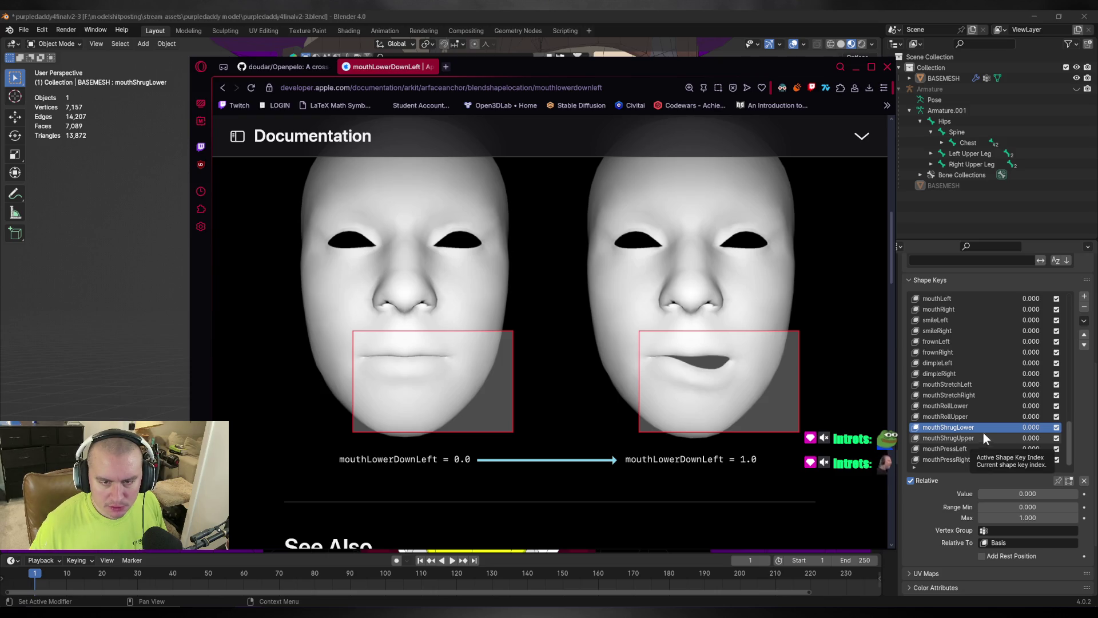
left_click(970, 405)
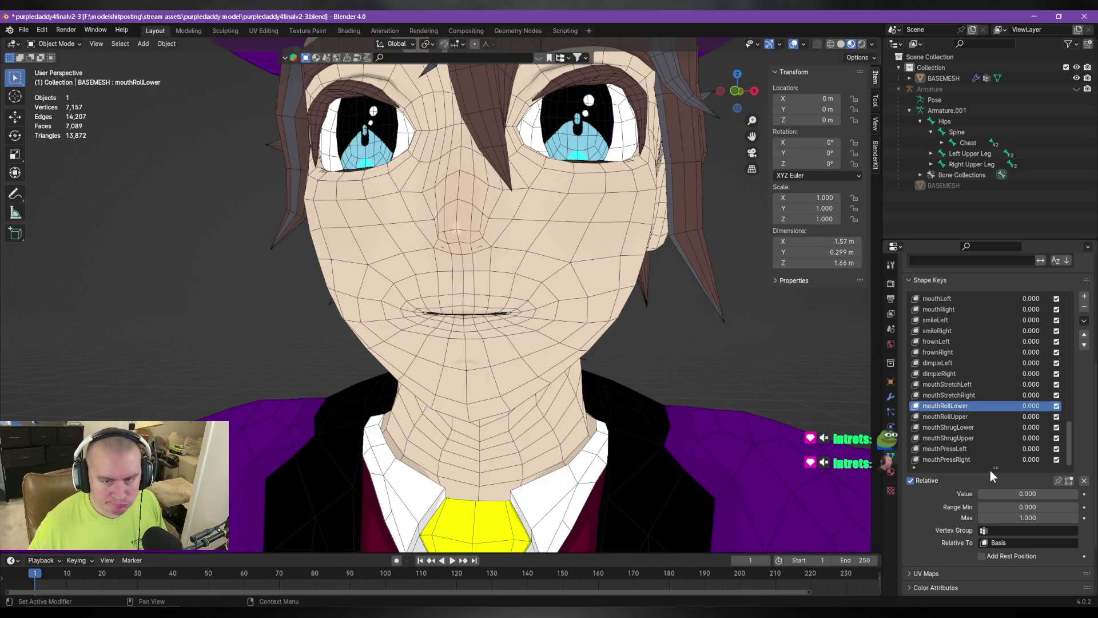
mouse_move(999, 495)
left_mouse_down()
mouse_move(1079, 494)
mouse_move(979, 494)
left_mouse_up()
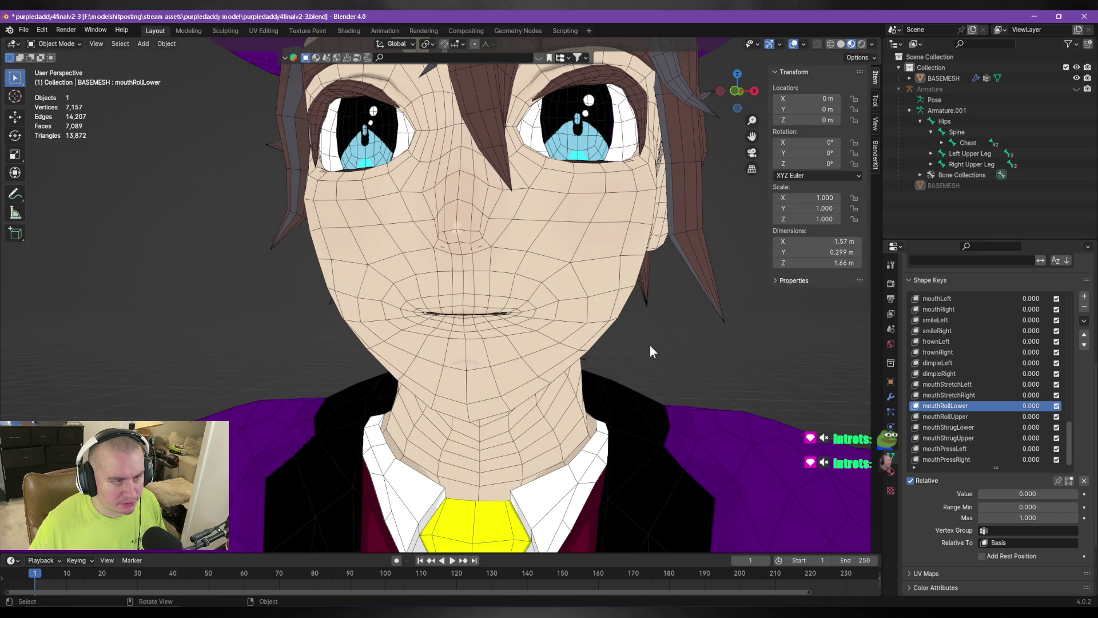
Try a vertex slide on the mouth-corner vertex in Edit Mode, then cancel it.
key("Tab")
left_click(387, 319)
key("g")
key("g")
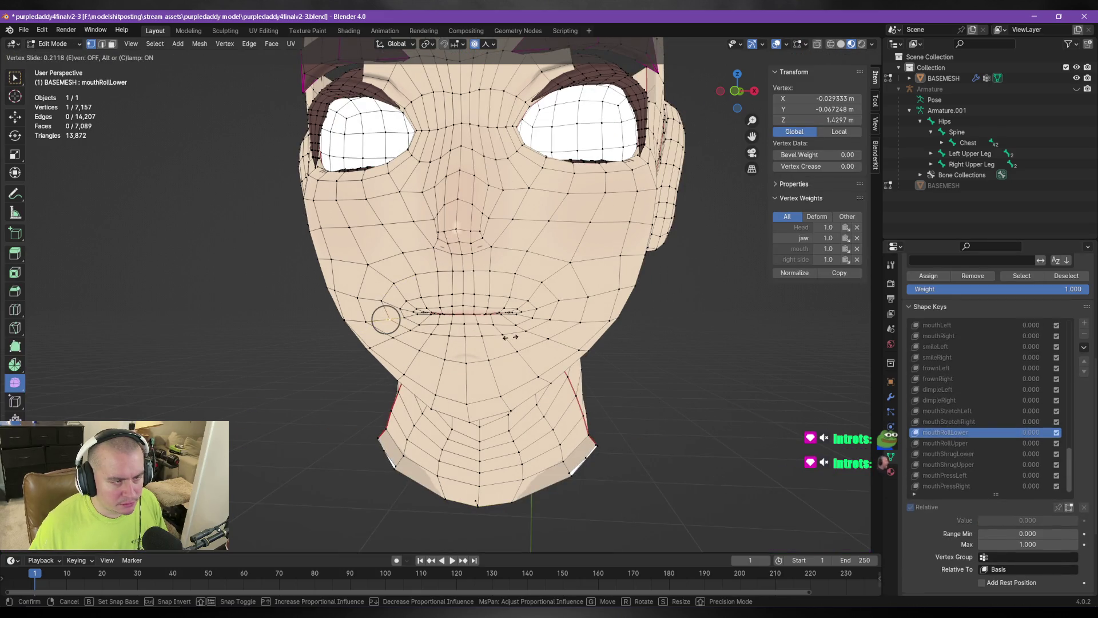
key("Escape")
key("Tab")
key("Tab")
key("Tab")
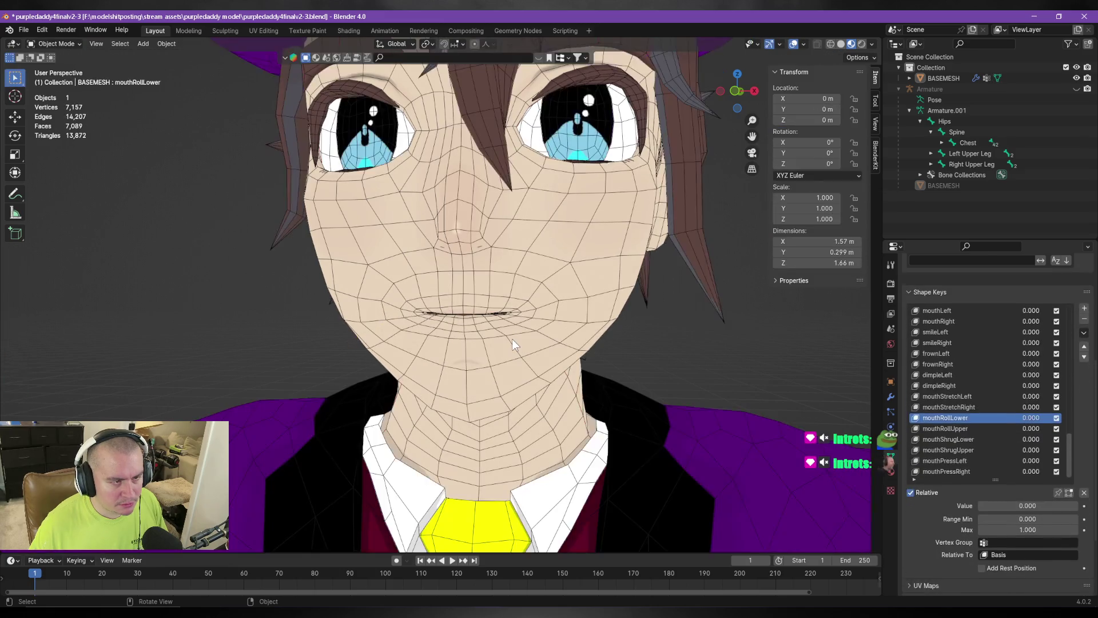
key("Tab")
Slide the vertex near the left mouth corner along the lip edge and return to Object Mode.
left_click(382, 299)
key("g")
key("g")
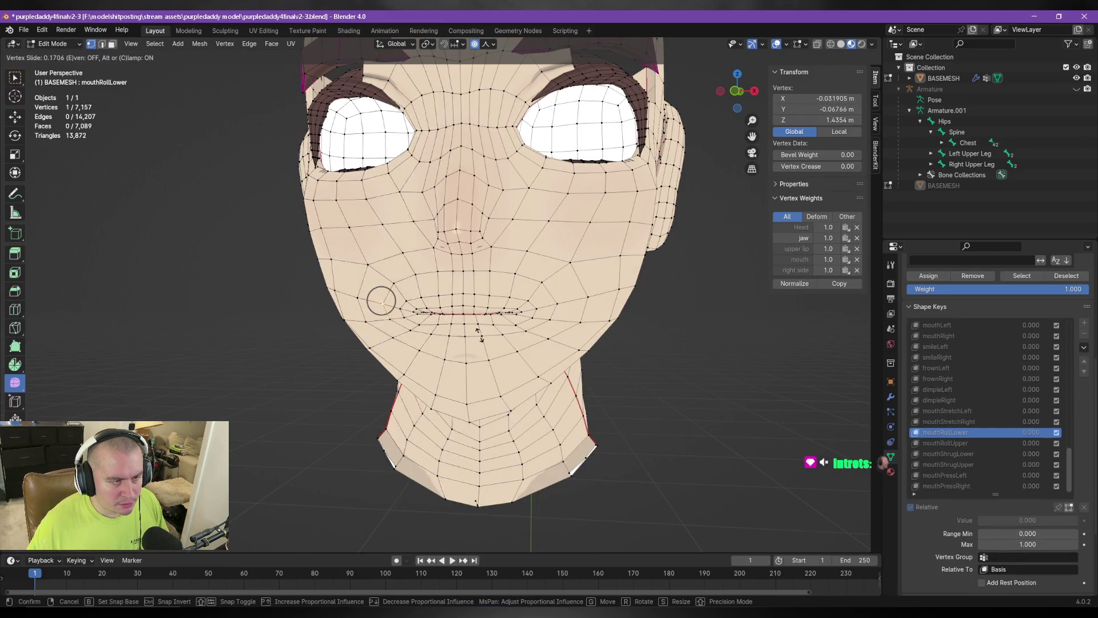
left_click(478, 332)
key("Tab")
key("Tab")
key("Tab")
key("Tab")
key("Tab")
key("Tab")
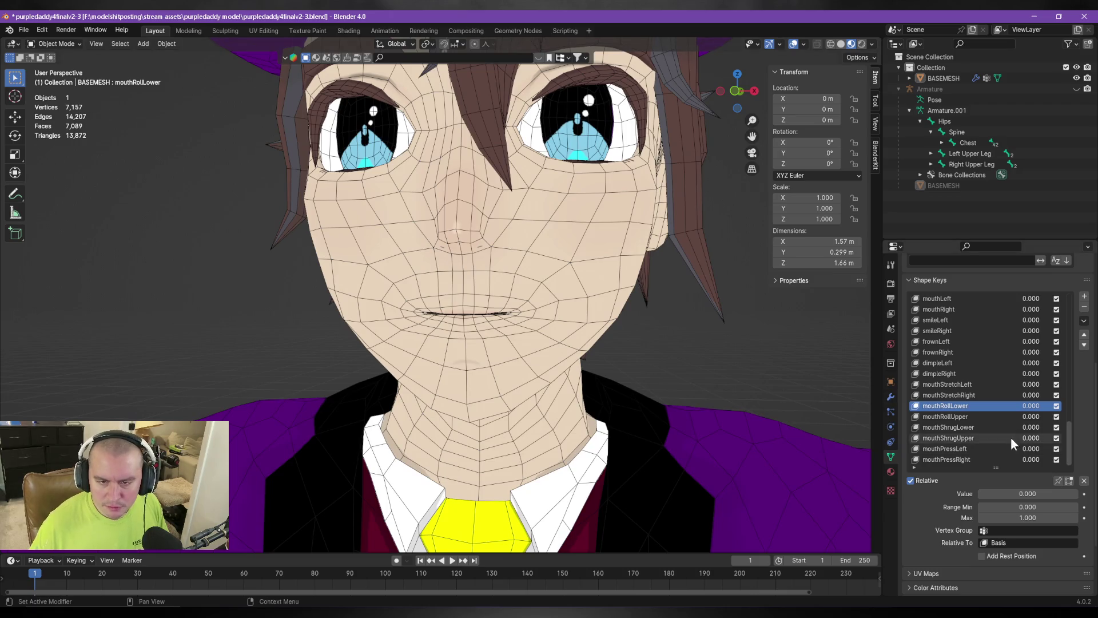
left_click(976, 415)
left_click(971, 405)
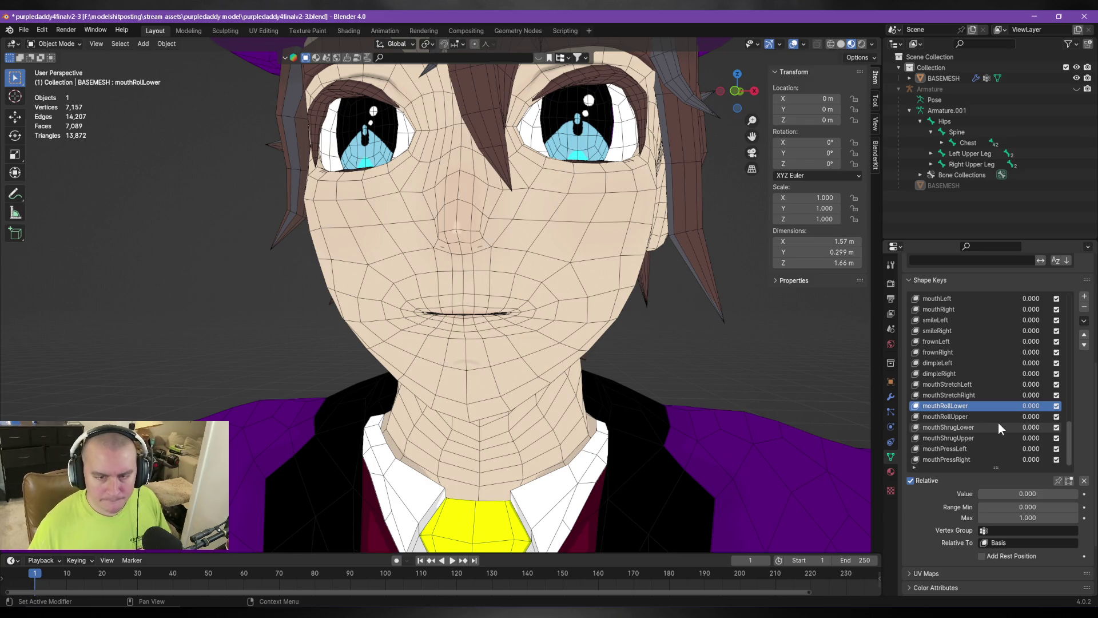
scroll(998, 421, "up", 5)
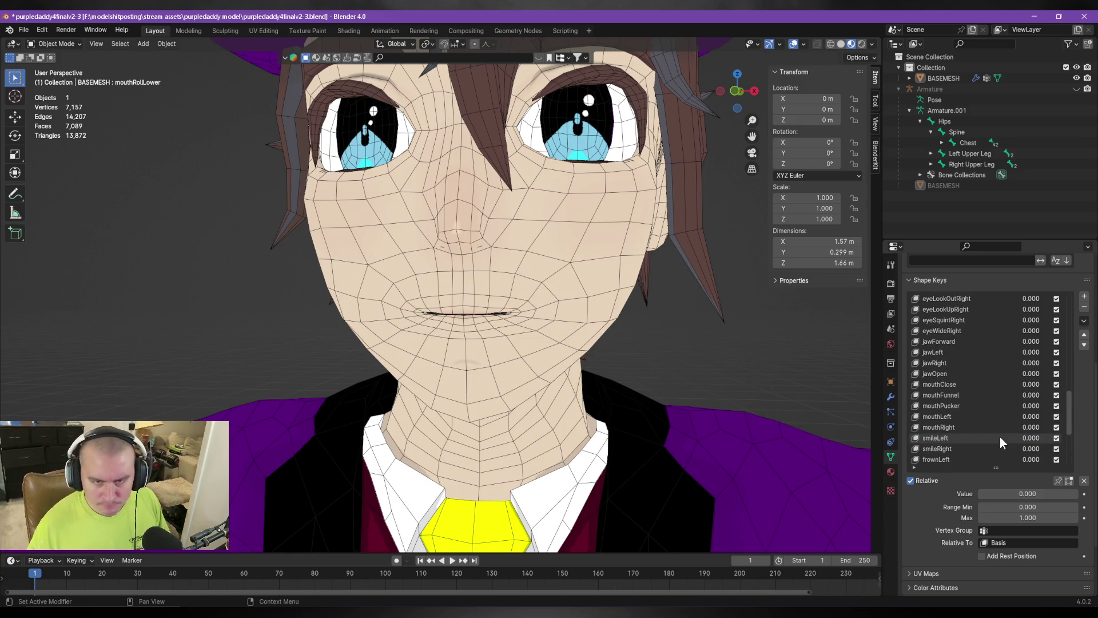
Open the jaw partway with the jawOpen shape key, then reset it.
left_click(968, 376)
mouse_move(1002, 493)
left_mouse_down()
mouse_move(1047, 493)
mouse_move(980, 493)
mouse_move(1055, 494)
mouse_move(976, 494)
left_mouse_up()
key("alt+Tab")
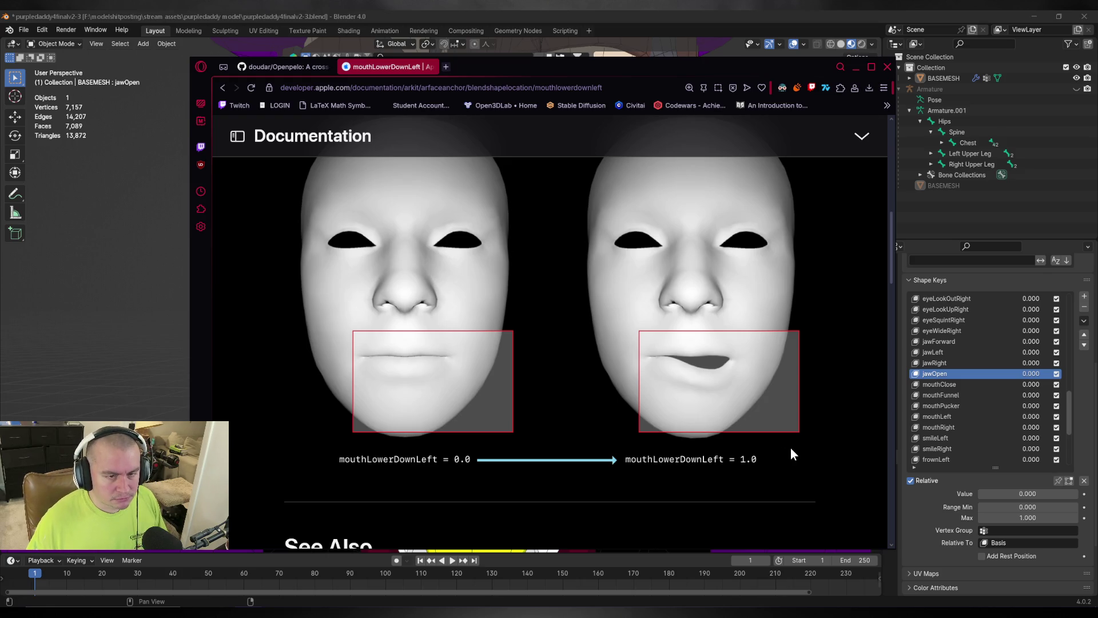
key("alt+Tab")
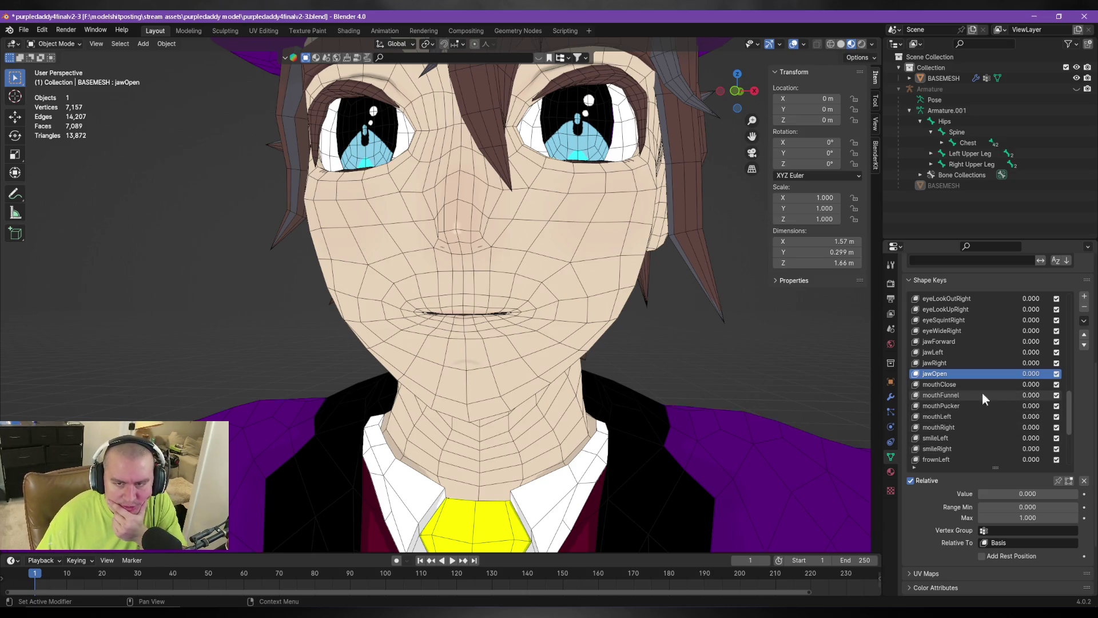
Drag the frownLeft shape key value to about 0.7 so the mouth frowns.
scroll(953, 422, "down", 2)
scroll(954, 421, "down", 1)
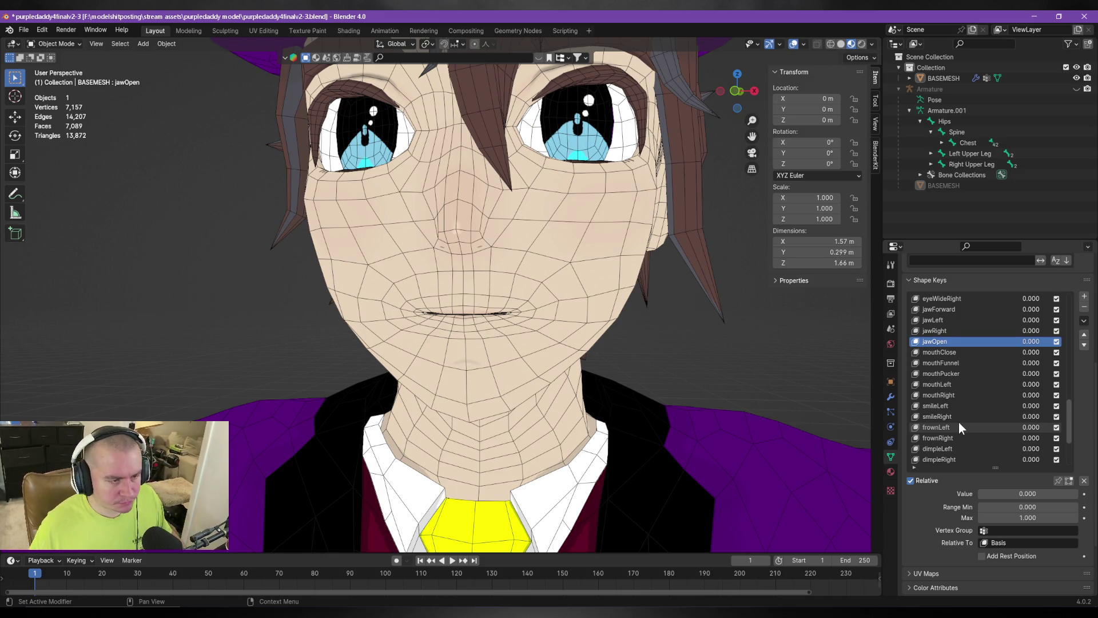
key("alt+Tab")
key("alt+Tab")
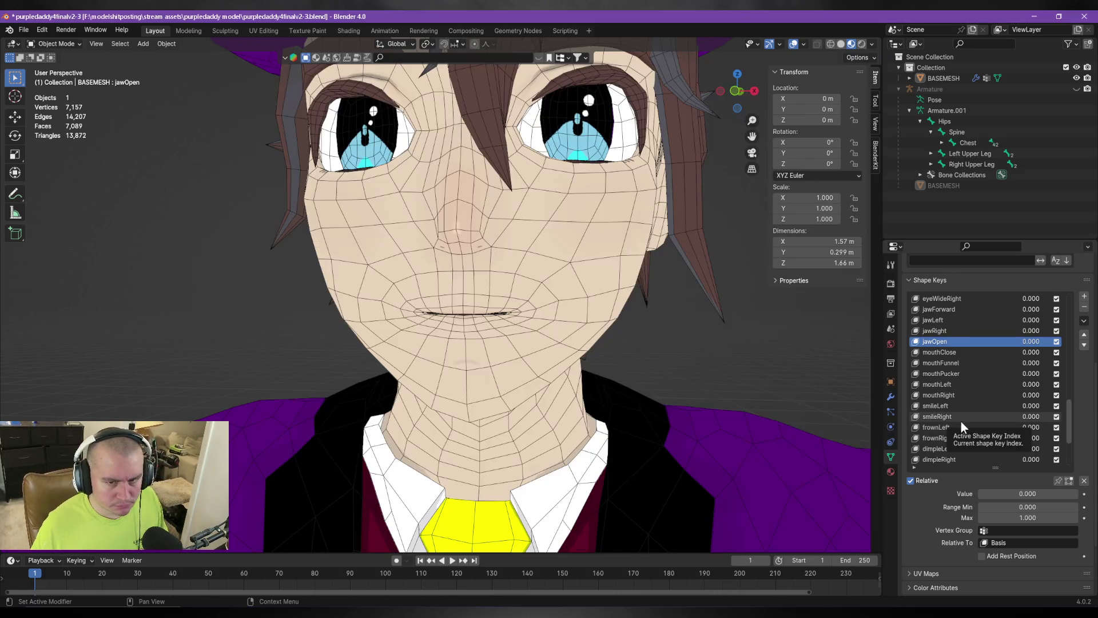
left_click(952, 427)
left_click_drag(999, 494, 1067, 494)
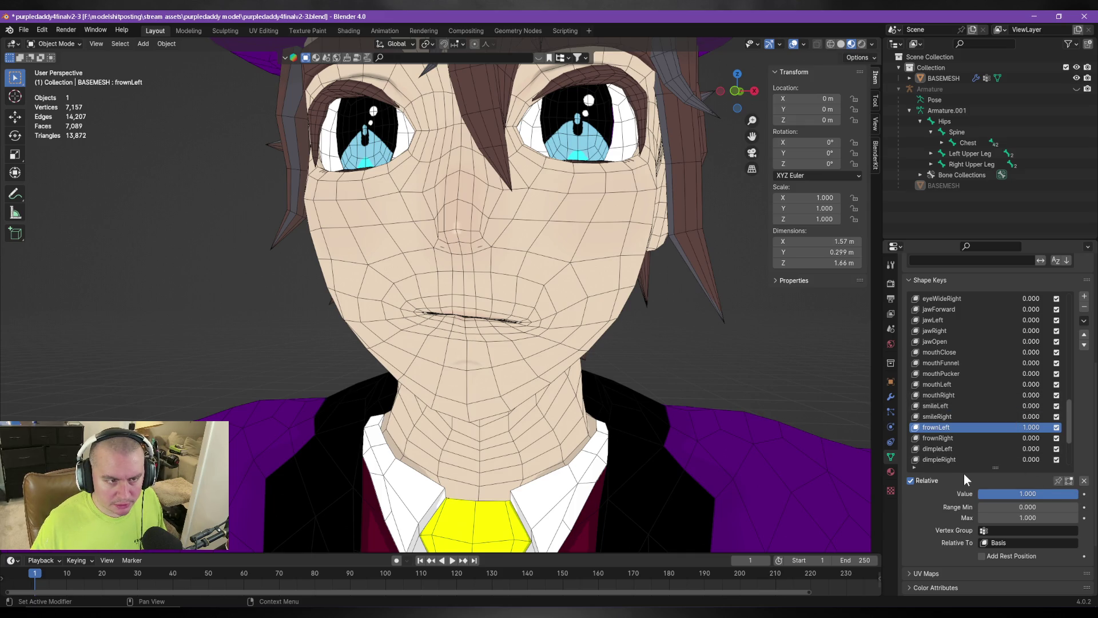
key("alt+Tab")
key("alt+Tab")
mouse_move(1057, 493)
left_mouse_down()
mouse_move(1019, 493)
mouse_move(1028, 494)
left_mouse_up()
left_click(1043, 494)
type("0.6")
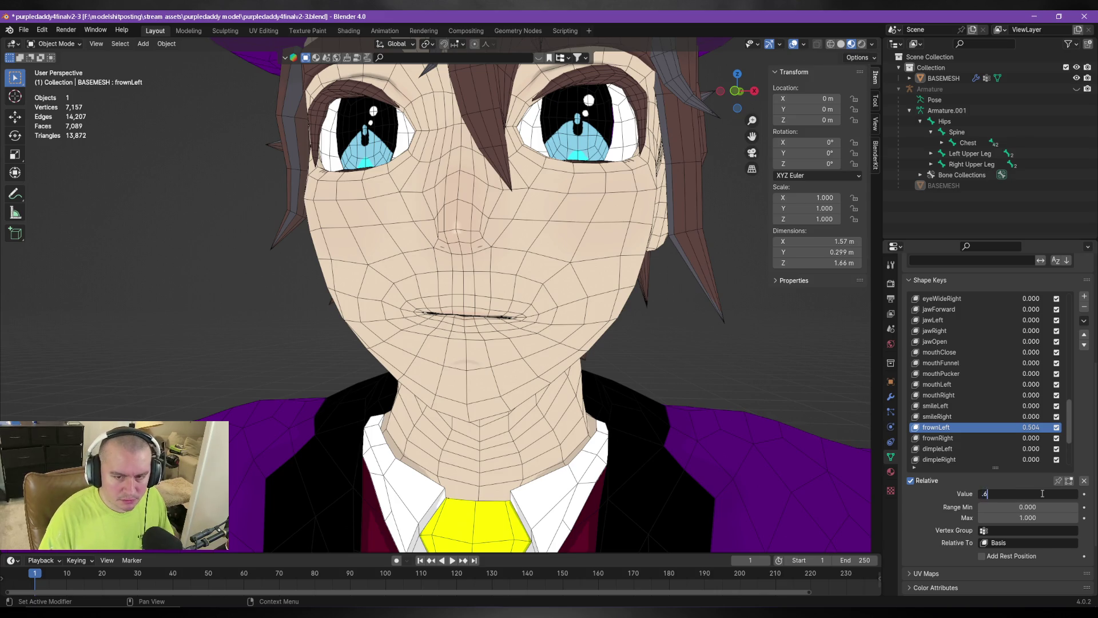
key("Return")
left_click(1042, 494)
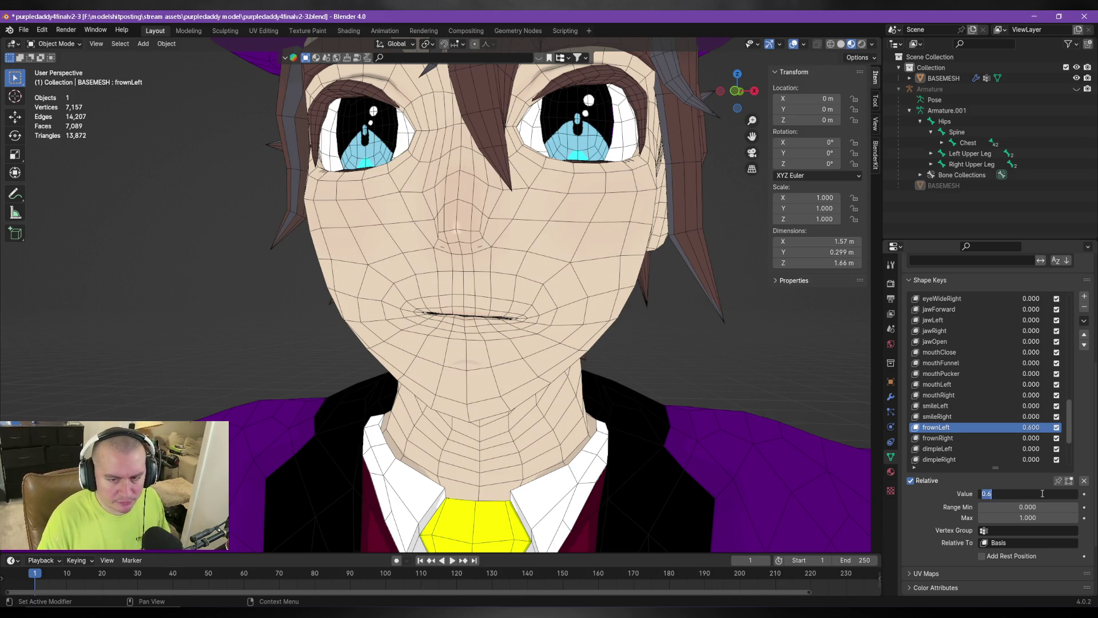
type("0.5")
key("Return")
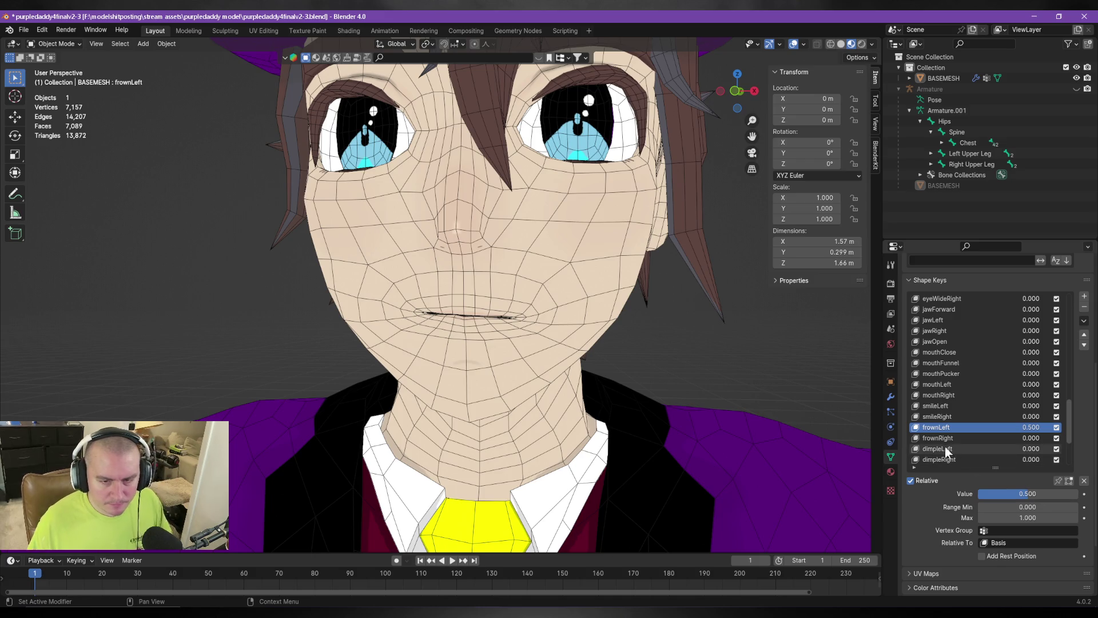
scroll(975, 444, "down", 3)
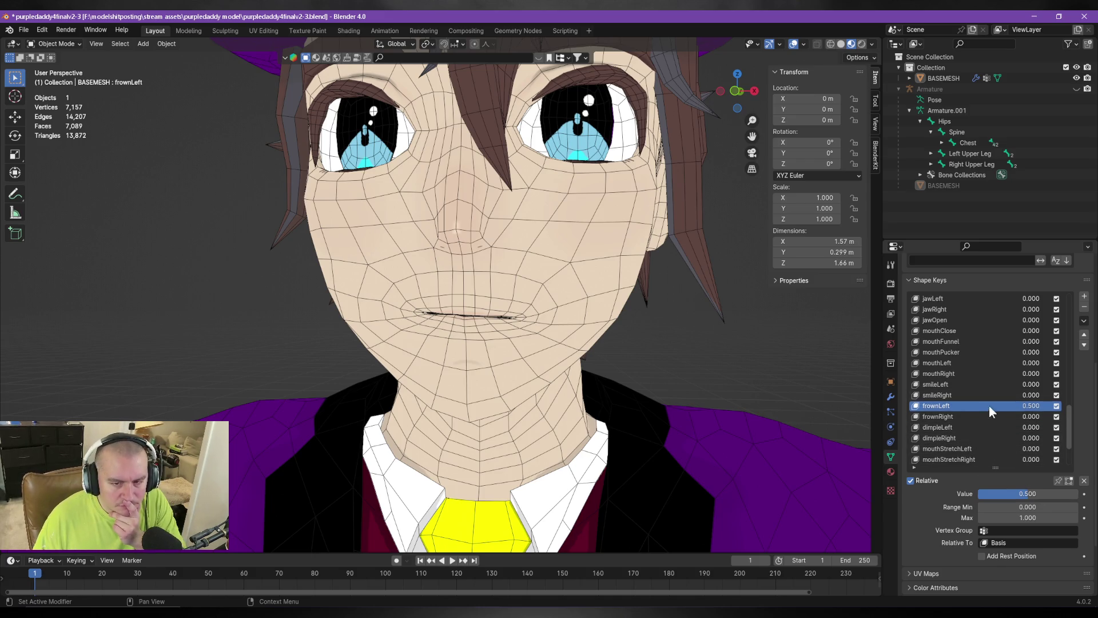
scroll(994, 428, "down", 1)
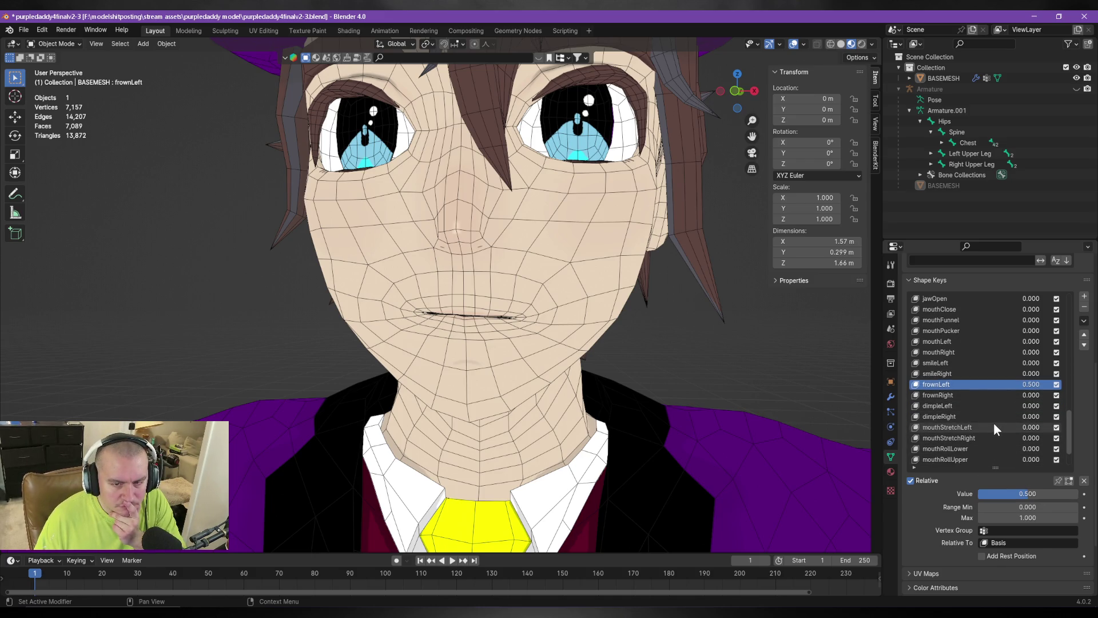
left_click(954, 449)
mouse_move(1001, 492)
left_mouse_down()
mouse_move(1024, 494)
mouse_move(975, 489)
left_mouse_up()
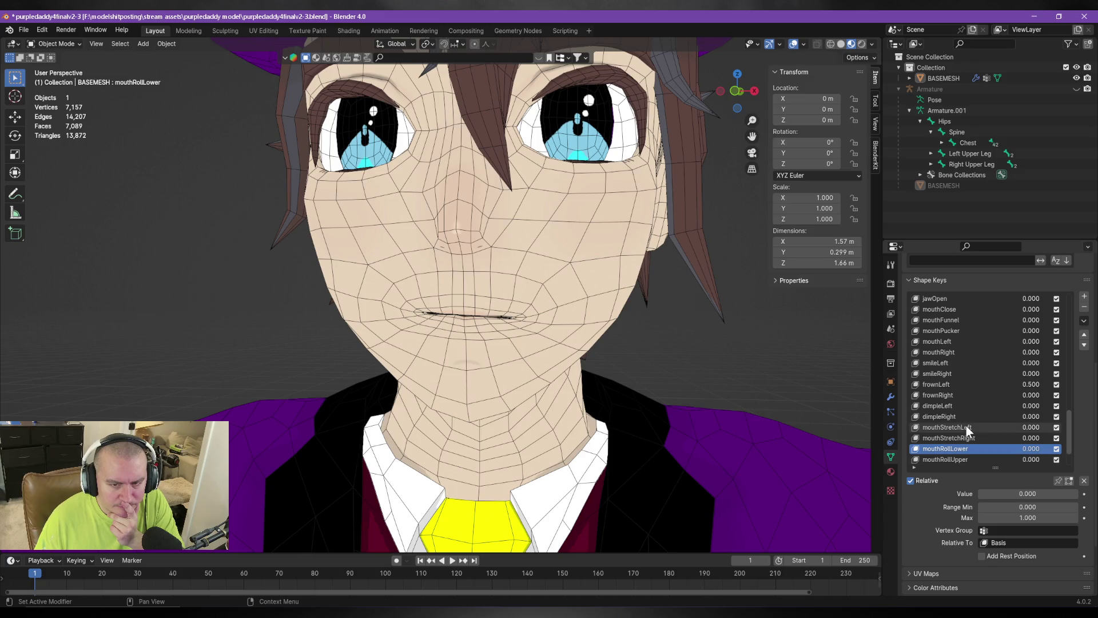
scroll(967, 426, "down", 1)
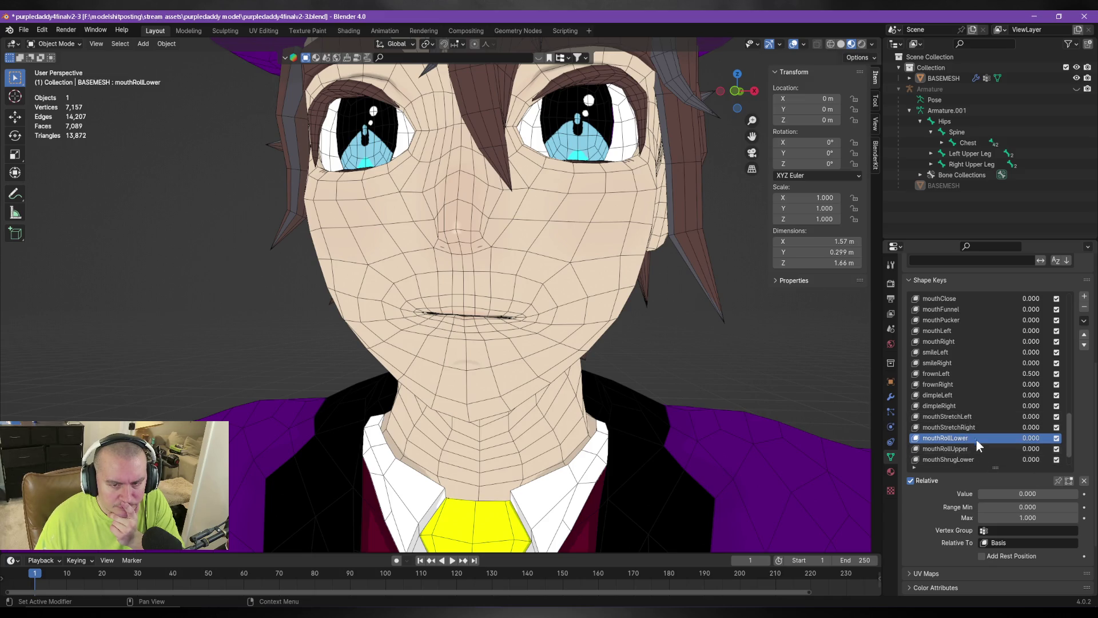
left_click(973, 460)
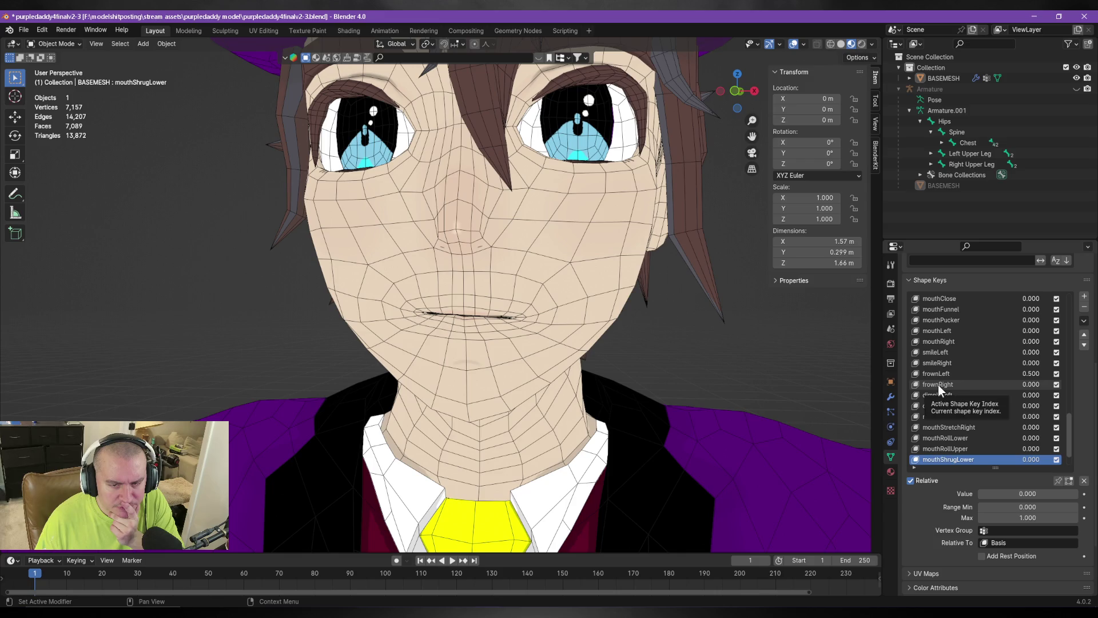
scroll(955, 407, "down", 2)
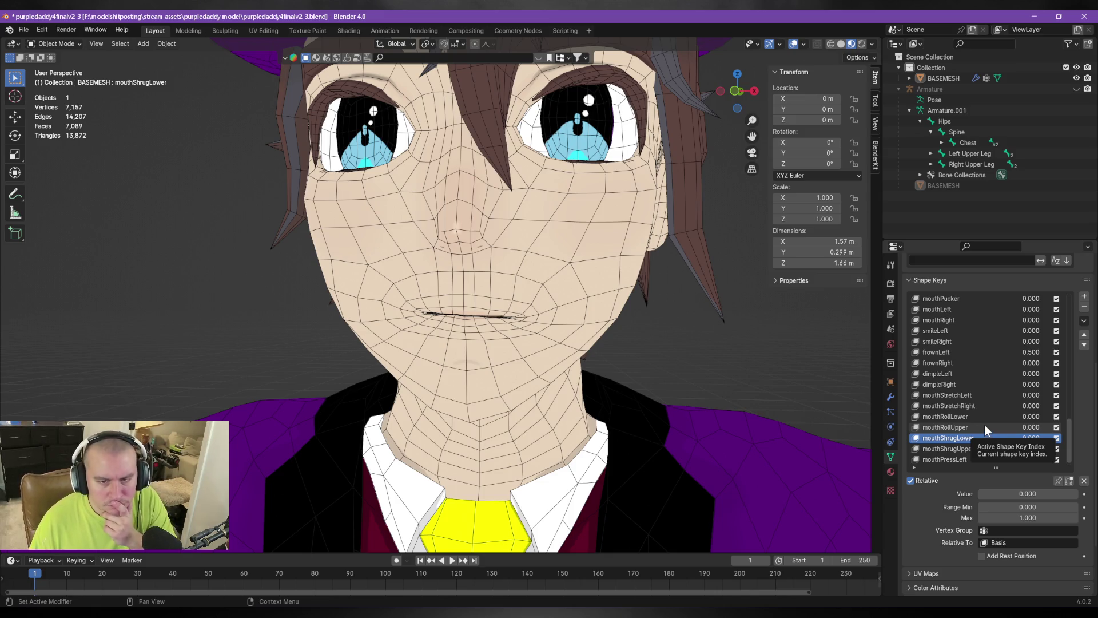
scroll(988, 419, "down", 1)
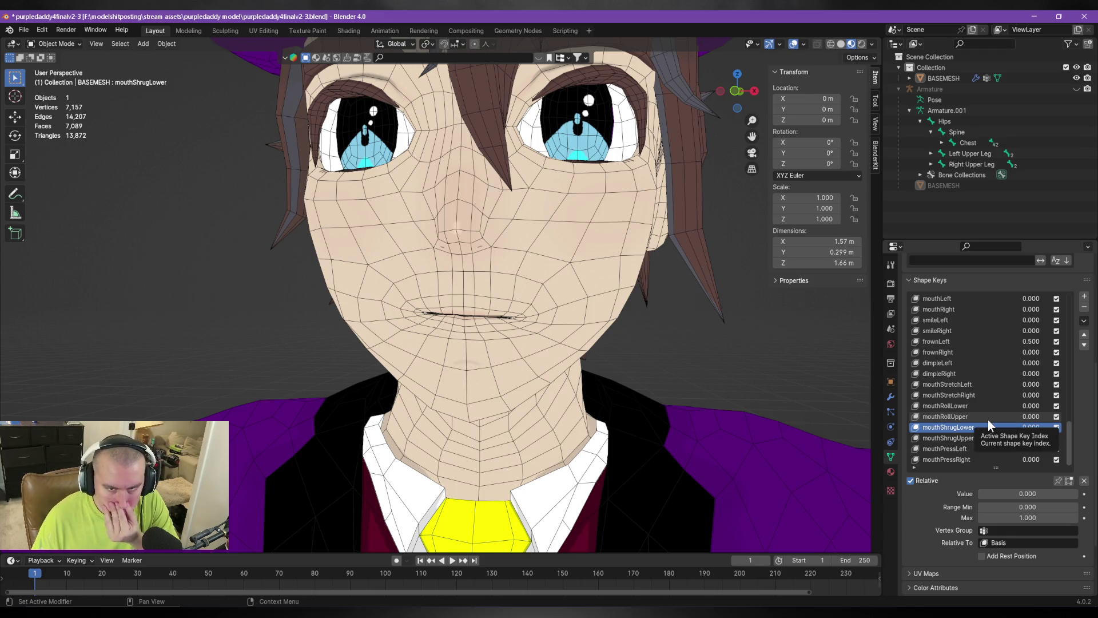
scroll(988, 413, "up", 3)
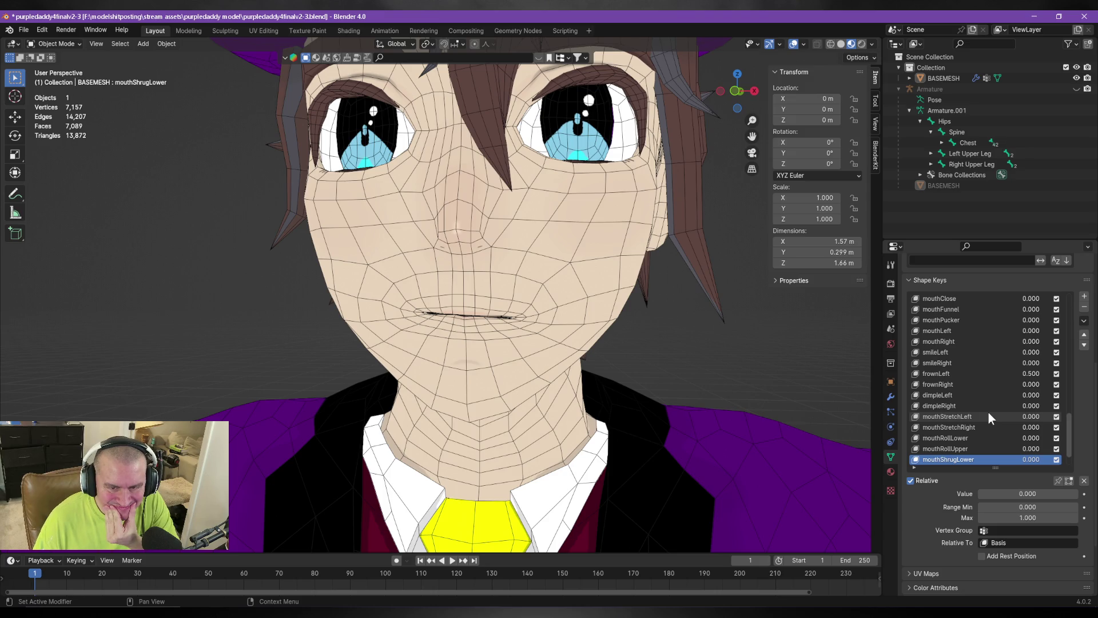
left_click(944, 439)
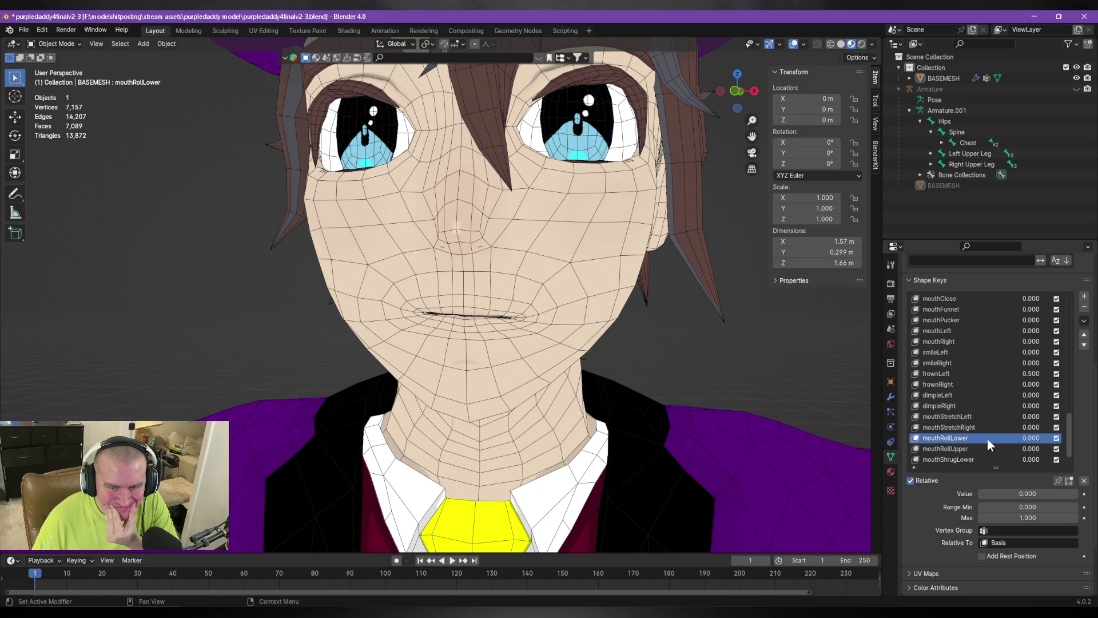
mouse_move(1002, 494)
left_mouse_down()
mouse_move(1043, 494)
mouse_move(979, 493)
left_mouse_up()
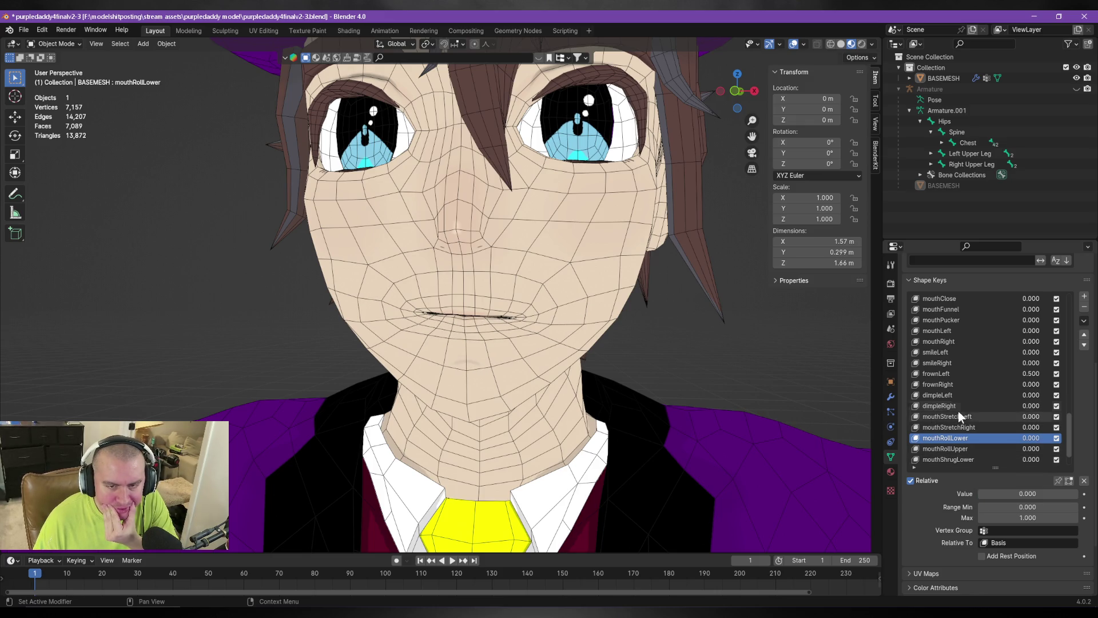
scroll(959, 412, "down", 2)
scroll(958, 413, "up", 2)
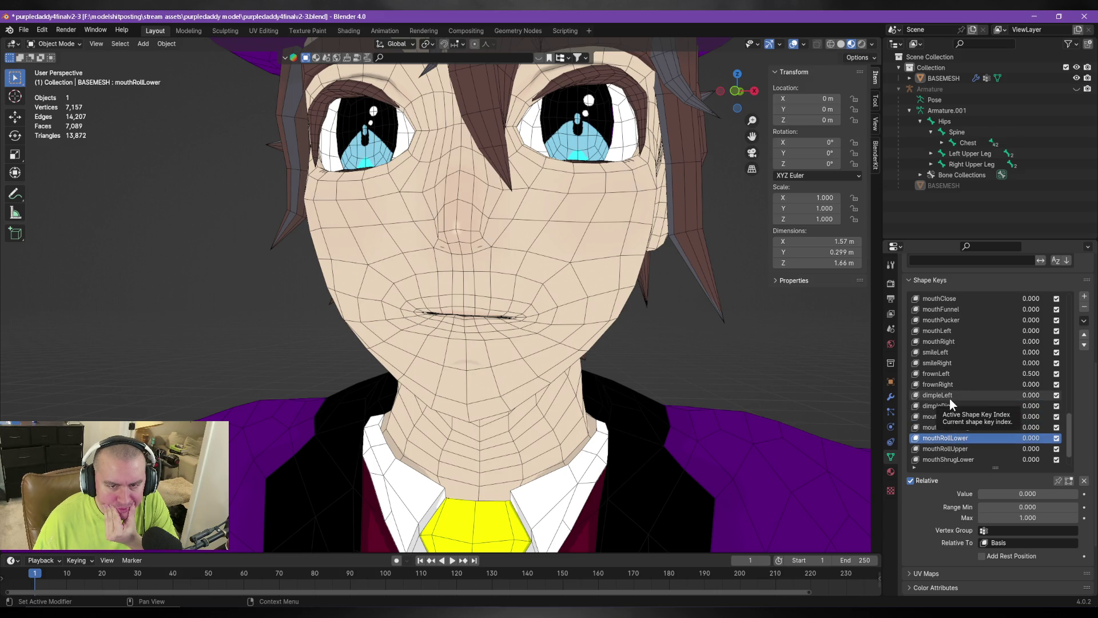
scroll(950, 398, "up", 2)
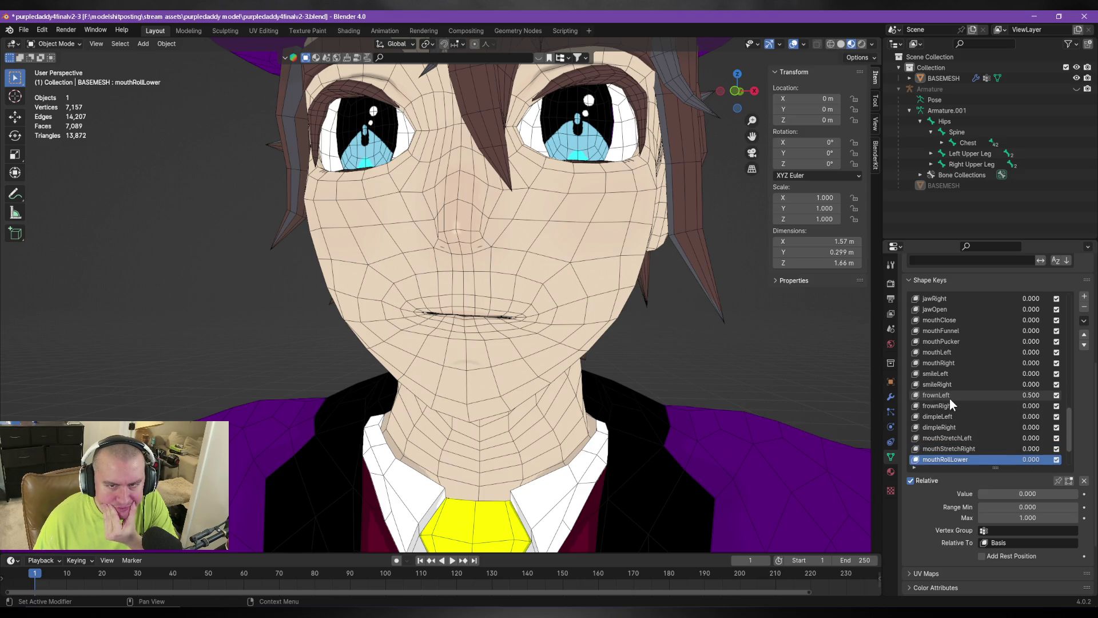
scroll(950, 398, "down", 2)
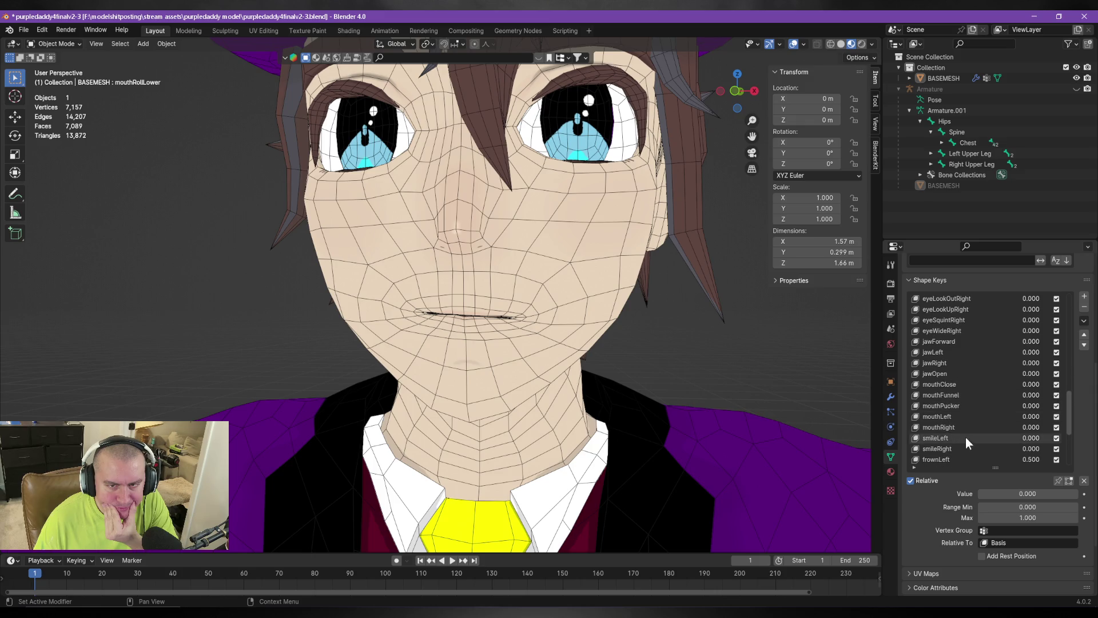
scroll(961, 438, "down", 1)
left_click(1034, 505)
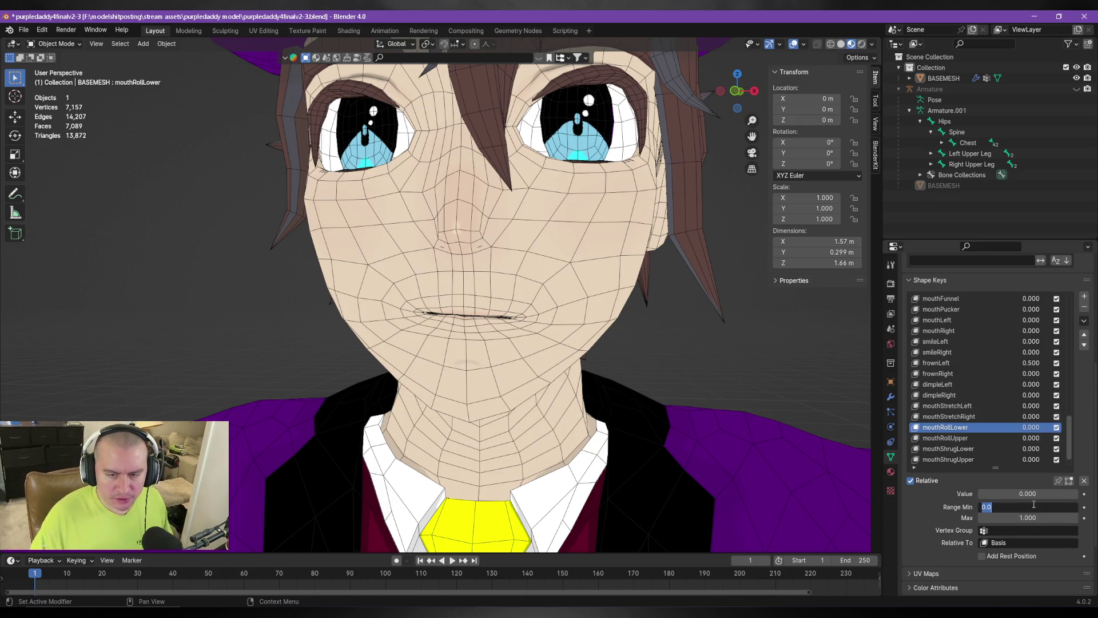
type("-1")
key("Return")
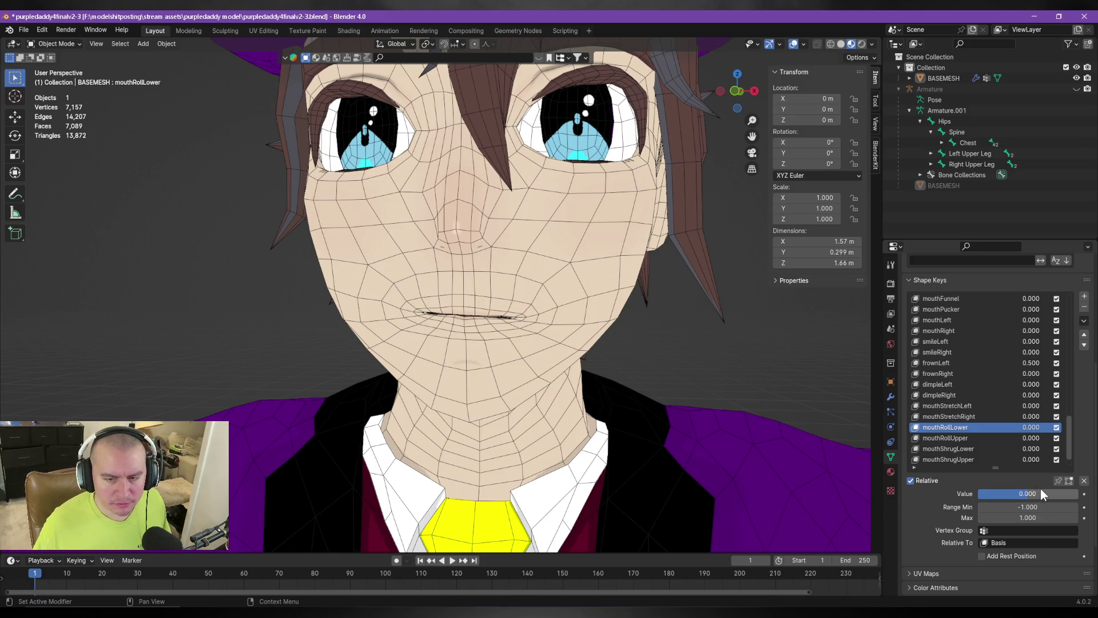
mouse_move(1041, 492)
left_mouse_down()
mouse_move(980, 491)
mouse_move(1000, 492)
left_mouse_up()
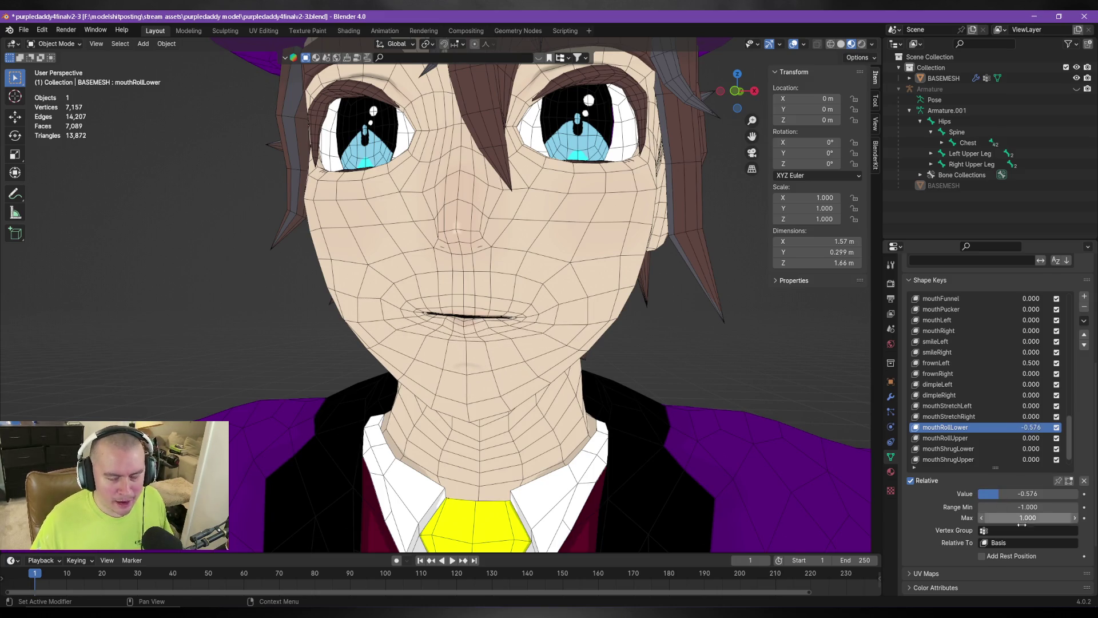
key("BackSpace")
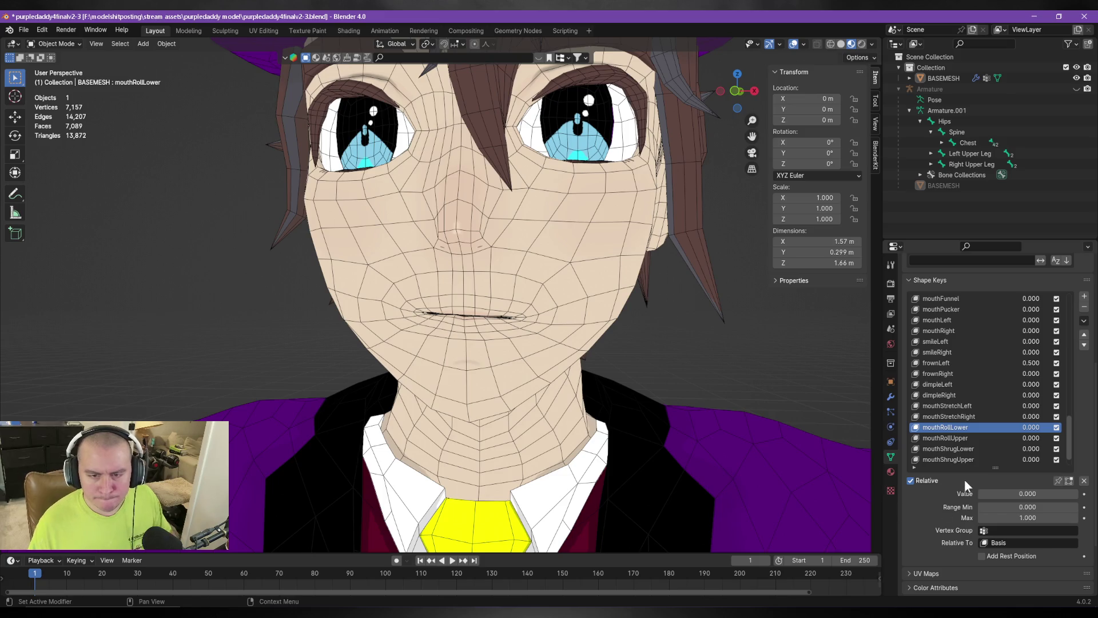
left_click(978, 408)
scroll(981, 423, "up", 5)
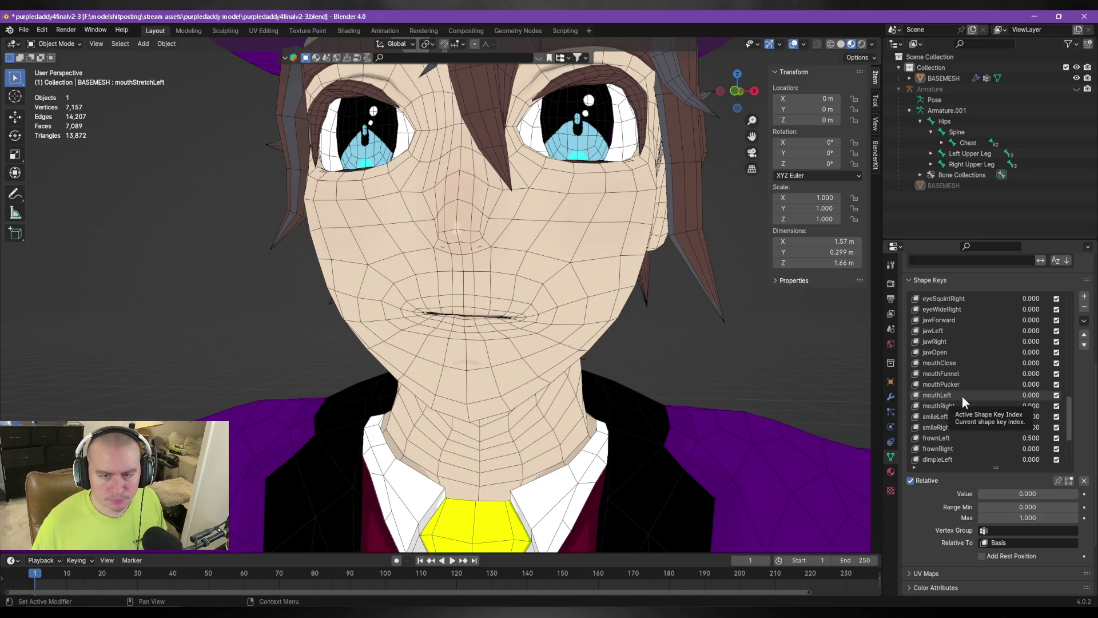
left_click(959, 374)
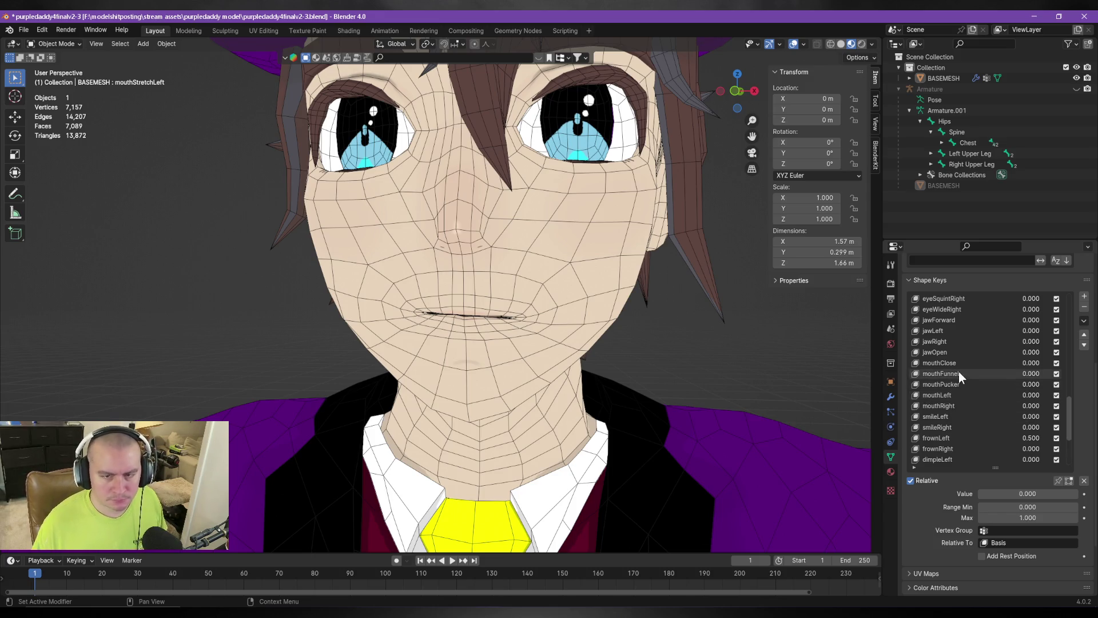
mouse_move(1010, 495)
left_mouse_down()
mouse_move(1061, 496)
mouse_move(979, 496)
left_mouse_up()
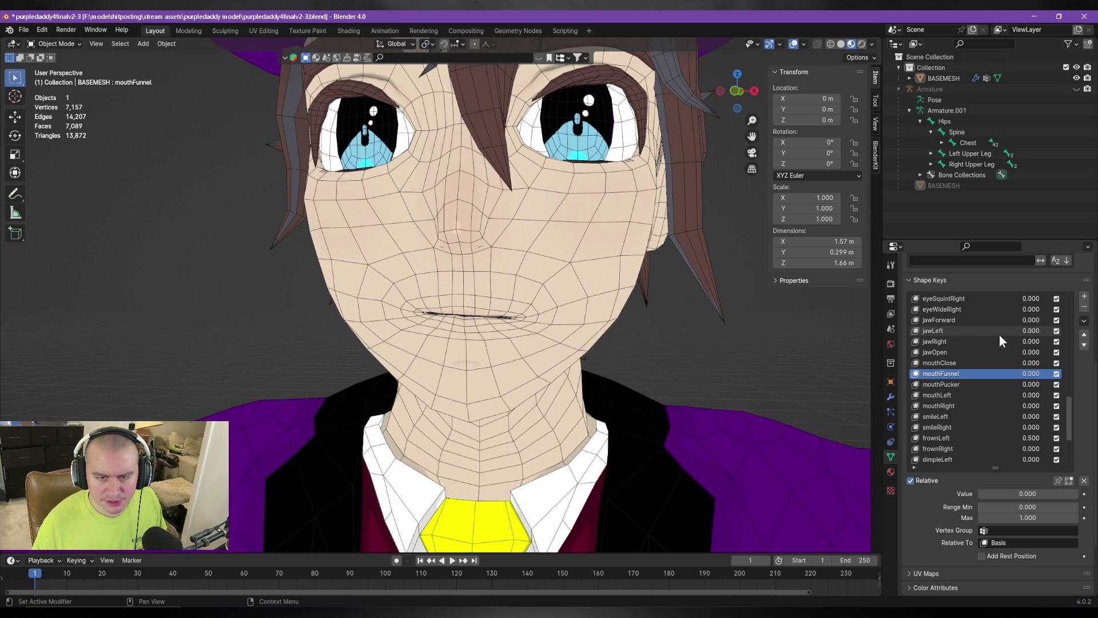
scroll(995, 354, "up", 3)
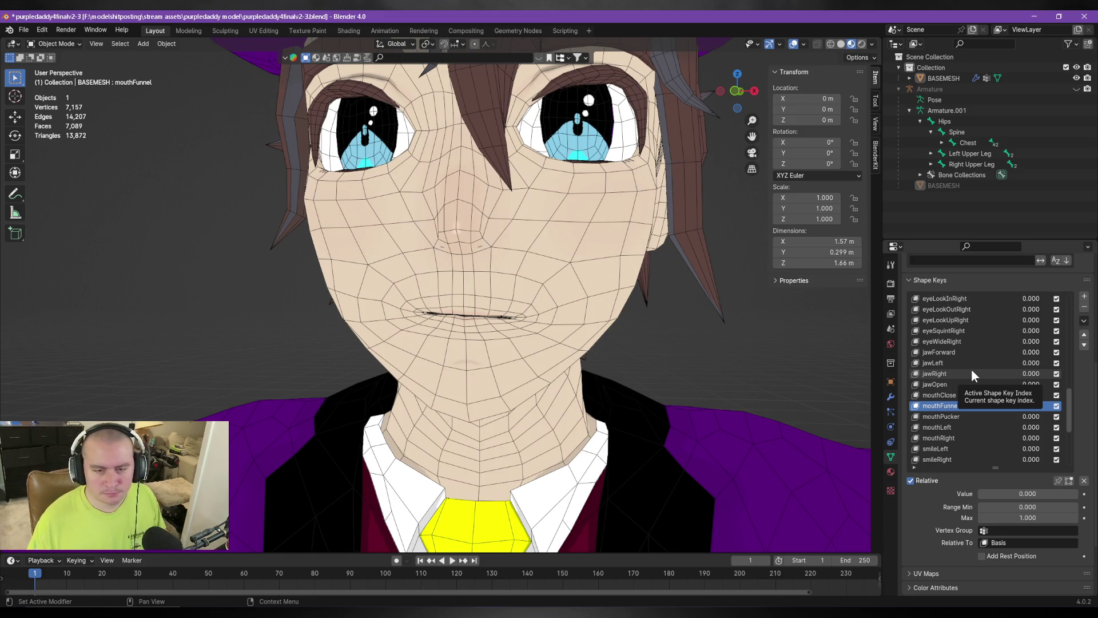
left_click(919, 518)
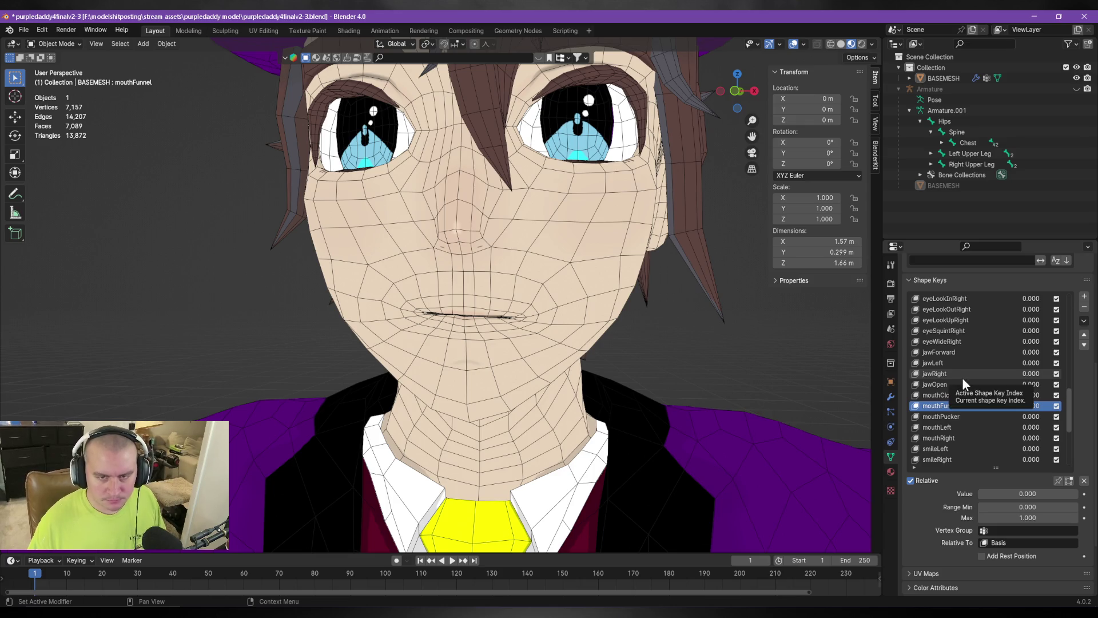
scroll(962, 376, "up", 5)
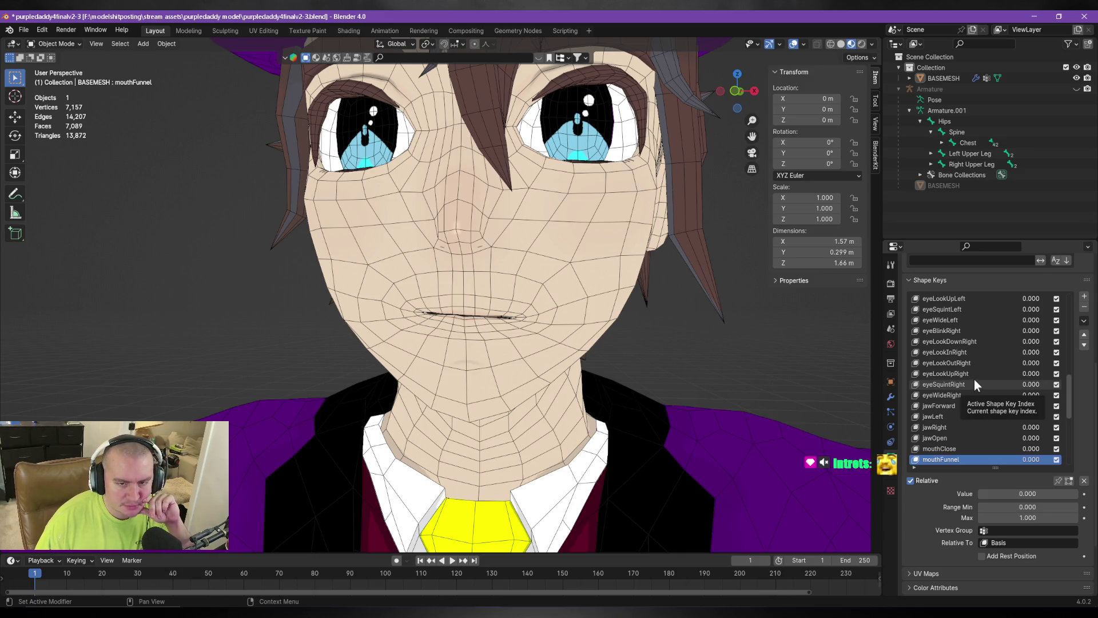
scroll(1007, 429, "up", 4)
scroll(1002, 427, "up", 12)
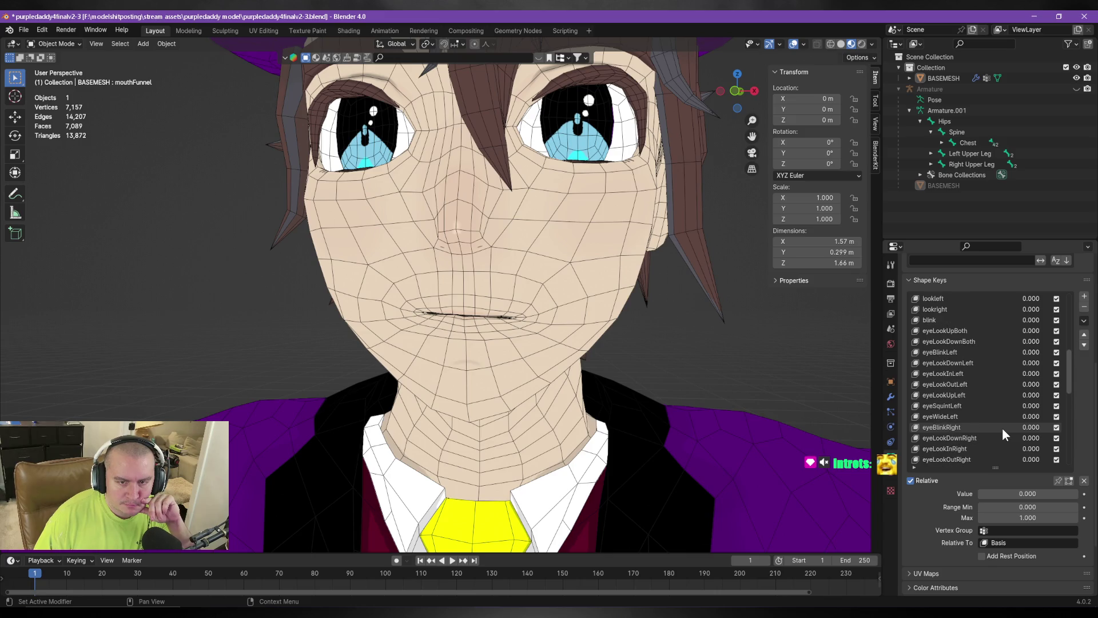
scroll(1002, 429, "down", 11)
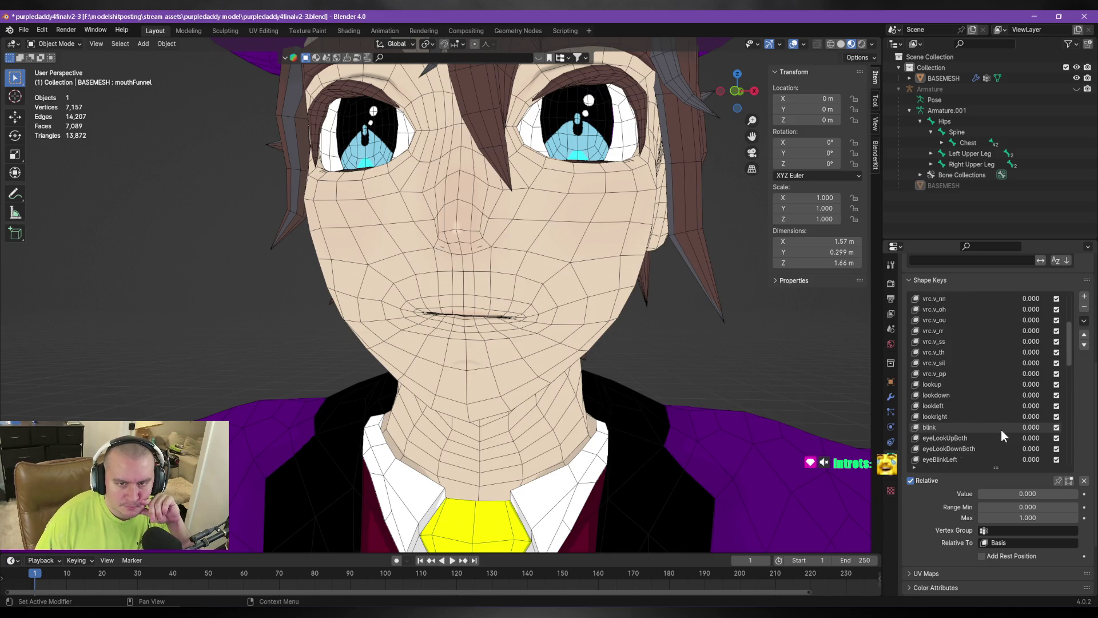
scroll(998, 428, "down", 6)
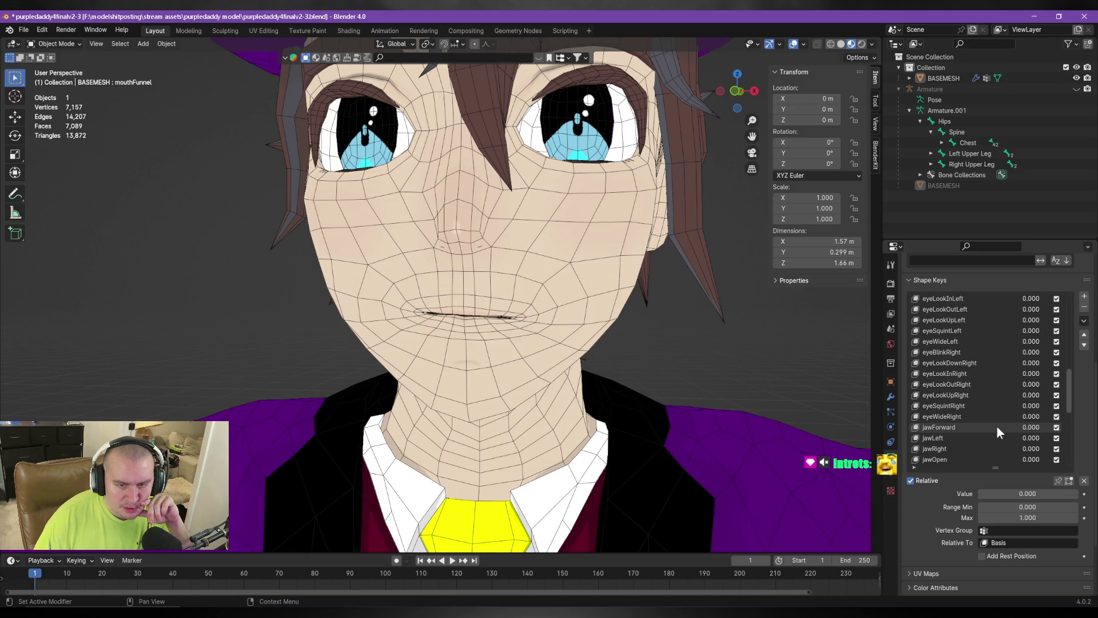
left_click(967, 438)
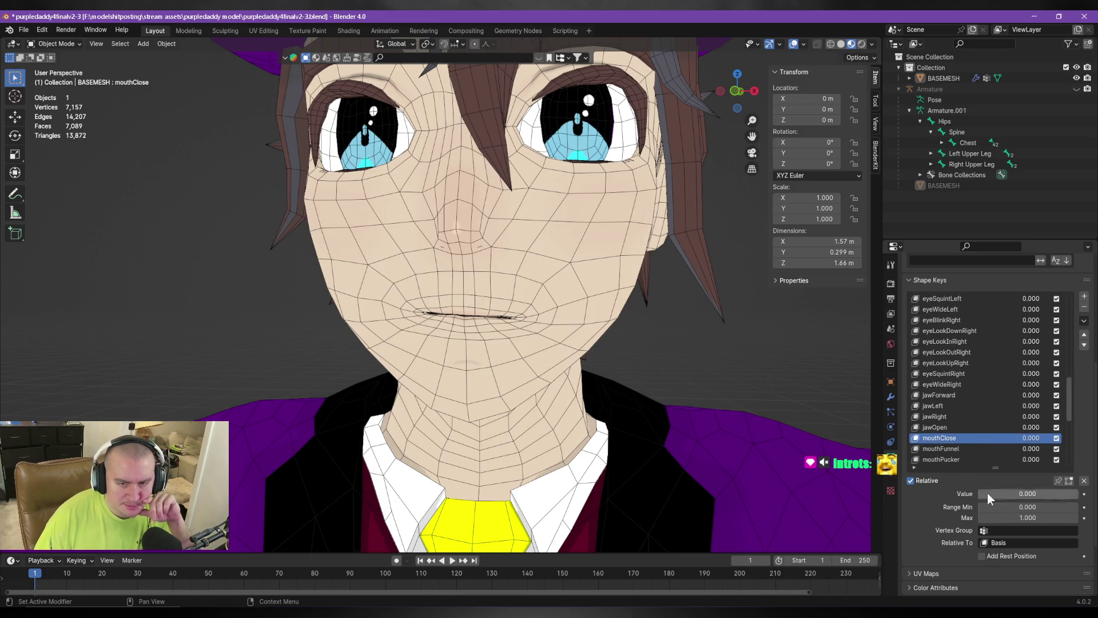
left_click(1029, 508)
left_click(1029, 509)
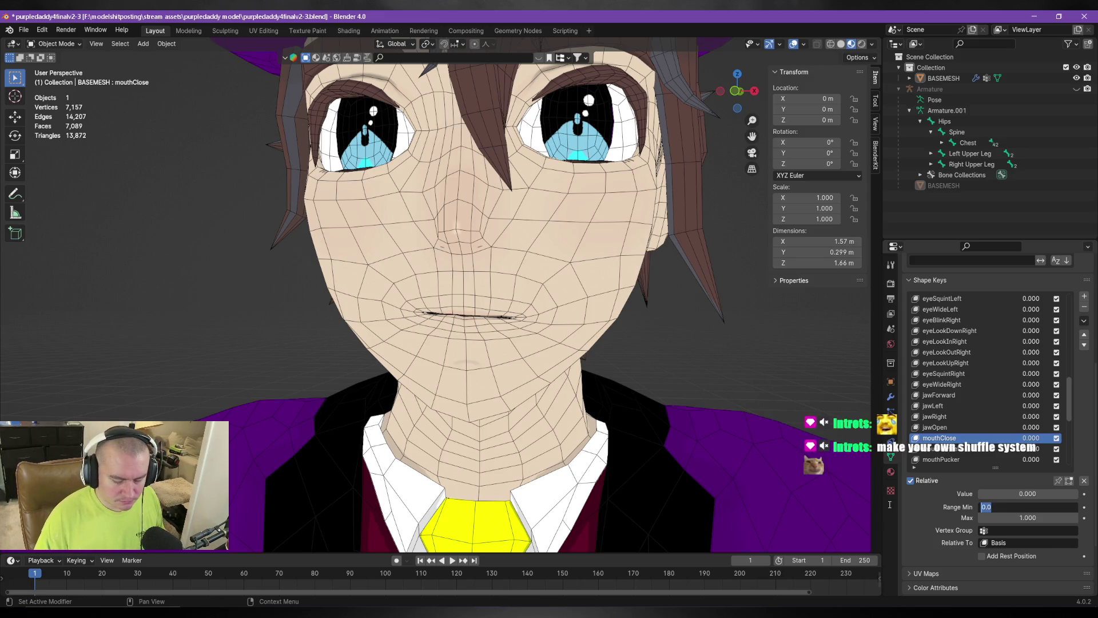
key("Return")
left_click_drag(1036, 490, 1023, 490)
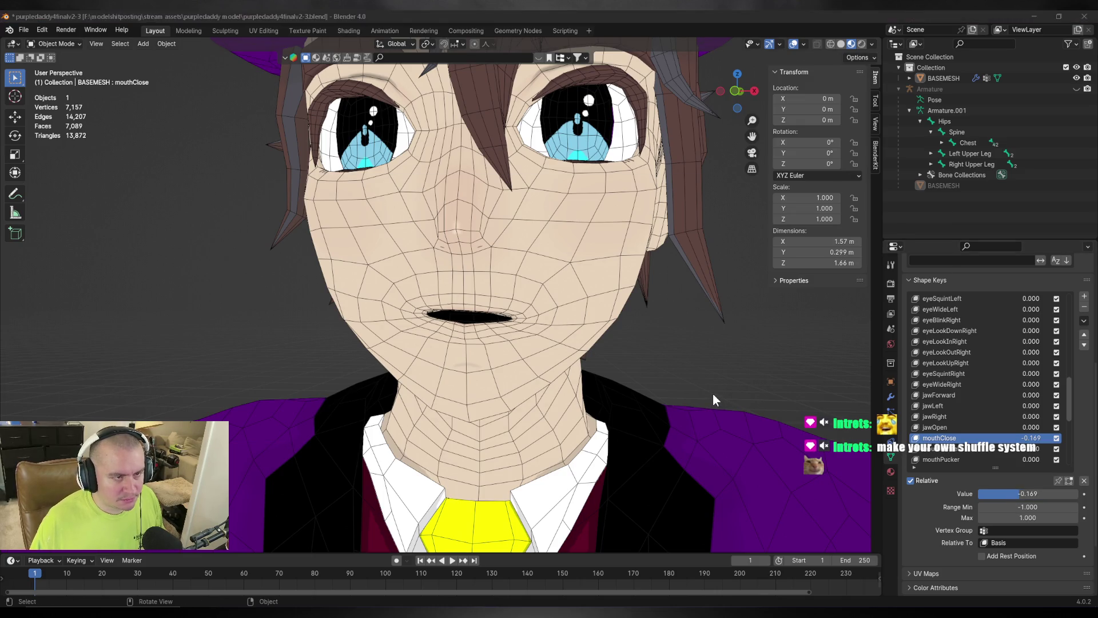
key("alt+Tab")
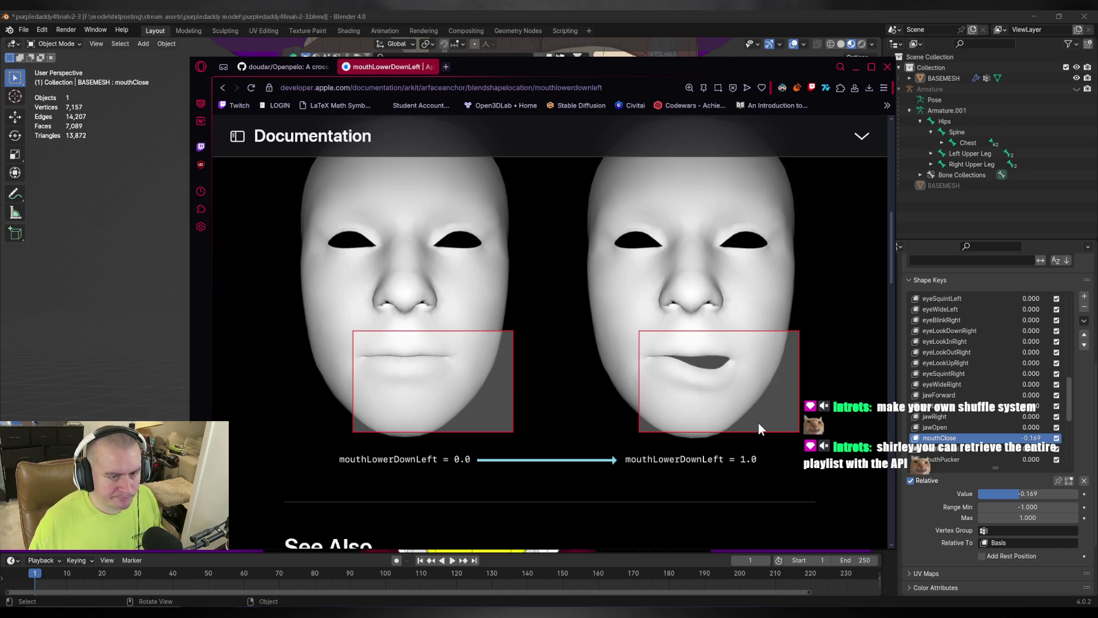
key("alt+Tab")
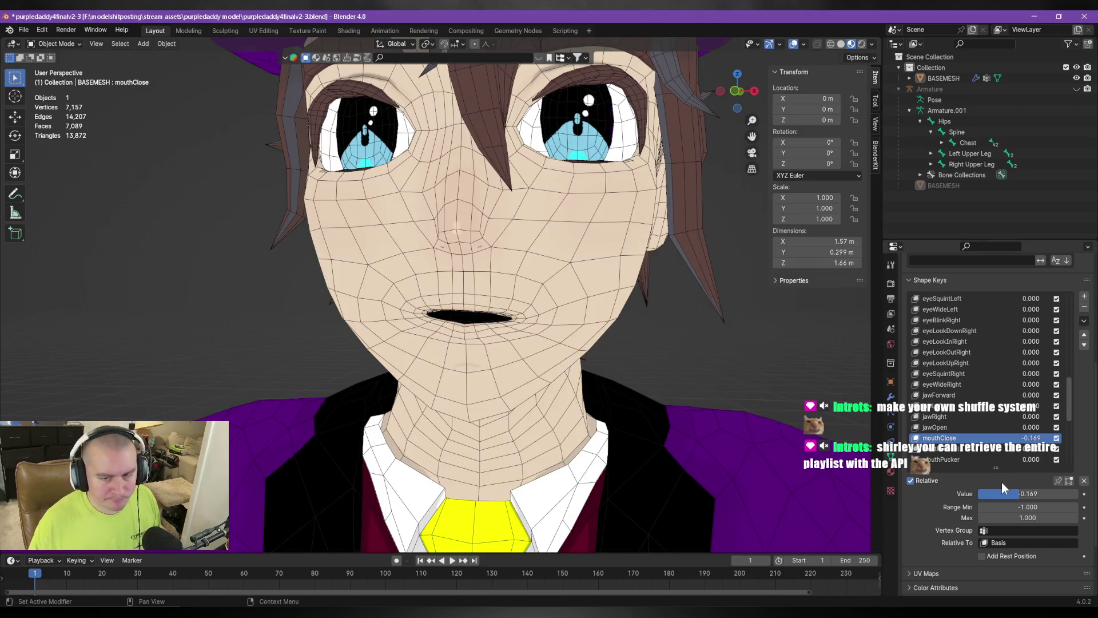
mouse_move(1017, 494)
left_mouse_down()
mouse_move(1004, 493)
mouse_move(1019, 494)
left_mouse_up()
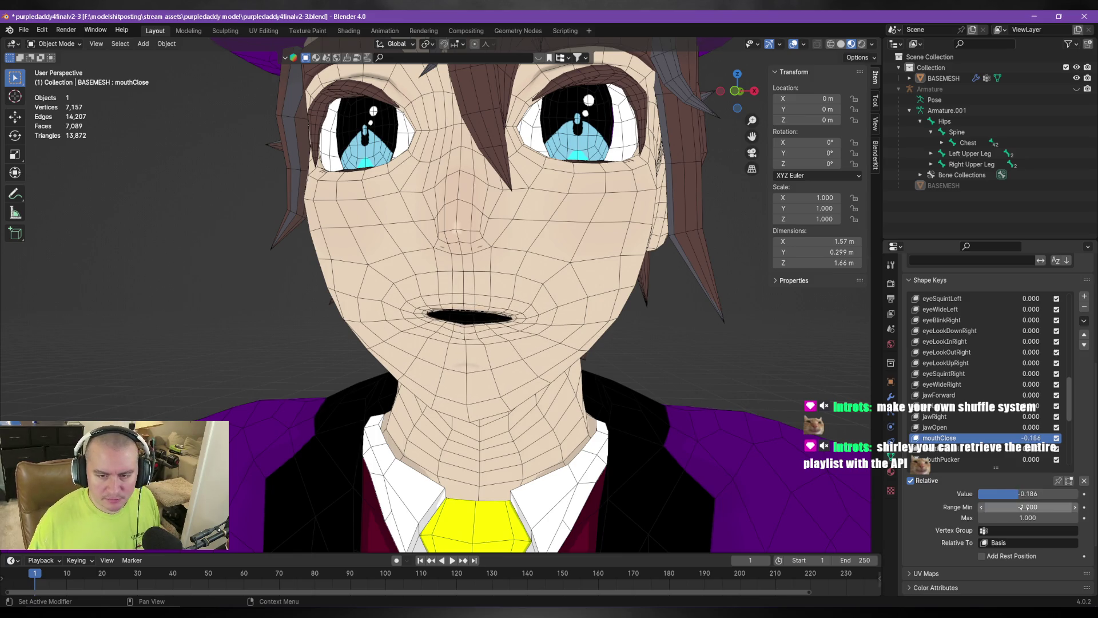
key("BackSpace")
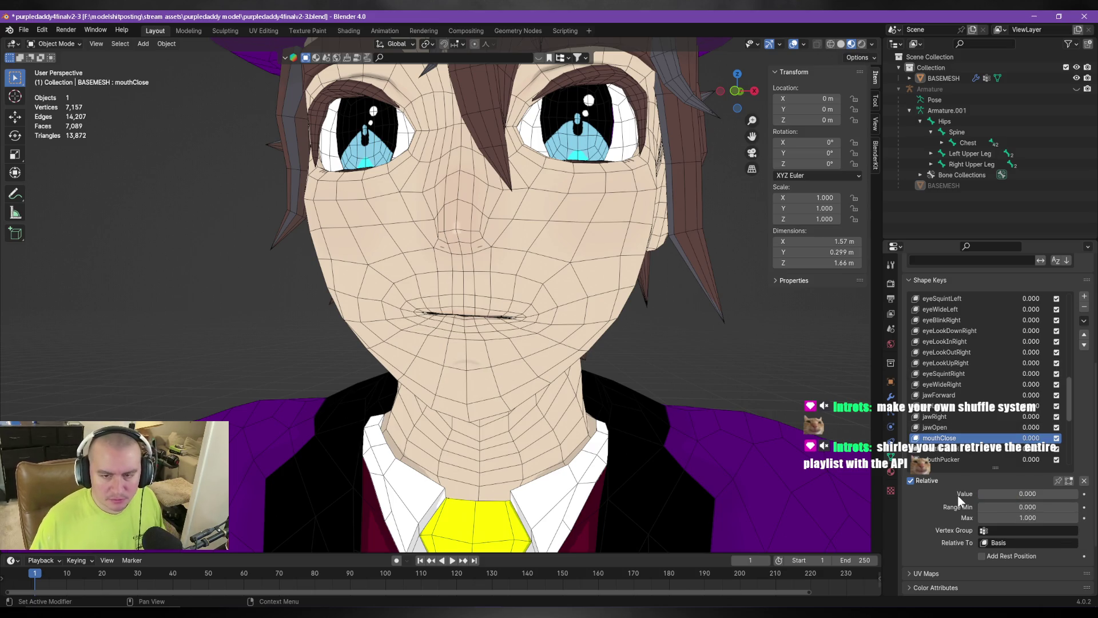
left_click(950, 449)
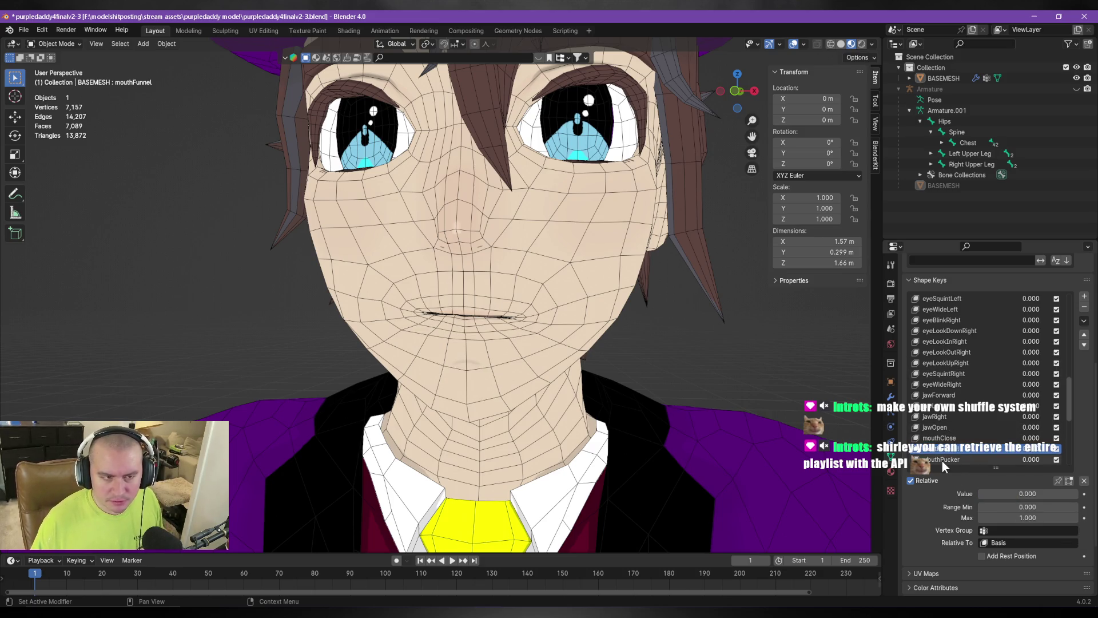
Select BASEMESH and set the frownRight shape key value to 0.5.
left_click(474, 337)
scroll(969, 418, "down", 13)
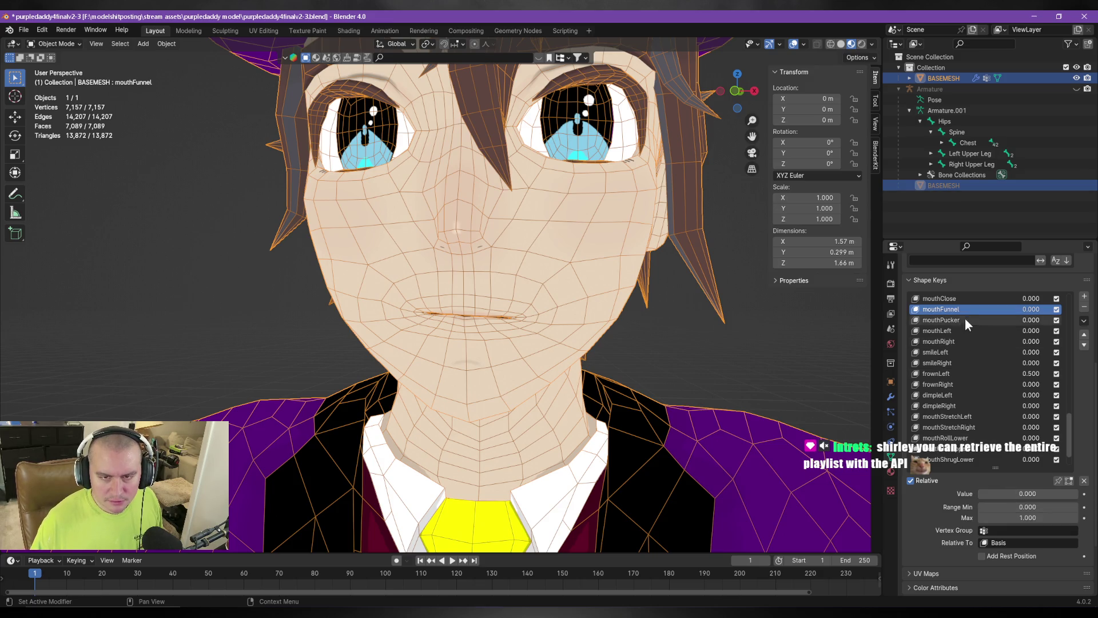
scroll(939, 390, "up", 2)
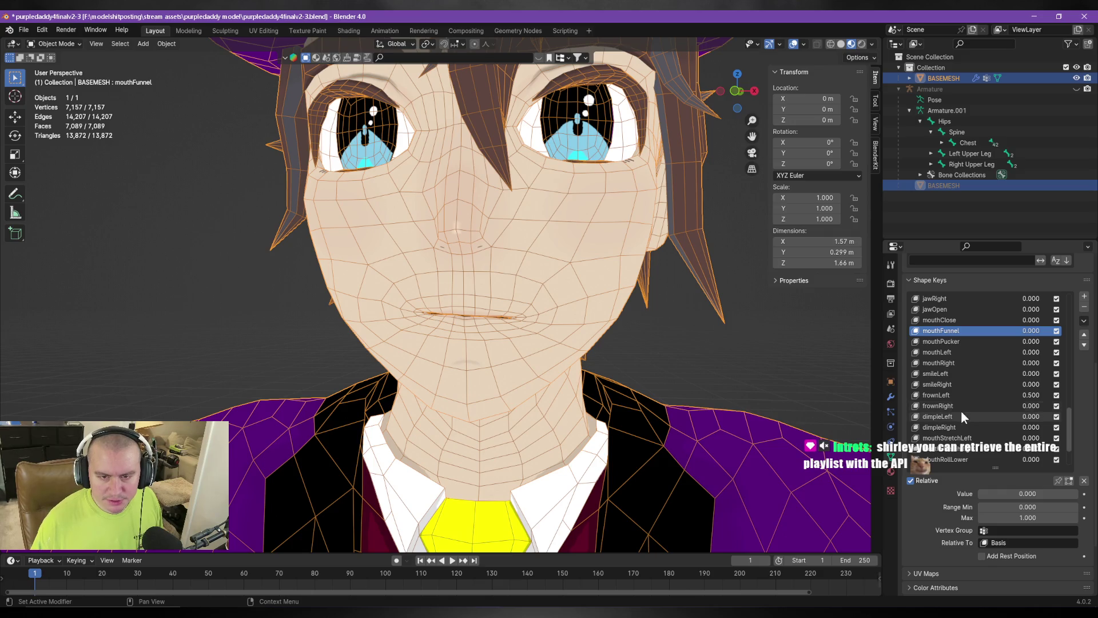
left_click(961, 406)
left_click(1029, 493)
type(".5")
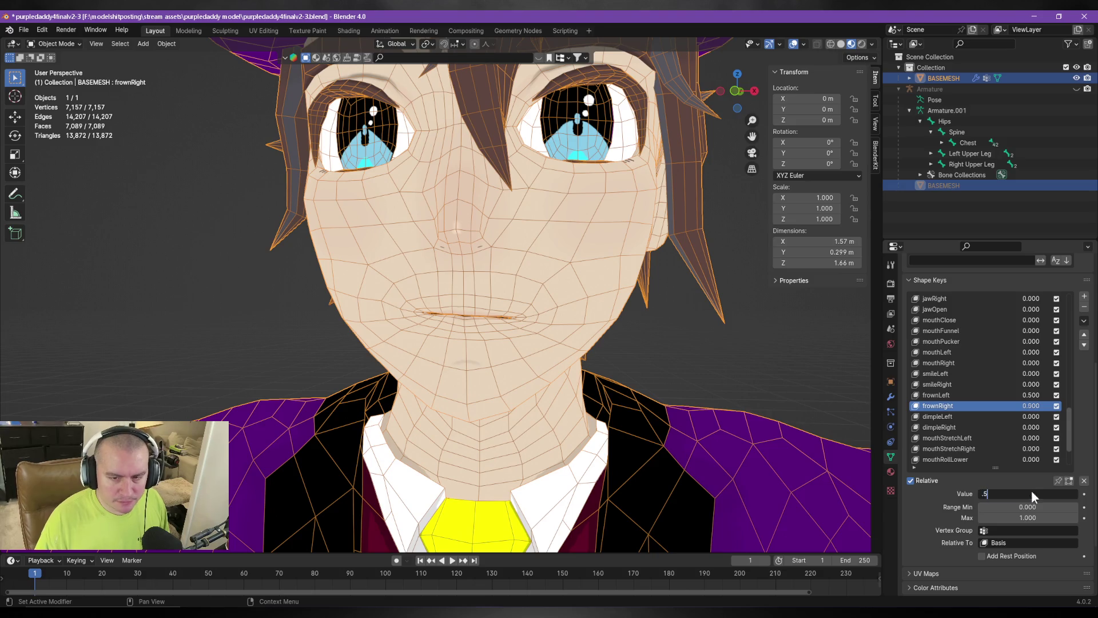
key("Return")
left_click(1085, 320)
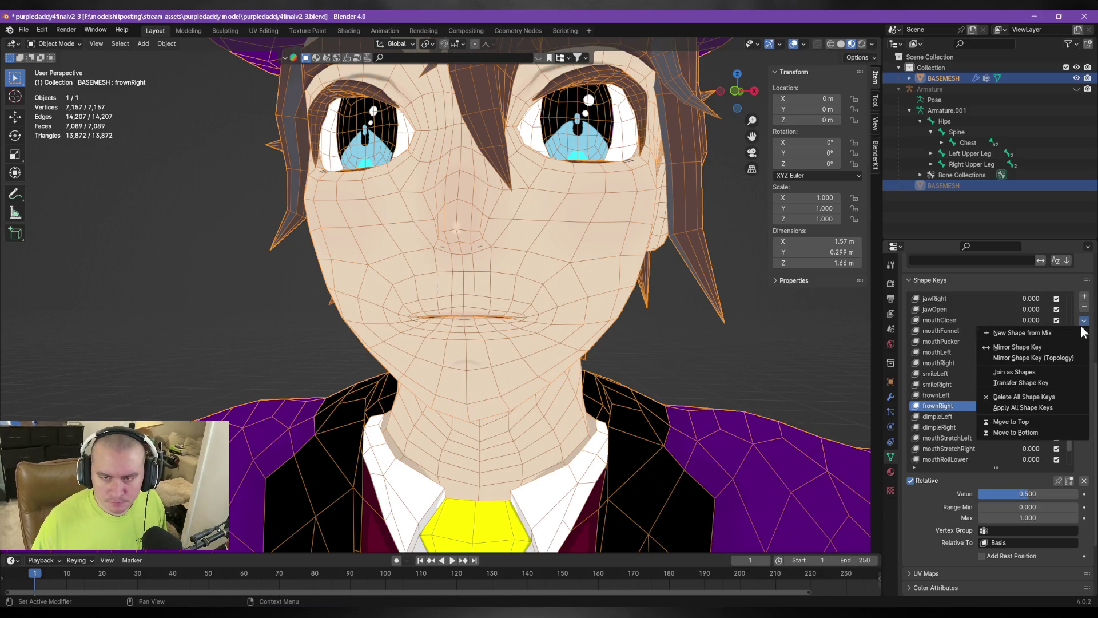
Create Key 62 from the frown mix, reset frownLeft and frownRight to 0, and select Key 62.
left_click(1052, 331)
scroll(974, 365, "up", 5)
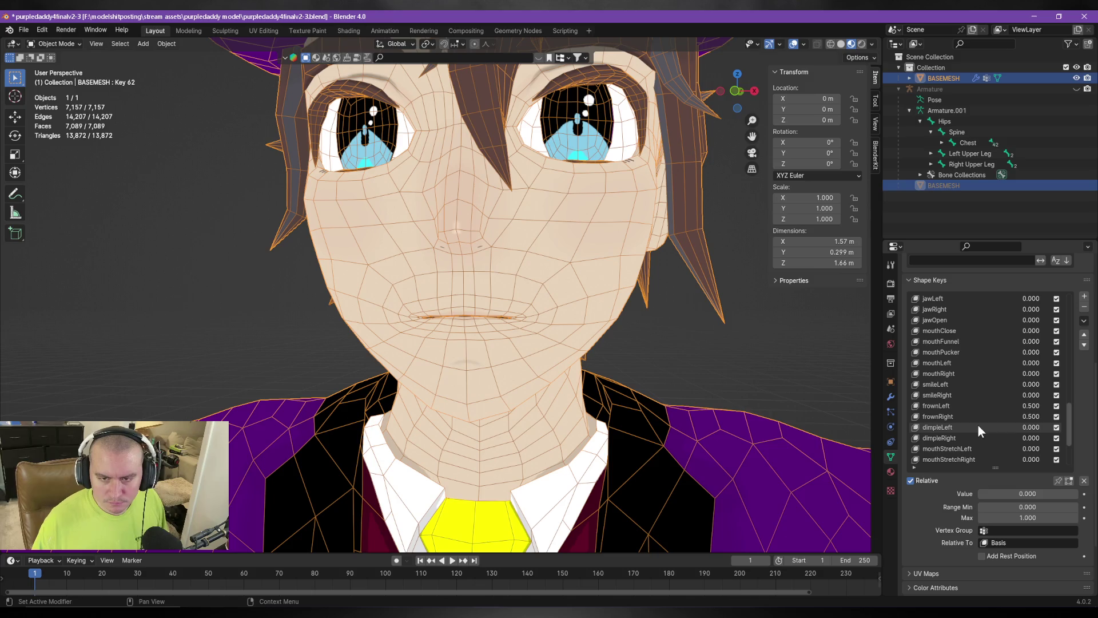
left_click(972, 406)
key("BackSpace")
left_click(975, 417)
key("BackSpace")
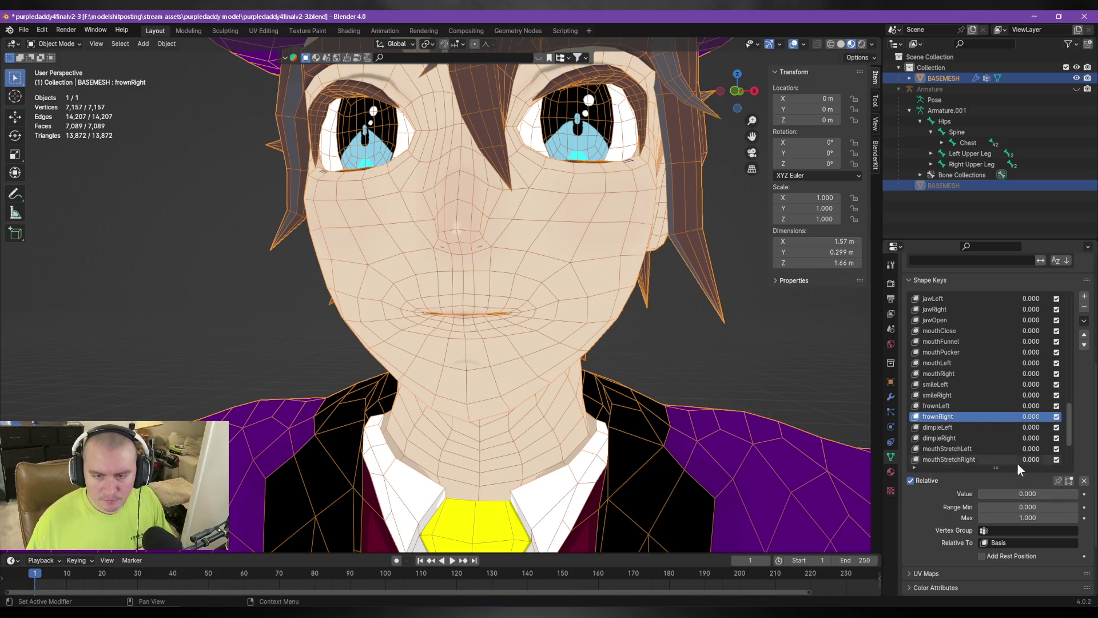
scroll(1012, 378, "down", 4)
left_click(972, 457)
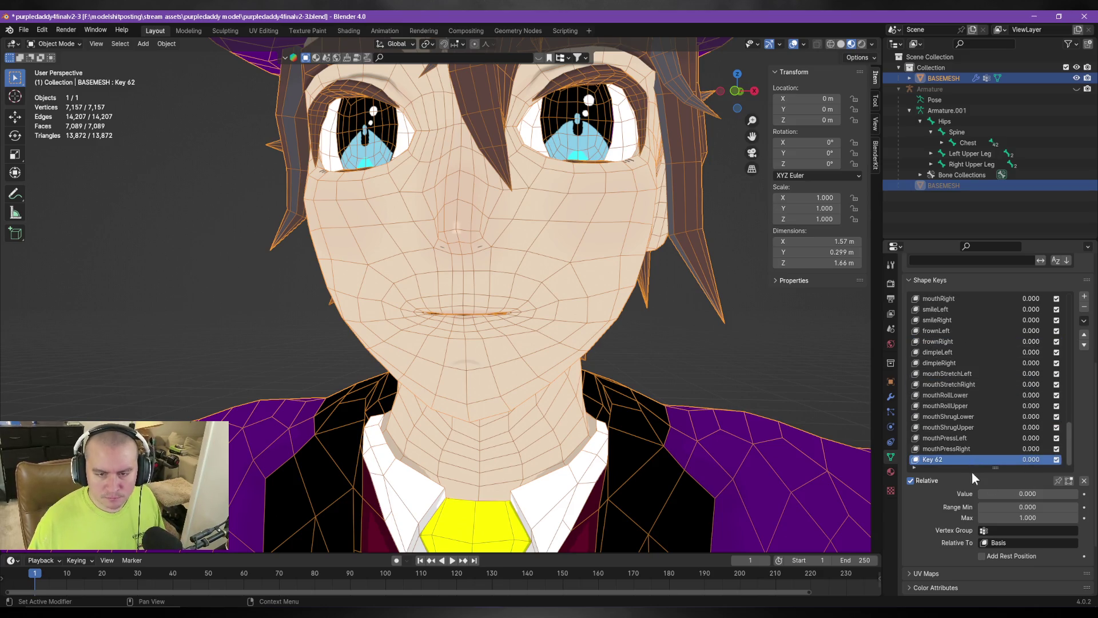